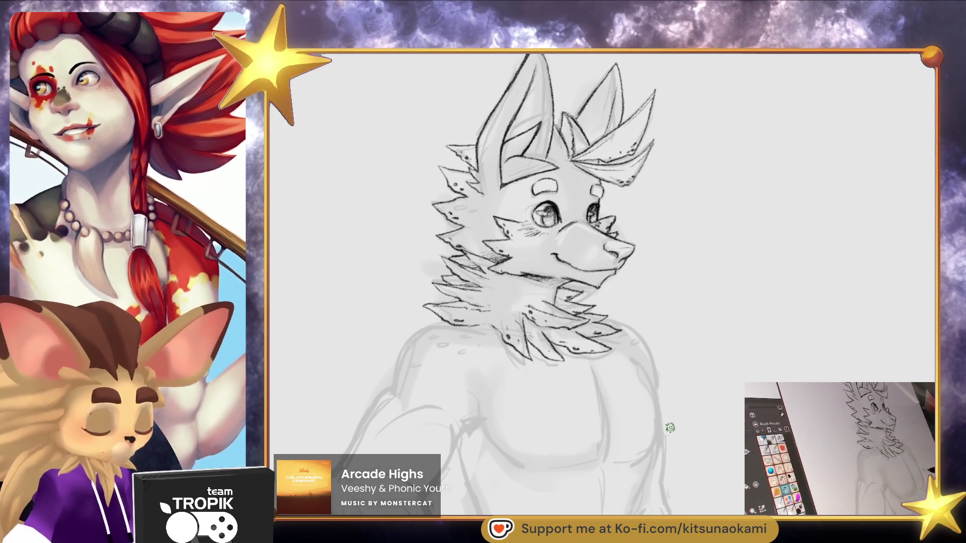
Ink the left shoulder outline and its top edge over the sketch, plus a short accent stroke
{"action": "scroll", "coordinate": [660, 441], "scroll_direction": "down", "scroll_amount": 3}
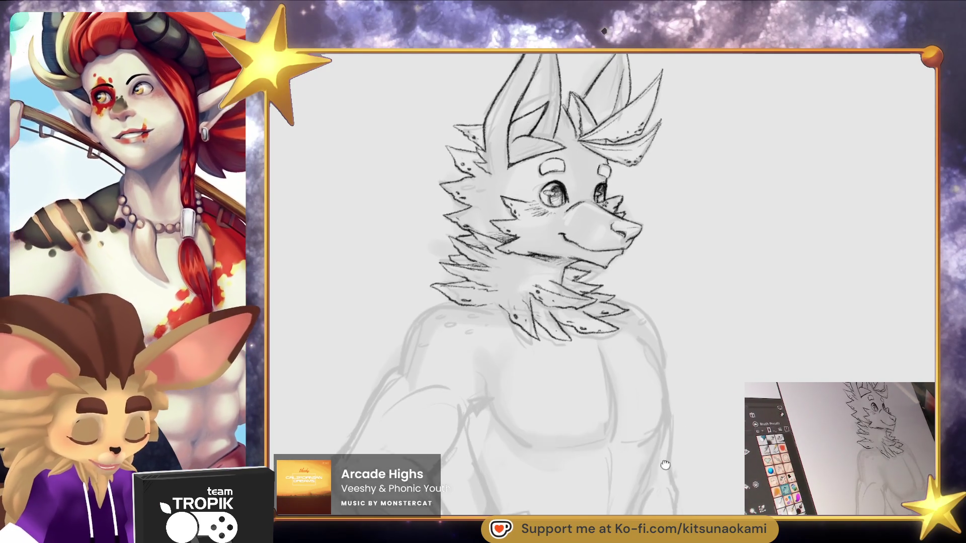
{"action": "mouse_move", "coordinate": [455, 283]}
{"action": "left_mouse_down"}
{"action": "mouse_move", "coordinate": [422, 316]}
{"action": "mouse_move", "coordinate": [418, 348]}
{"action": "left_mouse_up"}
{"action": "left_click_drag", "start_coordinate": [436, 302], "coordinate": [474, 283]}
{"action": "scroll", "coordinate": [675, 355], "scroll_direction": "up", "scroll_amount": 2}
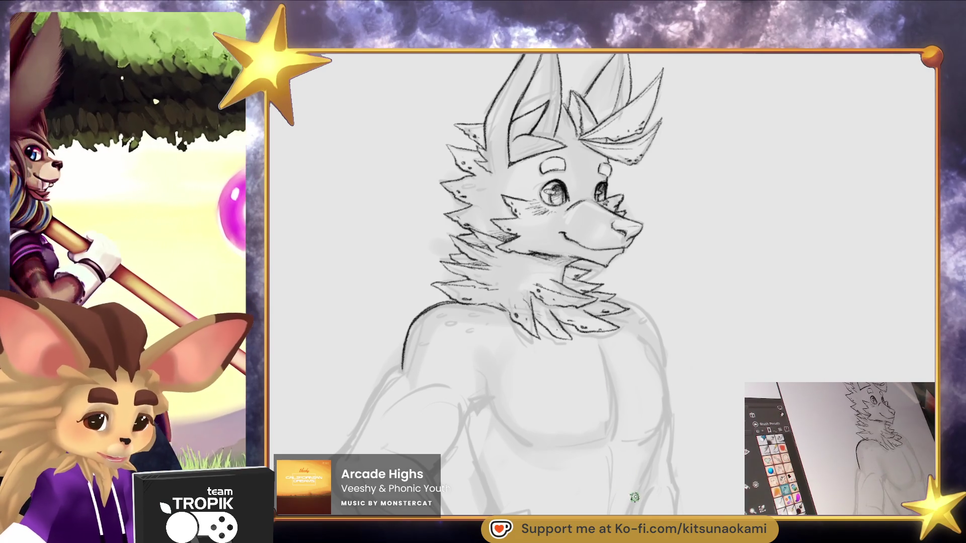
{"action": "mouse_move", "coordinate": [646, 268]}
{"action": "left_mouse_down"}
{"action": "mouse_move", "coordinate": [653, 295]}
{"action": "mouse_move", "coordinate": [642, 278]}
{"action": "left_mouse_up"}
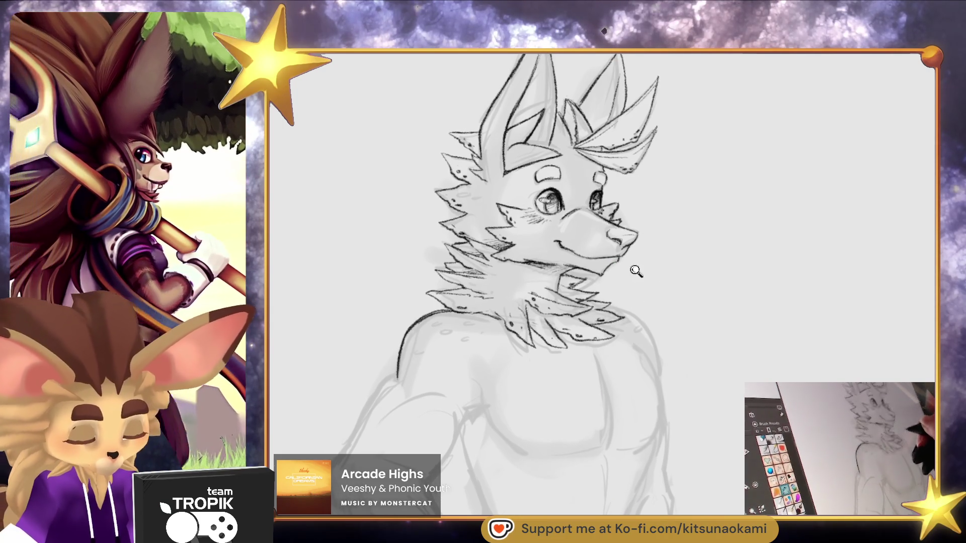
{"action": "scroll", "coordinate": [629, 255], "scroll_direction": "up", "scroll_amount": 3}
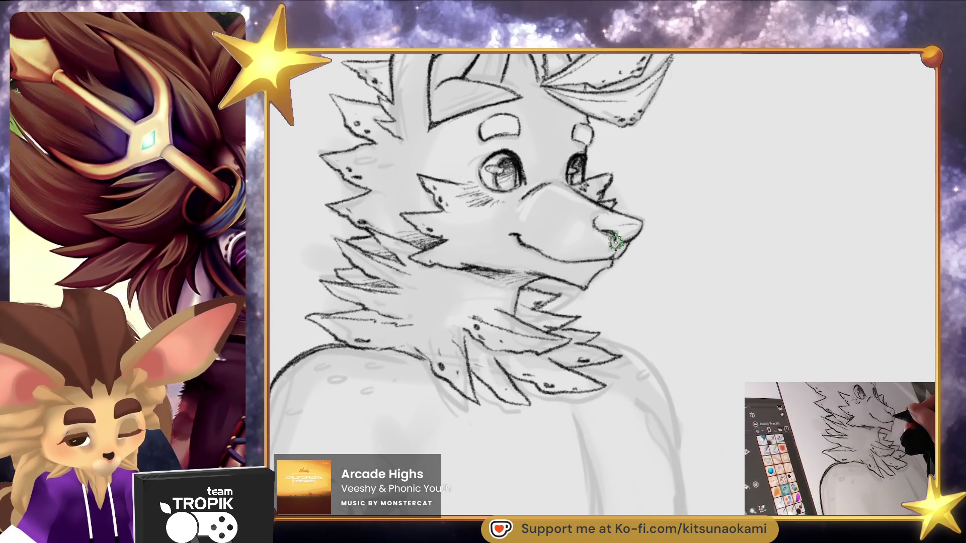
{"action": "scroll", "coordinate": [656, 350], "scroll_direction": "down", "scroll_amount": 2}
{"action": "mouse_move", "coordinate": [635, 376]}
{"action": "left_mouse_down"}
{"action": "mouse_move", "coordinate": [677, 362]}
{"action": "mouse_move", "coordinate": [659, 345]}
{"action": "mouse_move", "coordinate": [673, 337]}
{"action": "mouse_move", "coordinate": [709, 337]}
{"action": "left_mouse_up"}
{"action": "left_click_drag", "start_coordinate": [434, 297], "coordinate": [451, 329]}
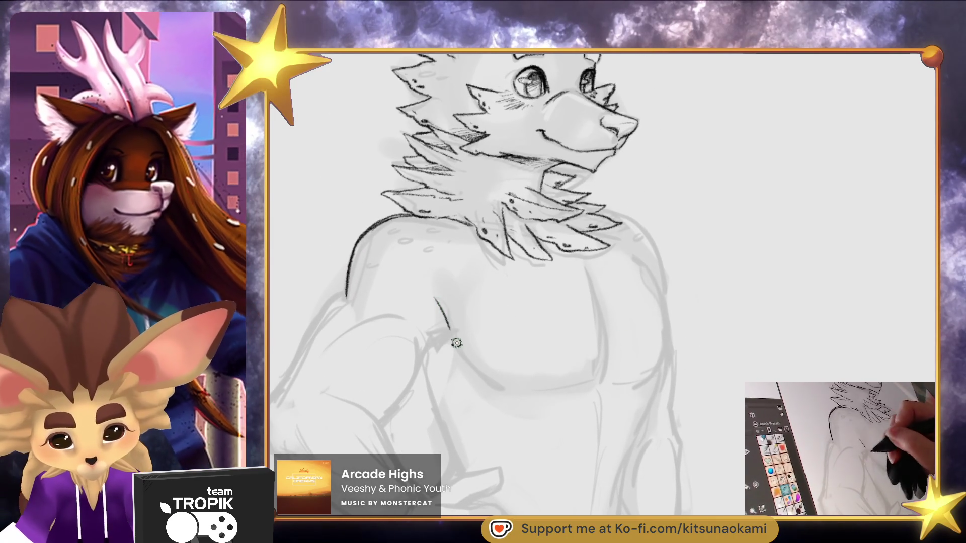
Ink the lower chest curve, the right pec outline and the left upper-arm lines
{"action": "mouse_move", "coordinate": [539, 390]}
{"action": "left_mouse_down"}
{"action": "mouse_move", "coordinate": [609, 370]}
{"action": "mouse_move", "coordinate": [653, 371]}
{"action": "left_mouse_up"}
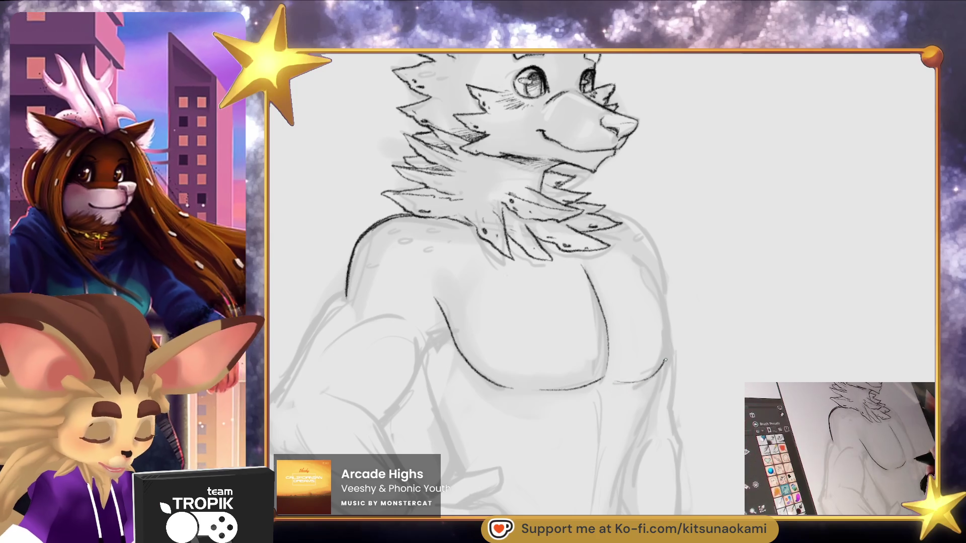
{"action": "mouse_move", "coordinate": [634, 254]}
{"action": "left_mouse_down"}
{"action": "mouse_move", "coordinate": [664, 361]}
{"action": "mouse_move", "coordinate": [723, 306]}
{"action": "left_mouse_up"}
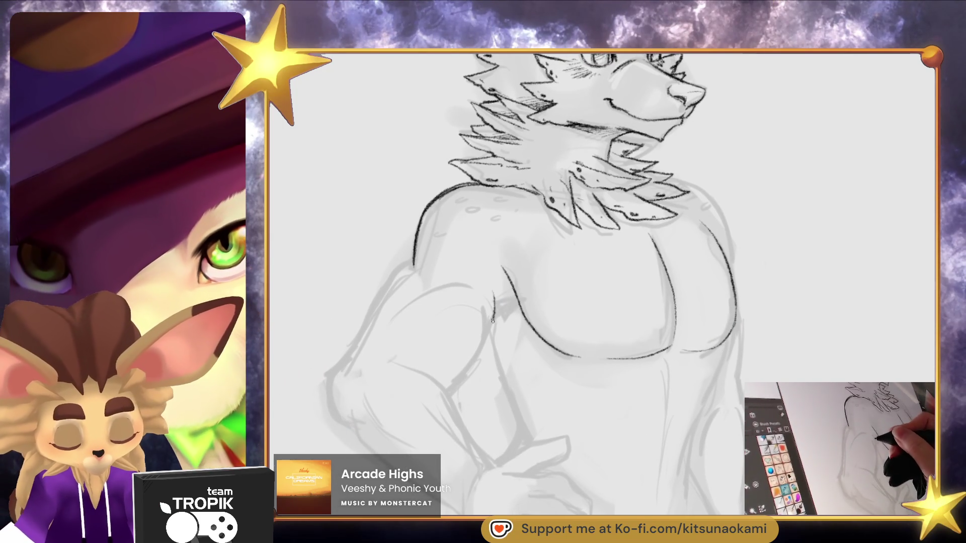
{"action": "left_click_drag", "start_coordinate": [493, 312], "coordinate": [457, 388]}
{"action": "left_click_drag", "start_coordinate": [495, 302], "coordinate": [510, 318]}
{"action": "left_click_drag", "start_coordinate": [559, 341], "coordinate": [563, 349]}
{"action": "mouse_move", "coordinate": [417, 271]}
{"action": "left_mouse_down"}
{"action": "mouse_move", "coordinate": [420, 301]}
{"action": "mouse_move", "coordinate": [382, 350]}
{"action": "left_mouse_up"}
{"action": "left_click_drag", "start_coordinate": [412, 307], "coordinate": [466, 285]}
Ink the right shoulder contour down toward the chest
{"action": "left_click_drag", "start_coordinate": [568, 322], "coordinate": [533, 312]}
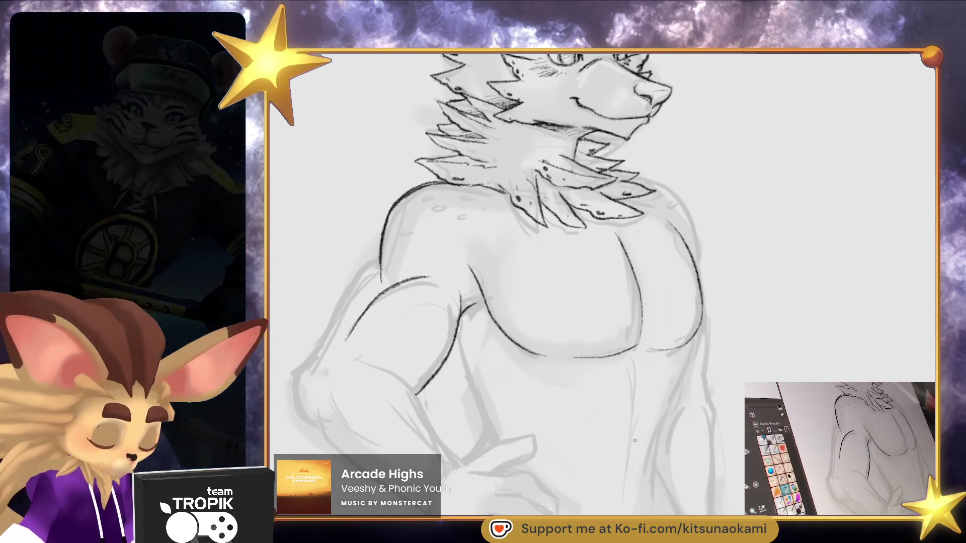
{"action": "left_click_drag", "start_coordinate": [683, 389], "coordinate": [700, 368]}
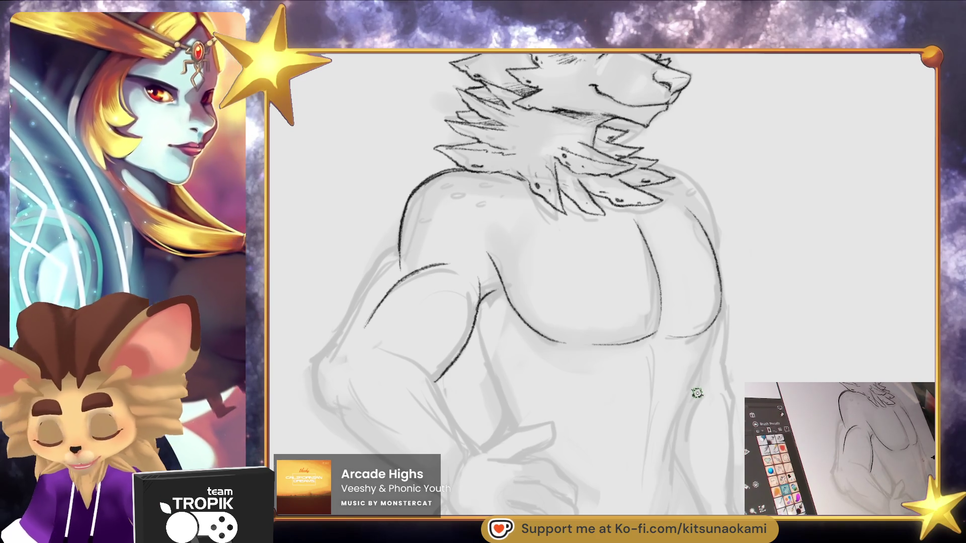
{"action": "left_click_drag", "start_coordinate": [673, 364], "coordinate": [699, 334]}
{"action": "left_click_drag", "start_coordinate": [621, 340], "coordinate": [646, 390]}
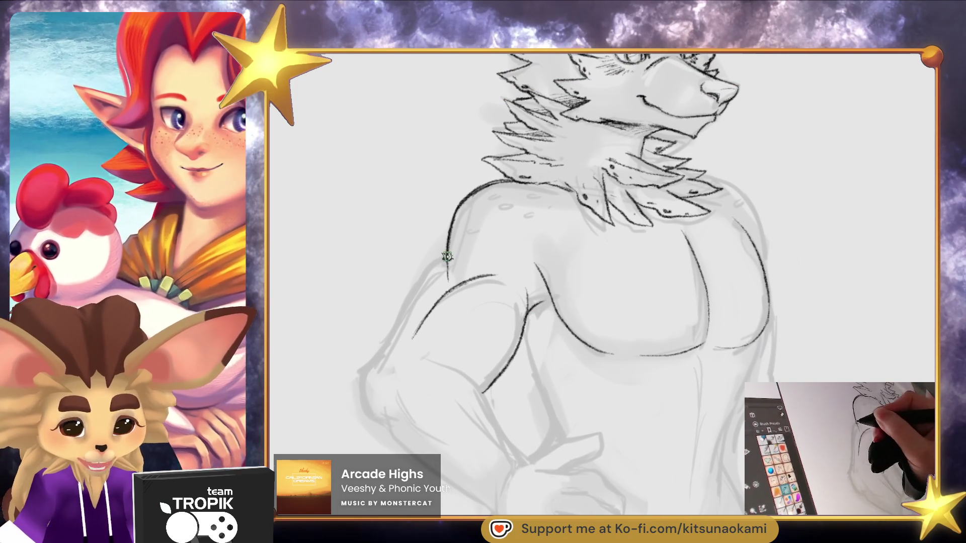
{"action": "mouse_move", "coordinate": [558, 428]}
{"action": "left_mouse_down"}
{"action": "mouse_move", "coordinate": [532, 458]}
{"action": "mouse_move", "coordinate": [390, 459]}
{"action": "left_mouse_up"}
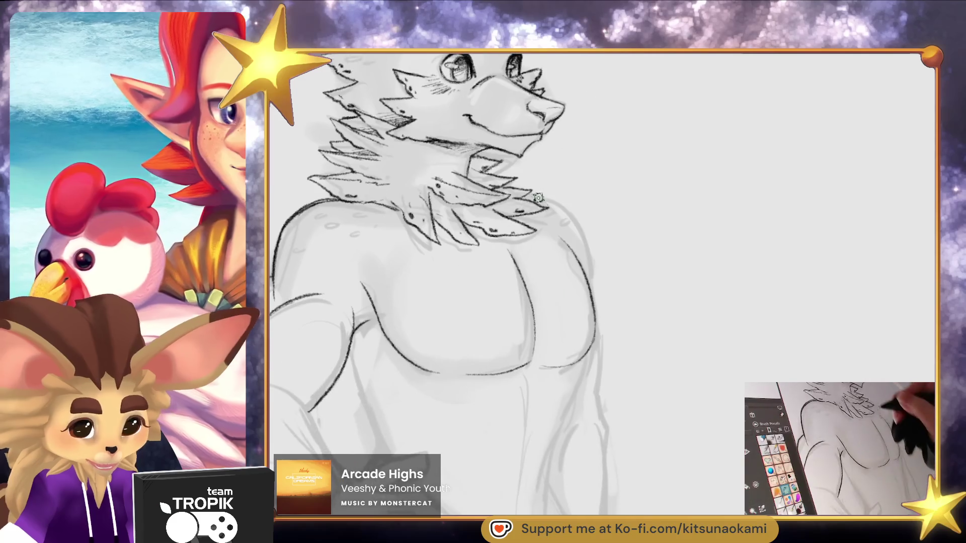
{"action": "mouse_move", "coordinate": [546, 199]}
{"action": "left_mouse_down"}
{"action": "mouse_move", "coordinate": [574, 217]}
{"action": "mouse_move", "coordinate": [592, 358]}
{"action": "left_mouse_up"}
{"action": "scroll", "coordinate": [599, 274], "scroll_direction": "down", "scroll_amount": 3}
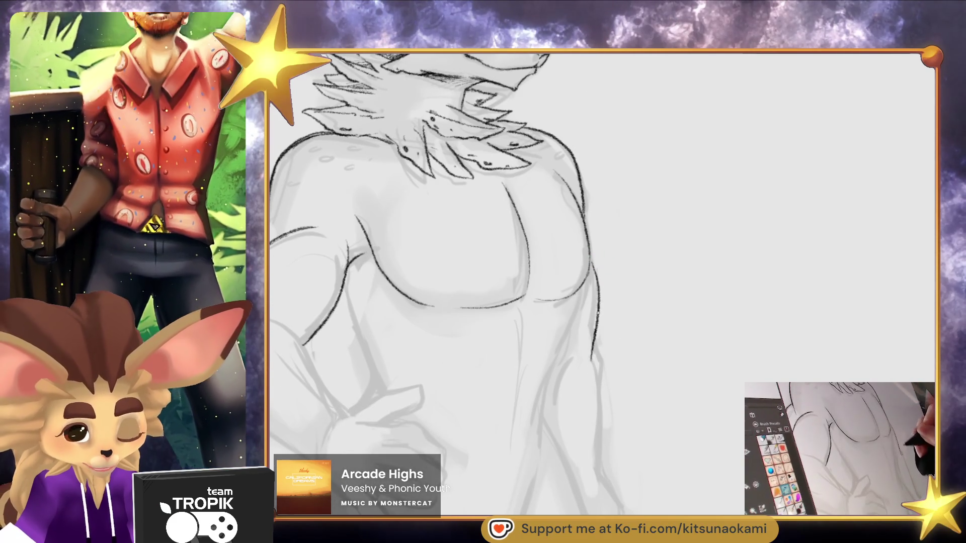
{"action": "scroll", "coordinate": [623, 426], "scroll_direction": "down", "scroll_amount": 2}
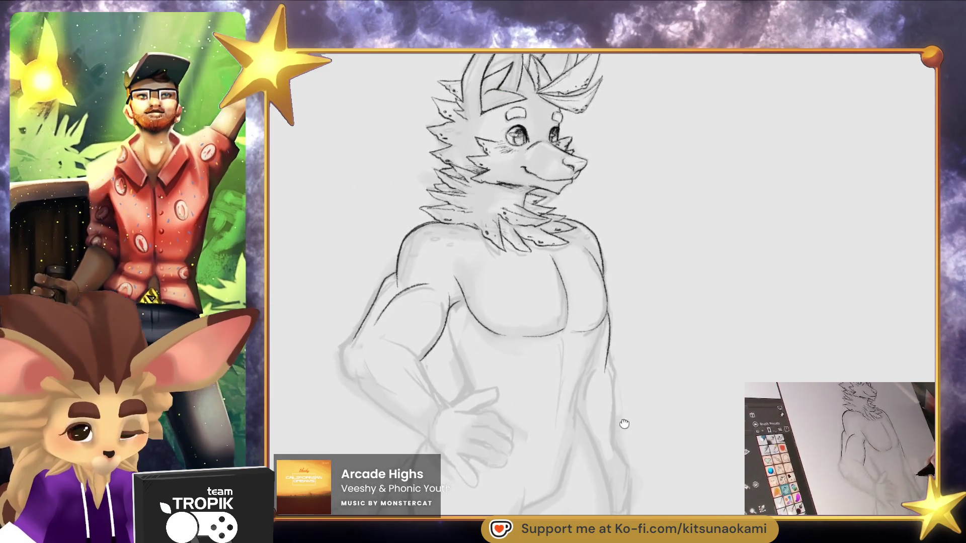
{"action": "left_click_drag", "start_coordinate": [623, 426], "coordinate": [620, 438]}
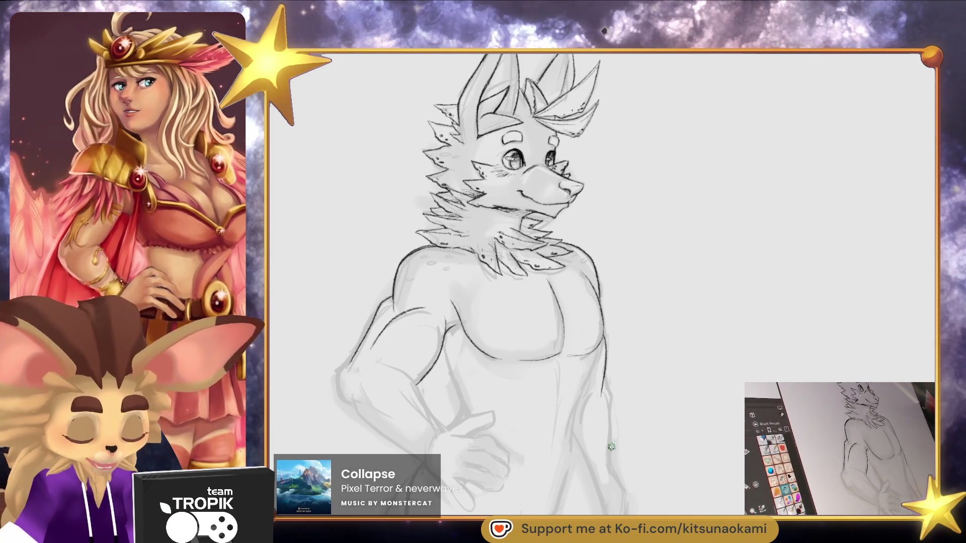
{"action": "left_click_drag", "start_coordinate": [695, 503], "coordinate": [729, 444]}
{"action": "scroll", "coordinate": [728, 444], "scroll_direction": "up", "scroll_amount": 5}
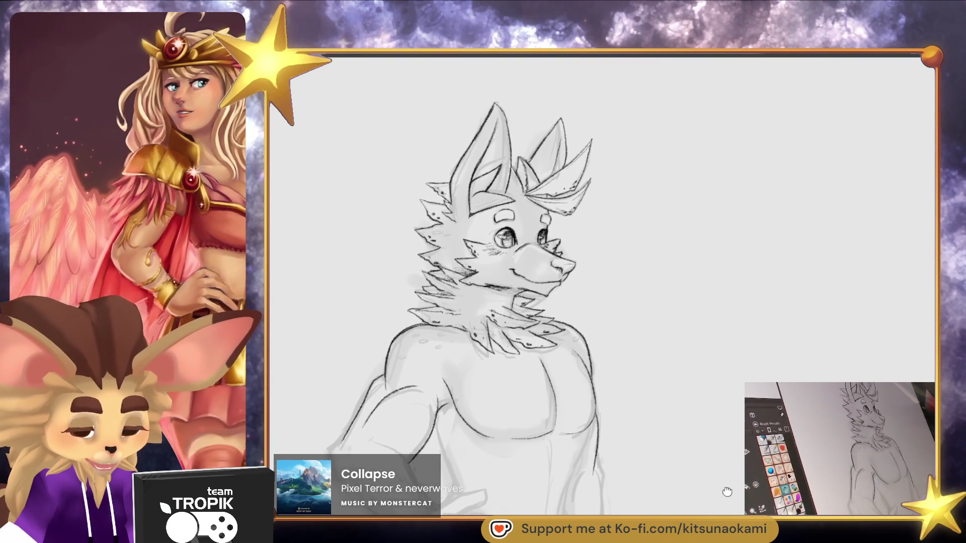
{"action": "left_click_drag", "start_coordinate": [561, 138], "coordinate": [566, 208]}
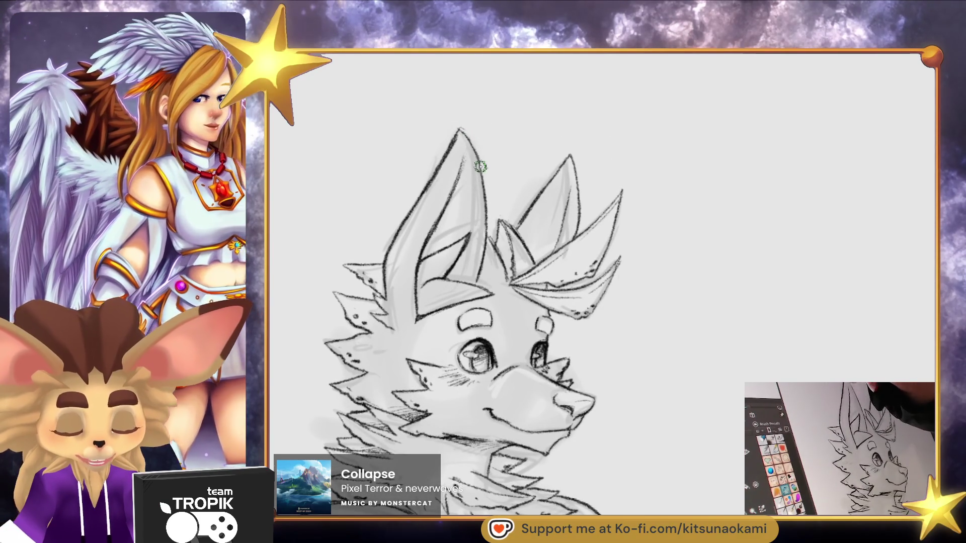
{"action": "scroll", "coordinate": [675, 416], "scroll_direction": "down", "scroll_amount": 3}
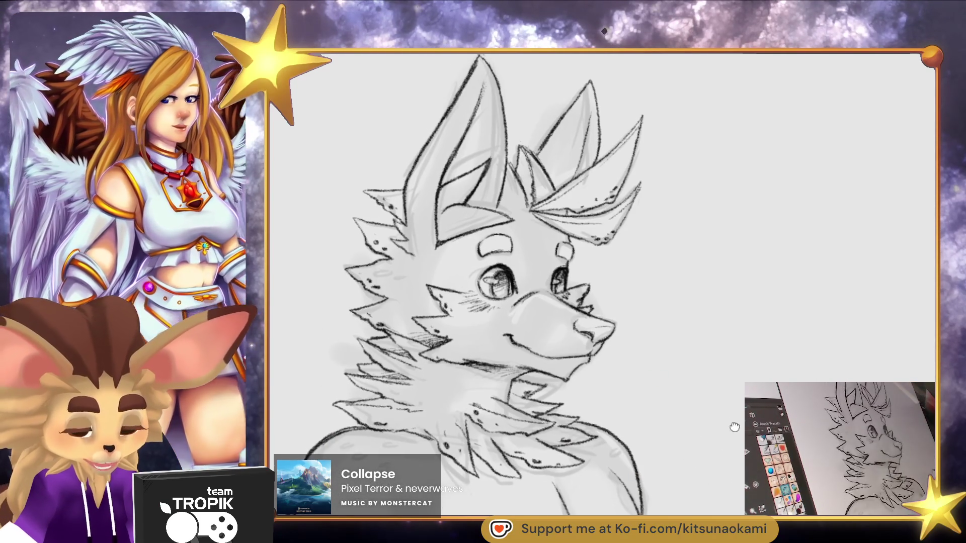
{"action": "scroll", "coordinate": [734, 410], "scroll_direction": "up", "scroll_amount": 3}
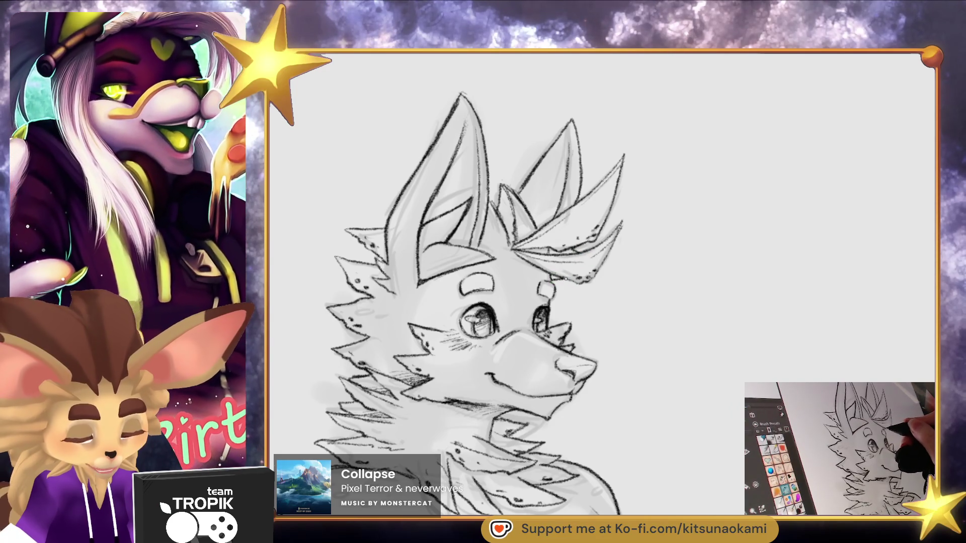
{"action": "mouse_move", "coordinate": [599, 299]}
{"action": "left_mouse_down"}
{"action": "mouse_move", "coordinate": [651, 425]}
{"action": "mouse_move", "coordinate": [677, 401]}
{"action": "mouse_move", "coordinate": [704, 403]}
{"action": "mouse_move", "coordinate": [705, 423]}
{"action": "mouse_move", "coordinate": [727, 410]}
{"action": "mouse_move", "coordinate": [725, 423]}
{"action": "mouse_move", "coordinate": [735, 393]}
{"action": "mouse_move", "coordinate": [643, 429]}
{"action": "mouse_move", "coordinate": [659, 426]}
{"action": "mouse_move", "coordinate": [669, 444]}
{"action": "mouse_move", "coordinate": [656, 449]}
{"action": "mouse_move", "coordinate": [666, 463]}
{"action": "mouse_move", "coordinate": [671, 409]}
{"action": "mouse_move", "coordinate": [681, 418]}
{"action": "mouse_move", "coordinate": [666, 473]}
{"action": "mouse_move", "coordinate": [647, 425]}
{"action": "mouse_move", "coordinate": [688, 424]}
{"action": "left_mouse_up"}
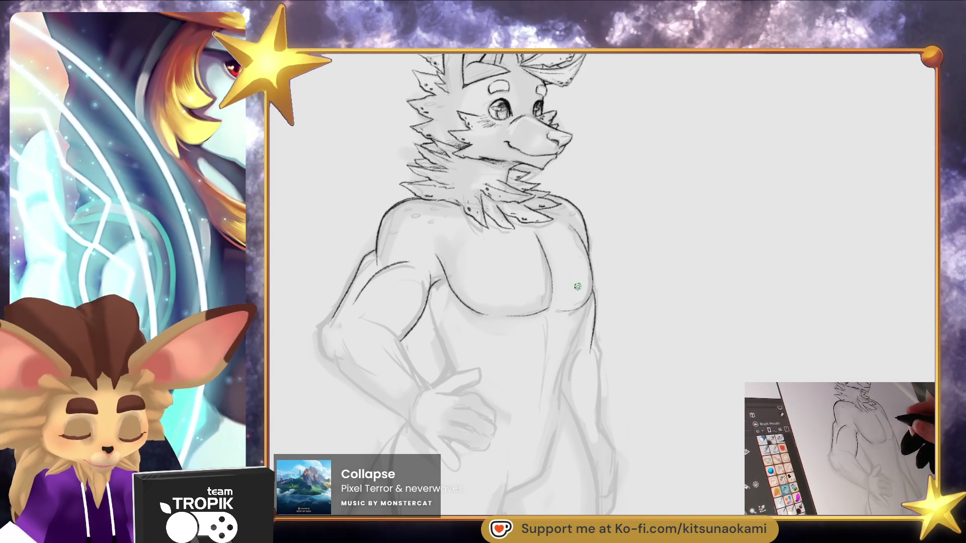
Zoom in on the bent arm and ink the outer elbow, forearm curve and its underside
{"action": "mouse_move", "coordinate": [661, 482]}
{"action": "left_mouse_down"}
{"action": "mouse_move", "coordinate": [669, 453]}
{"action": "mouse_move", "coordinate": [725, 429]}
{"action": "mouse_move", "coordinate": [718, 459]}
{"action": "mouse_move", "coordinate": [717, 415]}
{"action": "left_mouse_up"}
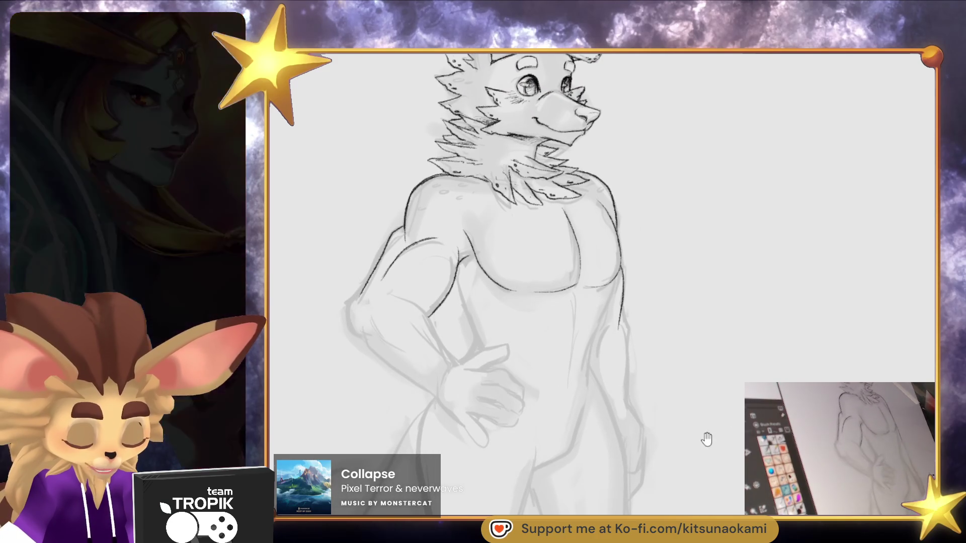
{"action": "left_click", "coordinate": [377, 310]}
{"action": "mouse_move", "coordinate": [341, 297]}
{"action": "left_mouse_down"}
{"action": "mouse_move", "coordinate": [327, 322]}
{"action": "mouse_move", "coordinate": [338, 351]}
{"action": "left_mouse_up"}
{"action": "left_click_drag", "start_coordinate": [428, 384], "coordinate": [410, 313]}
{"action": "mouse_move", "coordinate": [386, 217]}
{"action": "left_mouse_down"}
{"action": "mouse_move", "coordinate": [405, 222]}
{"action": "mouse_move", "coordinate": [500, 340]}
{"action": "left_mouse_up"}
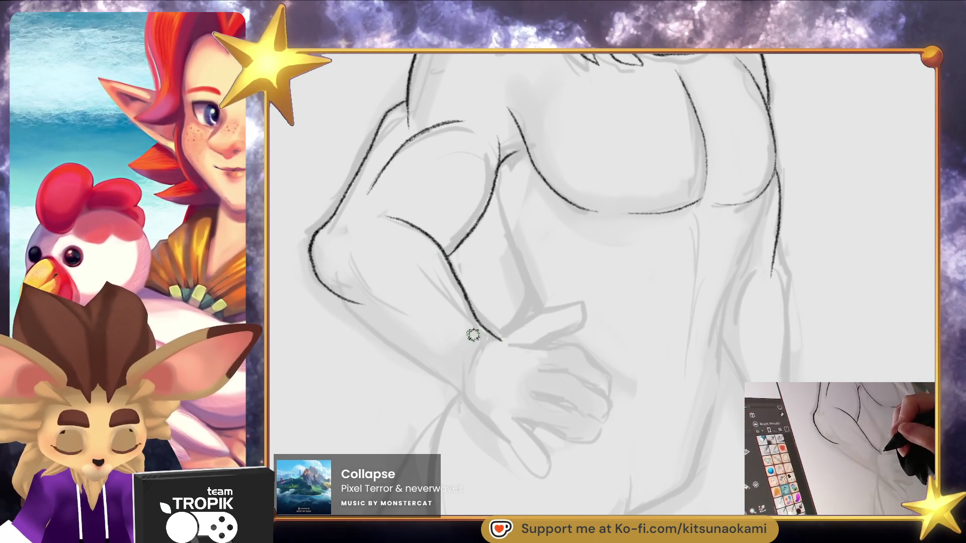
{"action": "left_click_drag", "start_coordinate": [349, 252], "coordinate": [421, 324]}
{"action": "left_click_drag", "start_coordinate": [345, 305], "coordinate": [419, 358]}
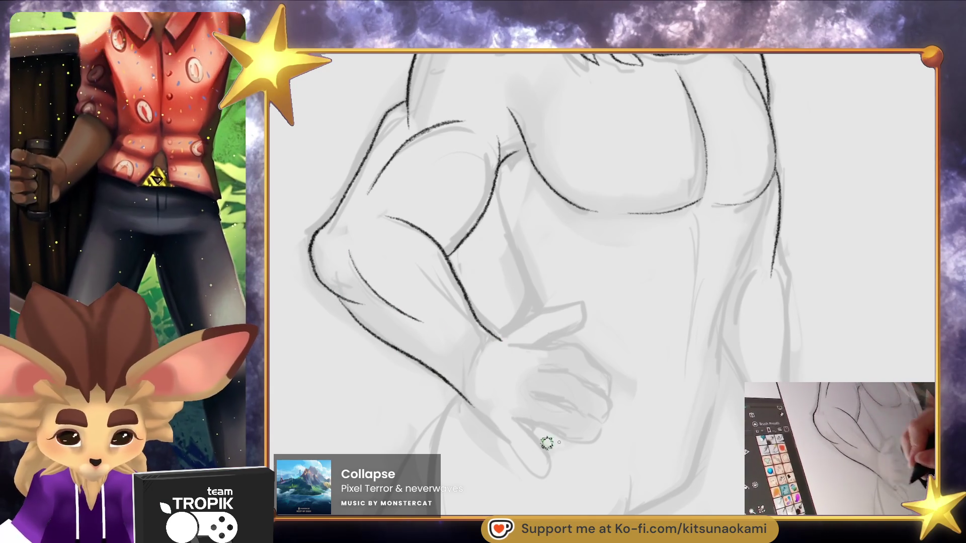
Ink the right side of the chest and extend the torso contour downward
{"action": "scroll", "coordinate": [589, 466], "scroll_direction": "down", "scroll_amount": 5}
{"action": "scroll", "coordinate": [672, 433], "scroll_direction": "up", "scroll_amount": 3}
{"action": "scroll", "coordinate": [668, 351], "scroll_direction": "up", "scroll_amount": 3}
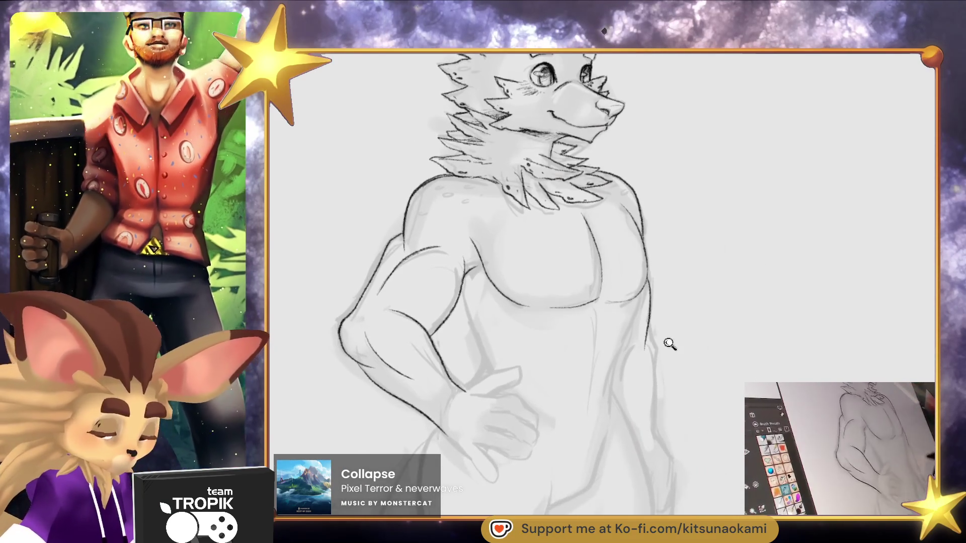
{"action": "left_click_drag", "start_coordinate": [620, 282], "coordinate": [595, 357]}
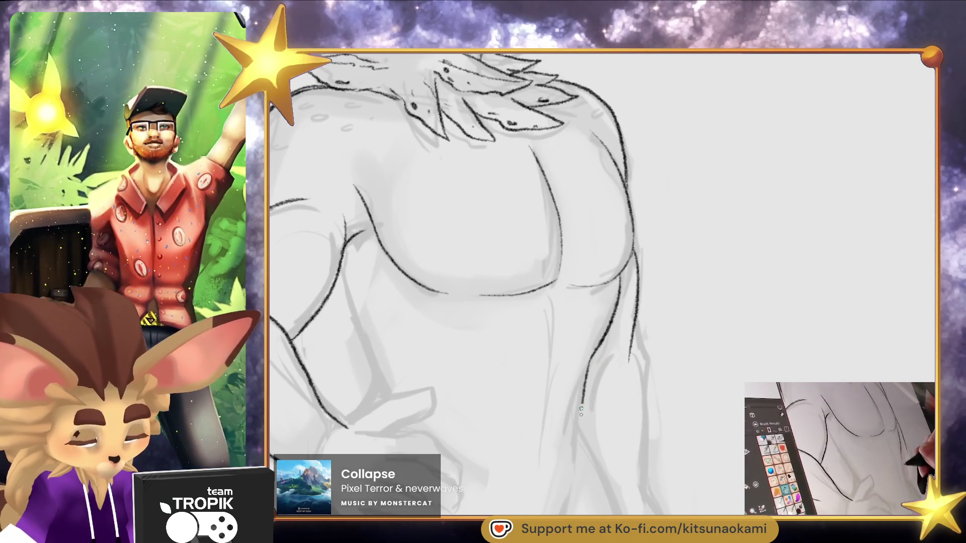
{"action": "left_click_drag", "start_coordinate": [582, 400], "coordinate": [570, 467]}
{"action": "scroll", "coordinate": [647, 399], "scroll_direction": "down", "scroll_amount": 5}
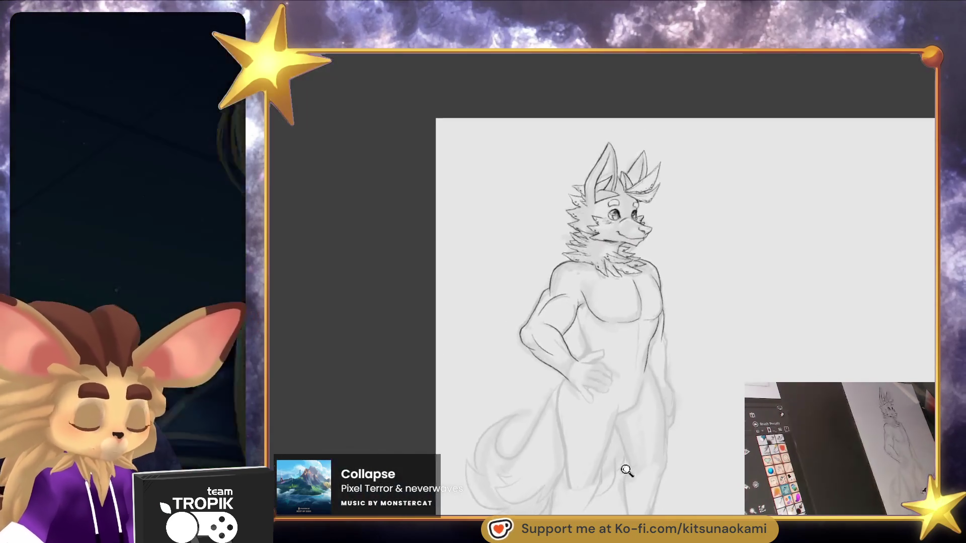
{"action": "scroll", "coordinate": [626, 470], "scroll_direction": "up", "scroll_amount": 5}
{"action": "left_click_drag", "start_coordinate": [647, 425], "coordinate": [651, 394]}
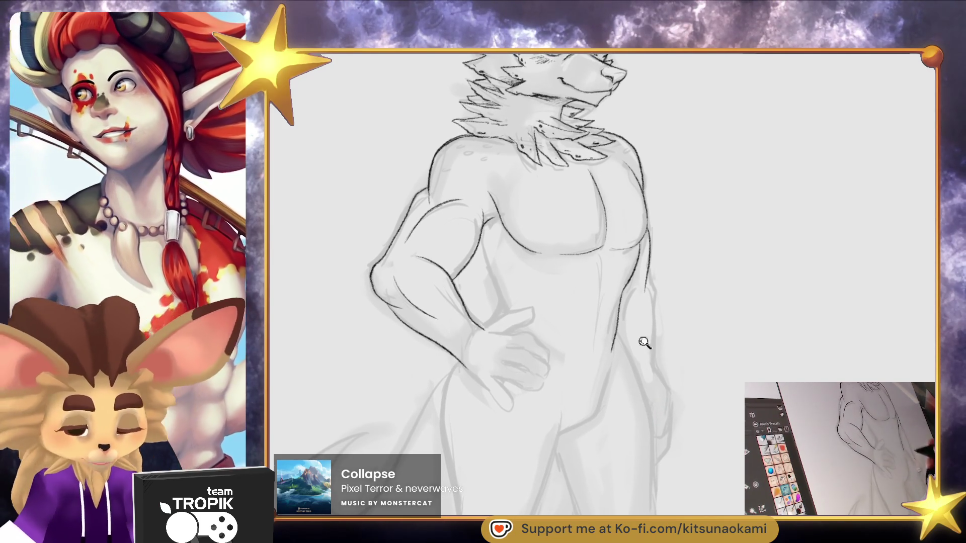
{"action": "scroll", "coordinate": [651, 338], "scroll_direction": "up", "scroll_amount": 5}
{"action": "scroll", "coordinate": [545, 333], "scroll_direction": "up", "scroll_amount": 3}
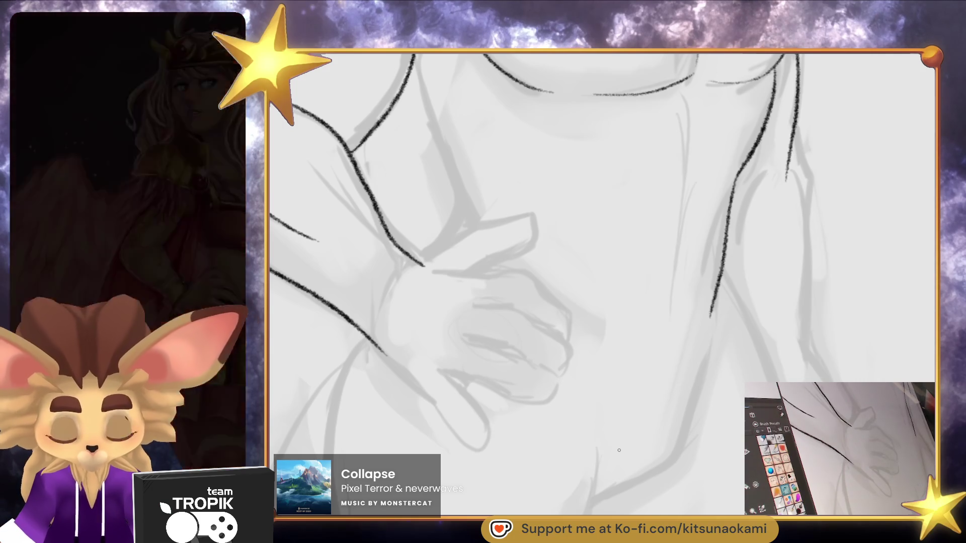
Ink the finger outlines and the top edge of the hand, redoing the top line once
{"action": "left_click_drag", "start_coordinate": [578, 326], "coordinate": [578, 304]}
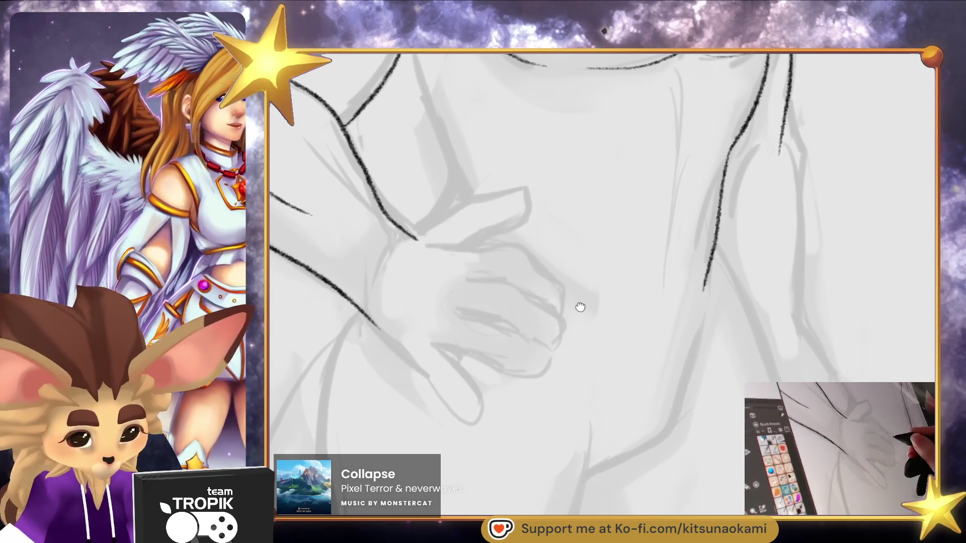
{"action": "left_click_drag", "start_coordinate": [470, 373], "coordinate": [563, 341]}
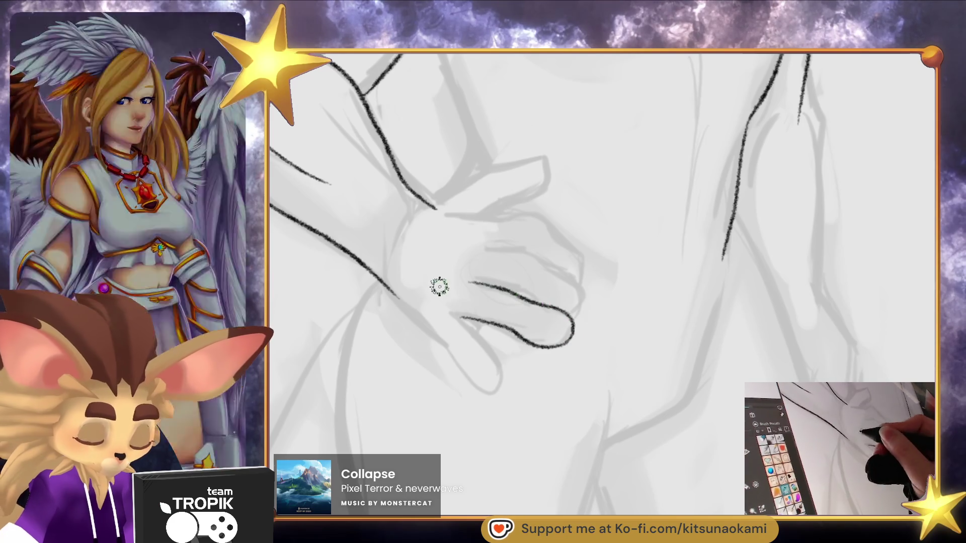
{"action": "left_click_drag", "start_coordinate": [470, 282], "coordinate": [565, 312]}
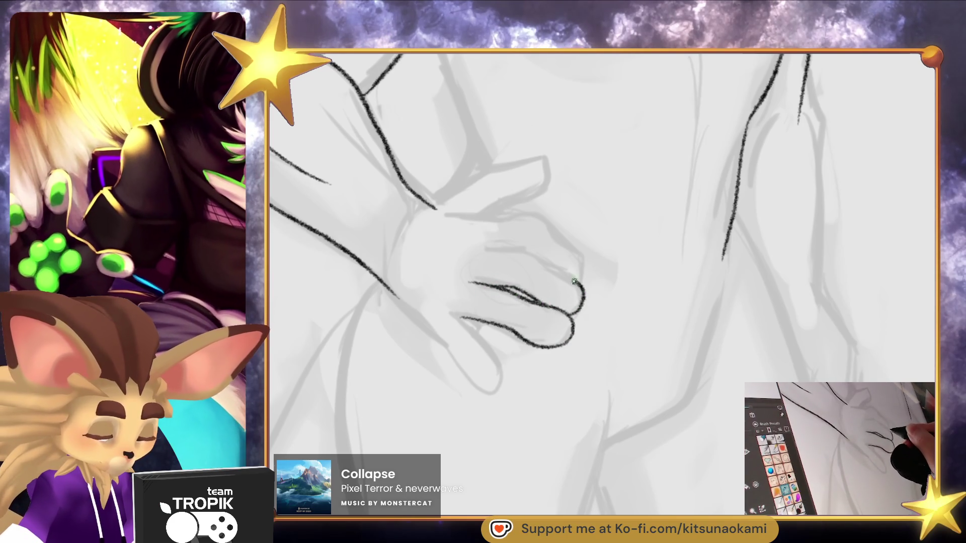
{"action": "left_click_drag", "start_coordinate": [529, 250], "coordinate": [473, 248]}
{"action": "mouse_move", "coordinate": [562, 236]}
{"action": "left_mouse_down"}
{"action": "mouse_move", "coordinate": [496, 215]}
{"action": "mouse_move", "coordinate": [446, 215]}
{"action": "left_mouse_up"}
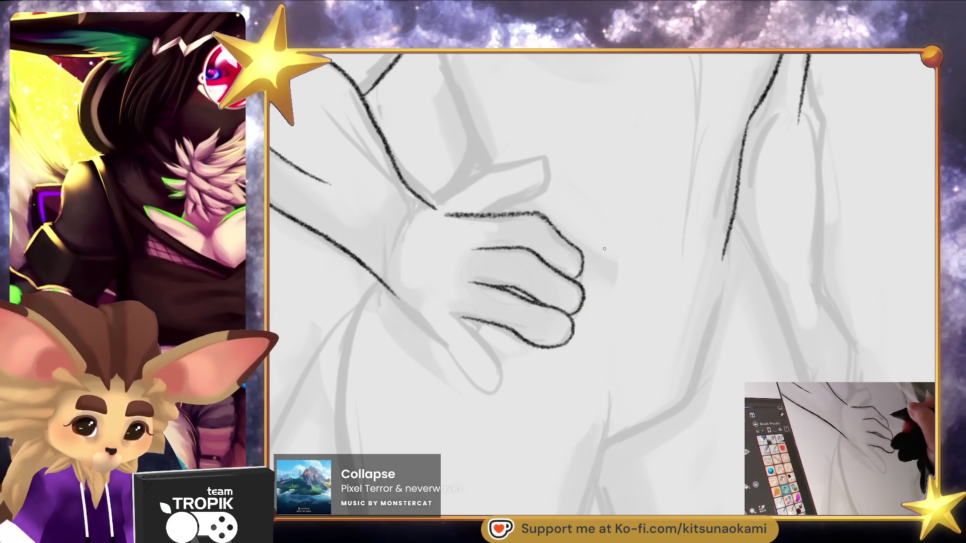
{"action": "key", "text": "ctrl+z"}
{"action": "mouse_move", "coordinate": [526, 215]}
{"action": "left_mouse_down"}
{"action": "mouse_move", "coordinate": [455, 216]}
{"action": "mouse_move", "coordinate": [525, 198]}
{"action": "left_mouse_up"}
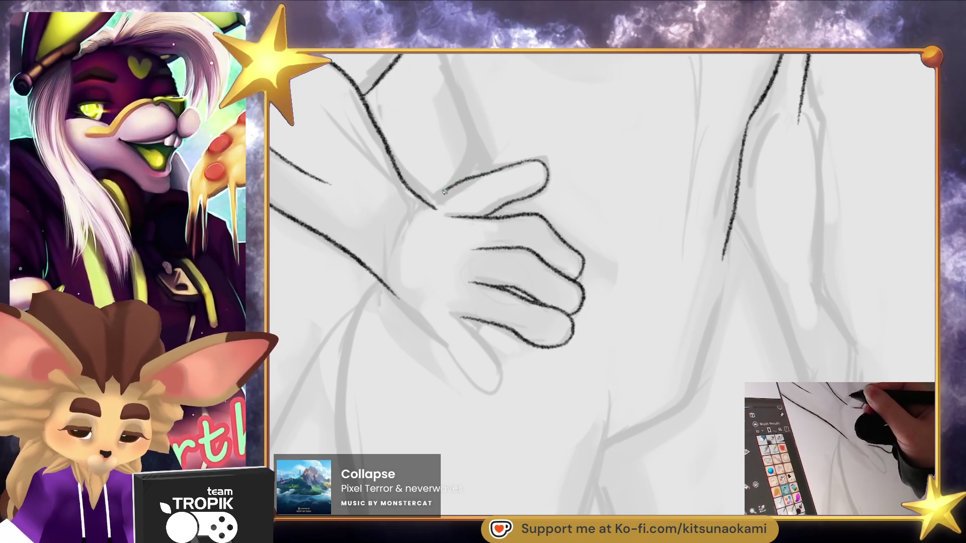
Ink the thumb line down to the wrist, the thumb base, and a long chest contour
{"action": "left_click_drag", "start_coordinate": [450, 188], "coordinate": [431, 204]}
{"action": "mouse_move", "coordinate": [458, 316]}
{"action": "left_mouse_down"}
{"action": "mouse_move", "coordinate": [499, 370]}
{"action": "mouse_move", "coordinate": [455, 360]}
{"action": "mouse_move", "coordinate": [394, 294]}
{"action": "left_mouse_up"}
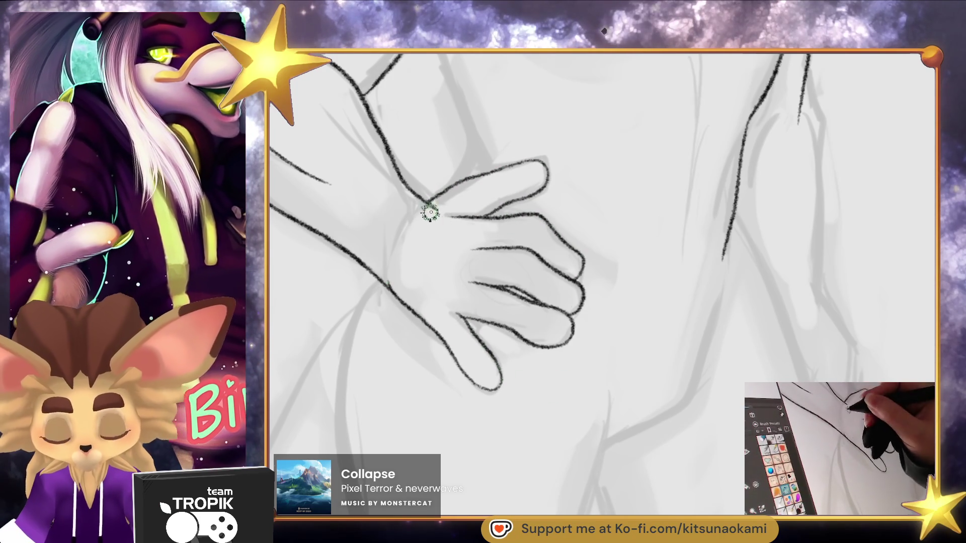
{"action": "left_click_drag", "start_coordinate": [435, 202], "coordinate": [419, 210]}
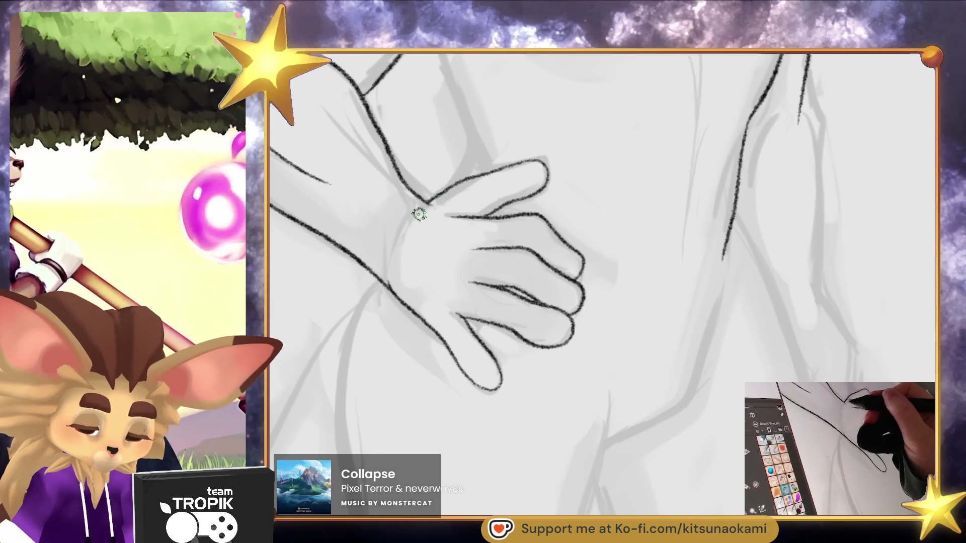
{"action": "key", "text": "minus"}
{"action": "mouse_move", "coordinate": [571, 287]}
{"action": "left_mouse_down"}
{"action": "mouse_move", "coordinate": [546, 433]}
{"action": "mouse_move", "coordinate": [495, 508]}
{"action": "left_mouse_up"}
{"action": "key", "text": "plus"}
{"action": "key", "text": "plus"}
{"action": "mouse_move", "coordinate": [447, 347]}
{"action": "left_mouse_down"}
{"action": "mouse_move", "coordinate": [461, 325]}
{"action": "mouse_move", "coordinate": [437, 275]}
{"action": "left_mouse_up"}
{"action": "left_click_drag", "start_coordinate": [463, 329], "coordinate": [403, 143]}
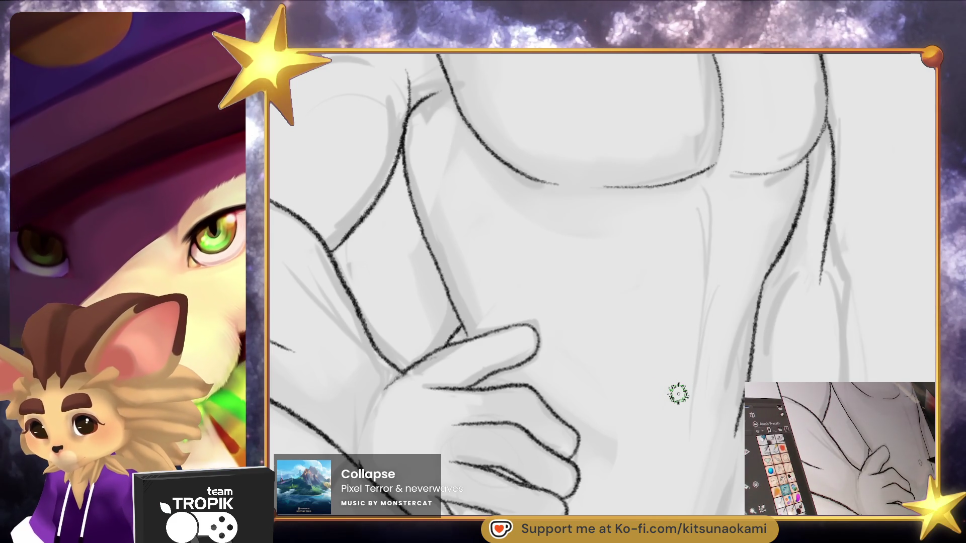
Ink the arm line below the hand, a leg line, and the torso's side contour
{"action": "mouse_move", "coordinate": [604, 282]}
{"action": "left_mouse_down"}
{"action": "mouse_move", "coordinate": [598, 270]}
{"action": "mouse_move", "coordinate": [688, 207]}
{"action": "mouse_move", "coordinate": [647, 379]}
{"action": "mouse_move", "coordinate": [665, 356]}
{"action": "mouse_move", "coordinate": [659, 343]}
{"action": "left_mouse_up"}
{"action": "mouse_move", "coordinate": [431, 247]}
{"action": "left_mouse_down"}
{"action": "mouse_move", "coordinate": [449, 200]}
{"action": "mouse_move", "coordinate": [428, 335]}
{"action": "left_mouse_up"}
{"action": "left_click_drag", "start_coordinate": [430, 284], "coordinate": [464, 460]}
{"action": "left_click_drag", "start_coordinate": [621, 363], "coordinate": [613, 346]}
{"action": "mouse_move", "coordinate": [585, 214]}
{"action": "left_mouse_down"}
{"action": "mouse_move", "coordinate": [521, 455]}
{"action": "mouse_move", "coordinate": [537, 388]}
{"action": "mouse_move", "coordinate": [561, 373]}
{"action": "left_mouse_up"}
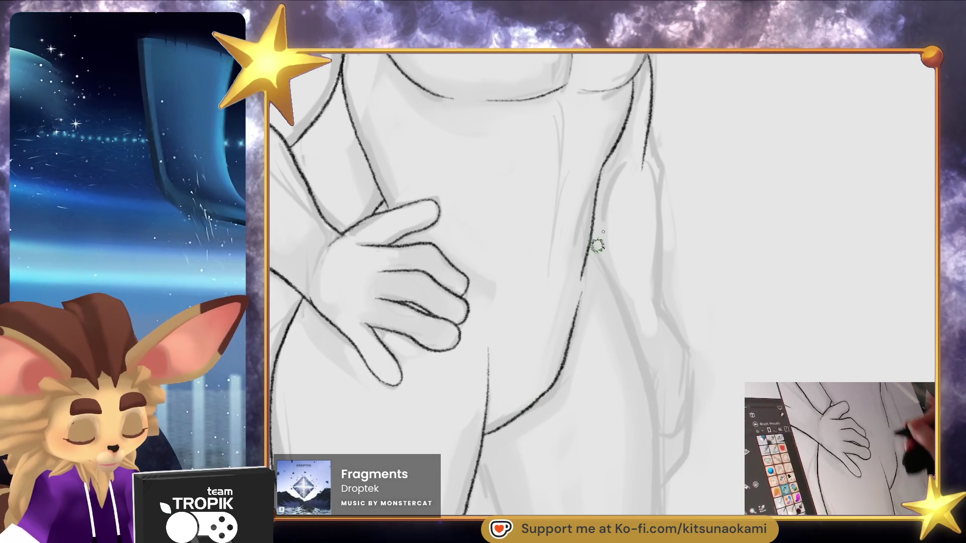
Dab small oval spots on the back of the hand
{"action": "mouse_move", "coordinate": [643, 246]}
{"action": "left_mouse_down"}
{"action": "mouse_move", "coordinate": [643, 282]}
{"action": "mouse_move", "coordinate": [557, 236]}
{"action": "mouse_move", "coordinate": [543, 333]}
{"action": "left_mouse_up"}
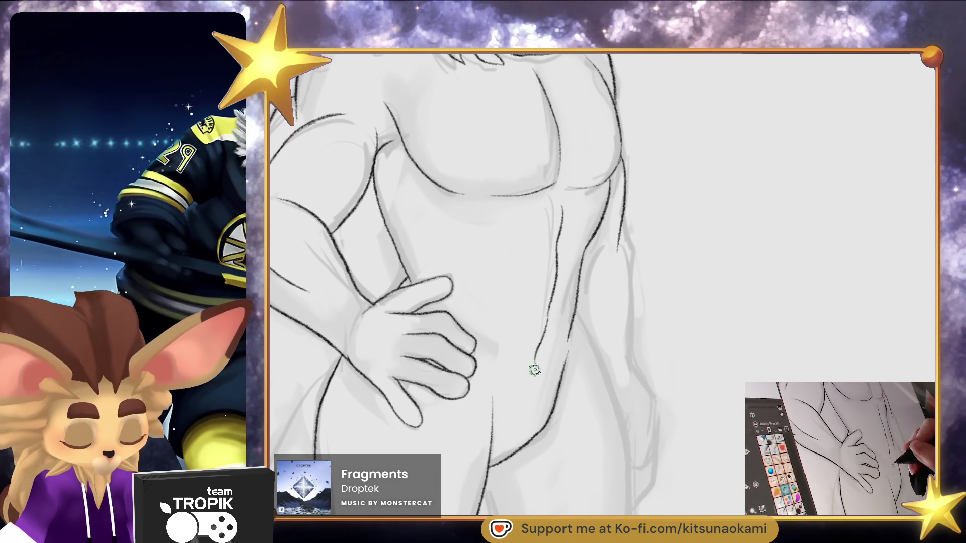
{"action": "key", "text": "ctrl+minus"}
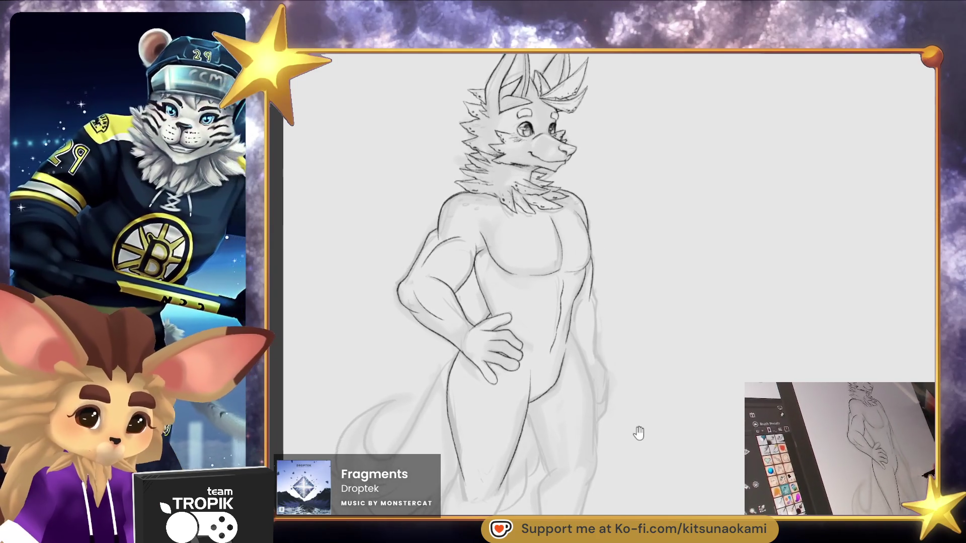
{"action": "scroll", "coordinate": [488, 276], "scroll_direction": "up", "scroll_amount": 5}
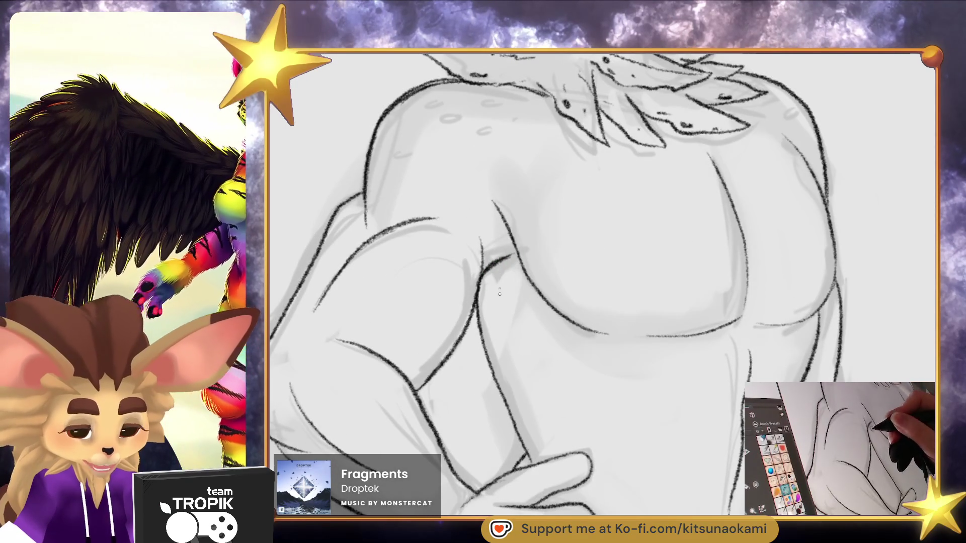
{"action": "key", "text": "ctrl+minus"}
{"action": "left_click_drag", "start_coordinate": [821, 471], "coordinate": [720, 429]}
{"action": "mouse_move", "coordinate": [715, 450]}
{"action": "left_mouse_down"}
{"action": "mouse_move", "coordinate": [709, 483]}
{"action": "mouse_move", "coordinate": [718, 436]}
{"action": "mouse_move", "coordinate": [714, 454]}
{"action": "left_mouse_up"}
{"action": "scroll", "coordinate": [492, 339], "scroll_direction": "up", "scroll_amount": 5}
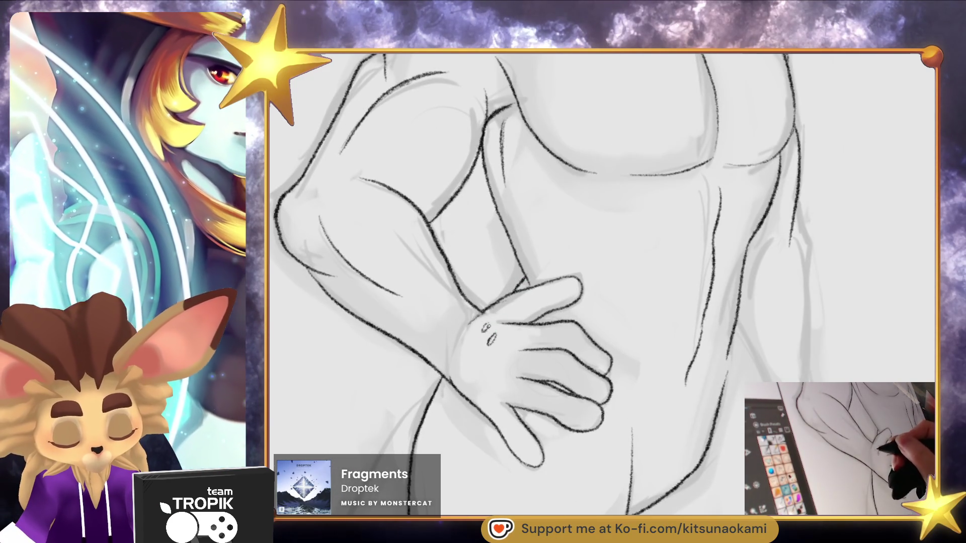
{"action": "mouse_move", "coordinate": [475, 342]}
{"action": "left_mouse_down"}
{"action": "mouse_move", "coordinate": [473, 350]}
{"action": "mouse_move", "coordinate": [515, 341]}
{"action": "mouse_move", "coordinate": [495, 359]}
{"action": "mouse_move", "coordinate": [508, 368]}
{"action": "mouse_move", "coordinate": [466, 335]}
{"action": "left_mouse_up"}
{"action": "scroll", "coordinate": [514, 470], "scroll_direction": "down", "scroll_amount": 5}
{"action": "scroll", "coordinate": [515, 470], "scroll_direction": "down", "scroll_amount": 2}
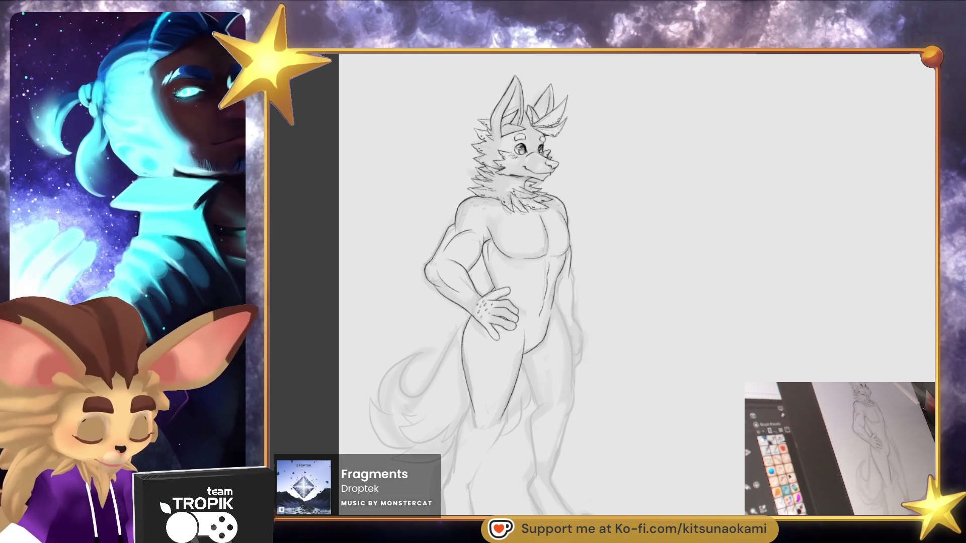
{"action": "scroll", "coordinate": [504, 282], "scroll_direction": "down", "scroll_amount": 2}
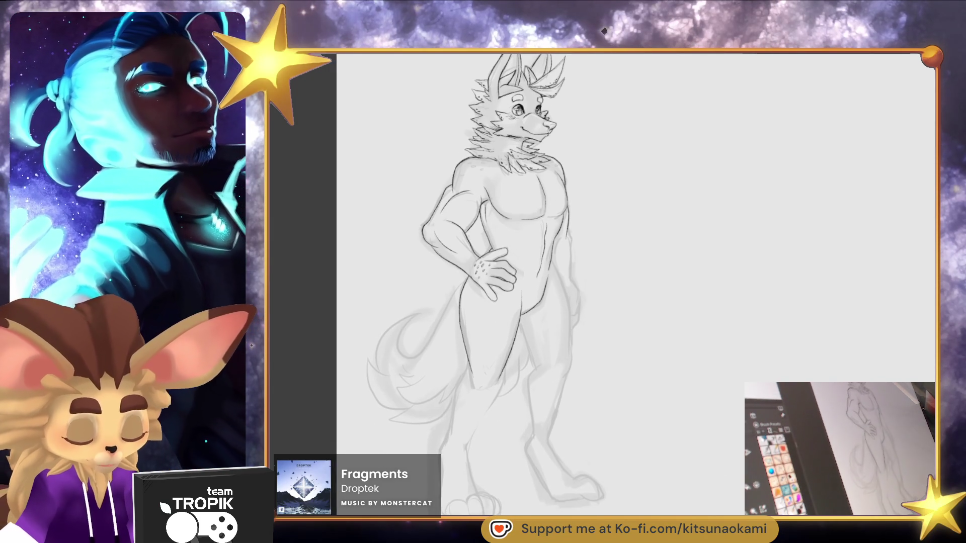
{"action": "left_click", "coordinate": [552, 295]}
Ink the inner thigh line and the left leg contour down from the knee
{"action": "left_click", "coordinate": [552, 295]}
{"action": "key", "text": "b"}
{"action": "left_click_drag", "start_coordinate": [523, 269], "coordinate": [443, 453]}
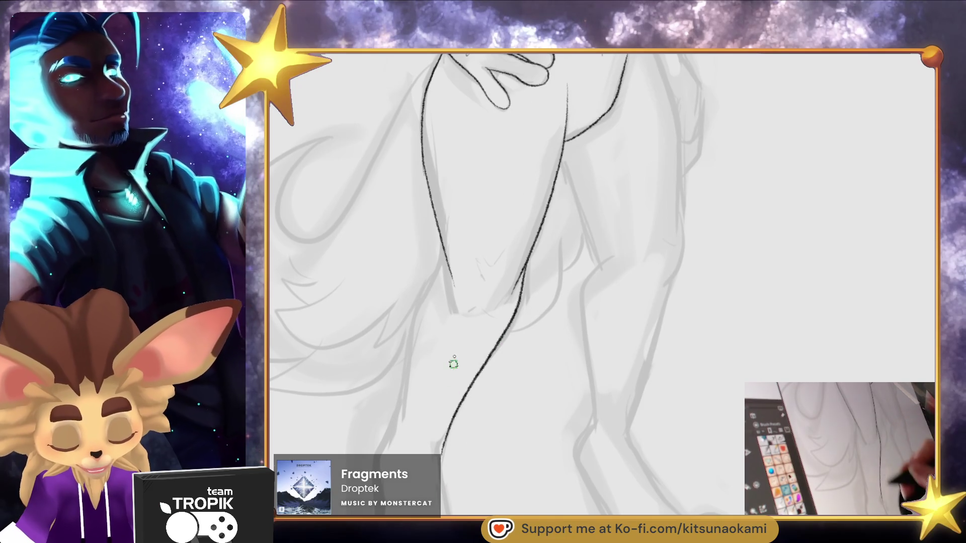
{"action": "left_click_drag", "start_coordinate": [445, 260], "coordinate": [385, 440]}
Ink the right leg's outer contour from the thigh down toward the knee
{"action": "left_click_drag", "start_coordinate": [702, 404], "coordinate": [577, 405]}
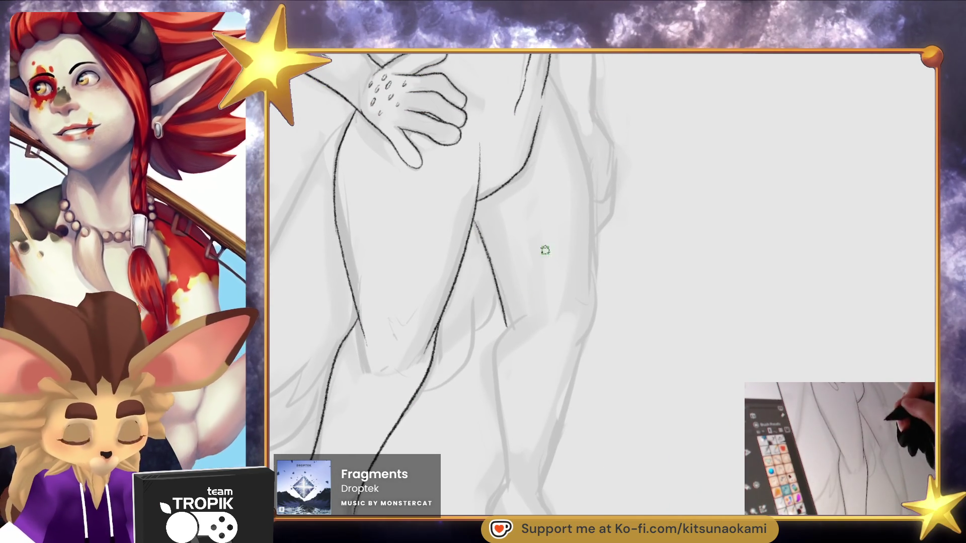
{"action": "mouse_move", "coordinate": [541, 89]}
{"action": "left_mouse_down"}
{"action": "mouse_move", "coordinate": [584, 257]}
{"action": "mouse_move", "coordinate": [582, 345]}
{"action": "left_mouse_up"}
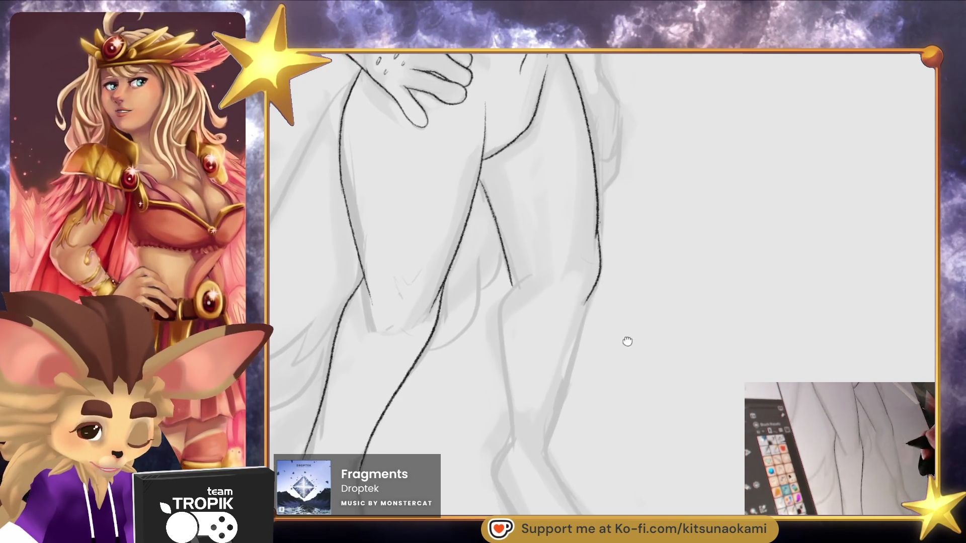
{"action": "scroll", "coordinate": [524, 326], "scroll_direction": "up", "scroll_amount": 3}
{"action": "scroll", "coordinate": [457, 263], "scroll_direction": "up", "scroll_amount": 2}
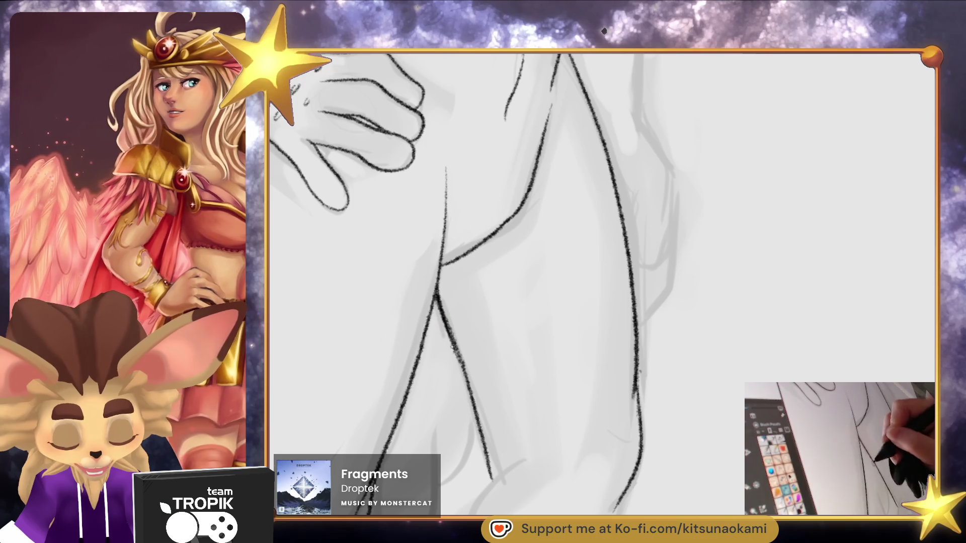
{"action": "scroll", "coordinate": [577, 434], "scroll_direction": "down", "scroll_amount": 5}
{"action": "left_click_drag", "start_coordinate": [638, 469], "coordinate": [645, 403]}
{"action": "scroll", "coordinate": [539, 250], "scroll_direction": "up", "scroll_amount": 3}
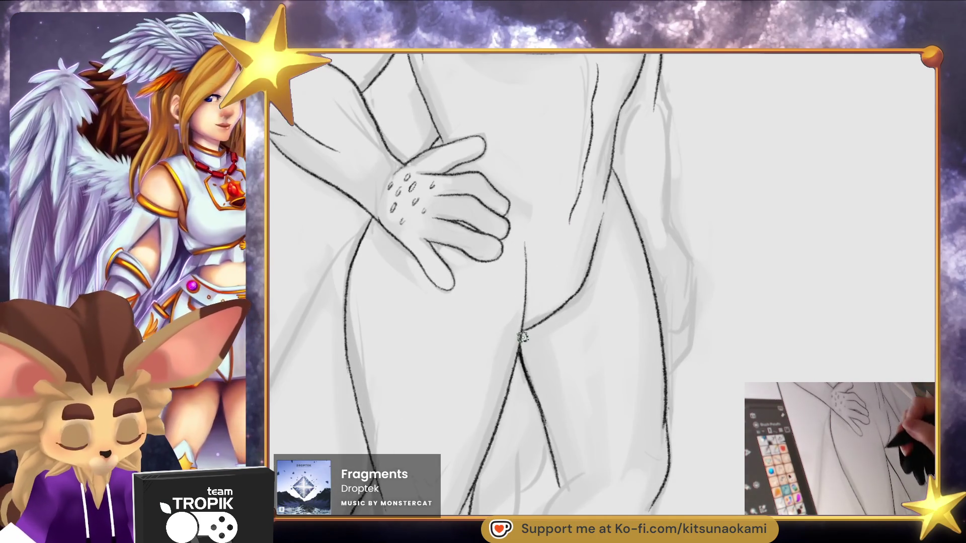
{"action": "scroll", "coordinate": [542, 398], "scroll_direction": "down", "scroll_amount": 1}
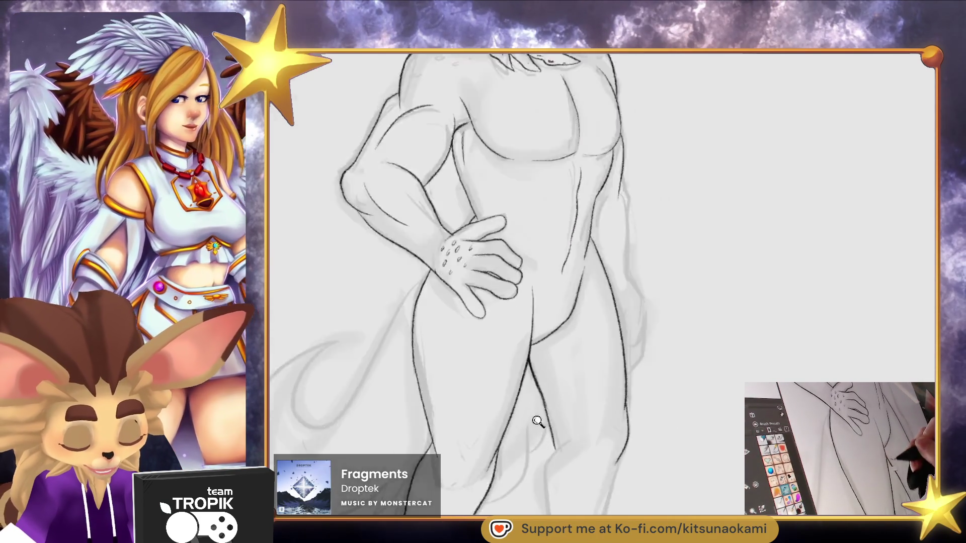
Zoom in on the shoulder and dot small fur spots and dashes across it
{"action": "scroll", "coordinate": [542, 399], "scroll_direction": "down", "scroll_amount": 3}
{"action": "scroll", "coordinate": [604, 460], "scroll_direction": "up", "scroll_amount": 1}
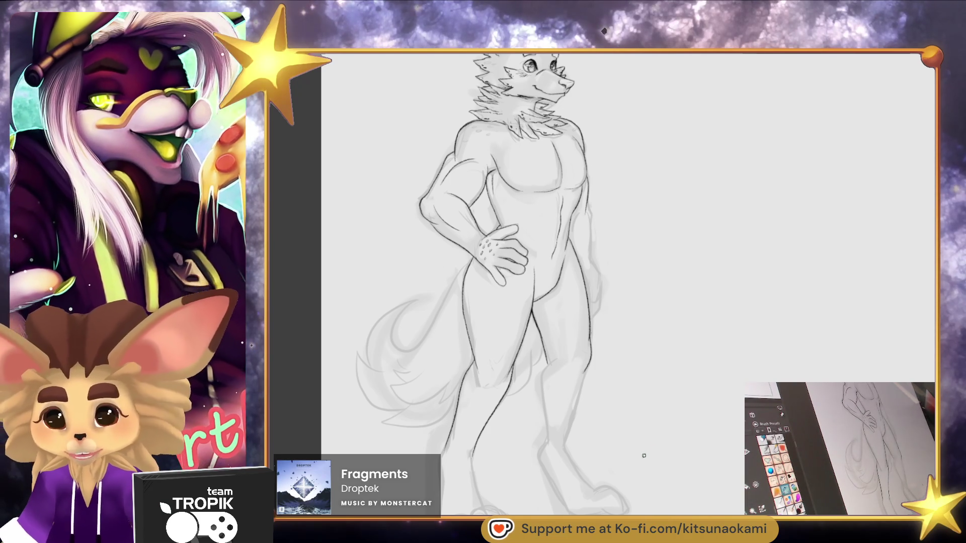
{"action": "mouse_move", "coordinate": [653, 267]}
{"action": "left_mouse_down"}
{"action": "mouse_move", "coordinate": [636, 380]}
{"action": "mouse_move", "coordinate": [651, 325]}
{"action": "mouse_move", "coordinate": [619, 399]}
{"action": "mouse_move", "coordinate": [619, 431]}
{"action": "mouse_move", "coordinate": [462, 241]}
{"action": "left_mouse_up"}
{"action": "left_click", "coordinate": [461, 241]}
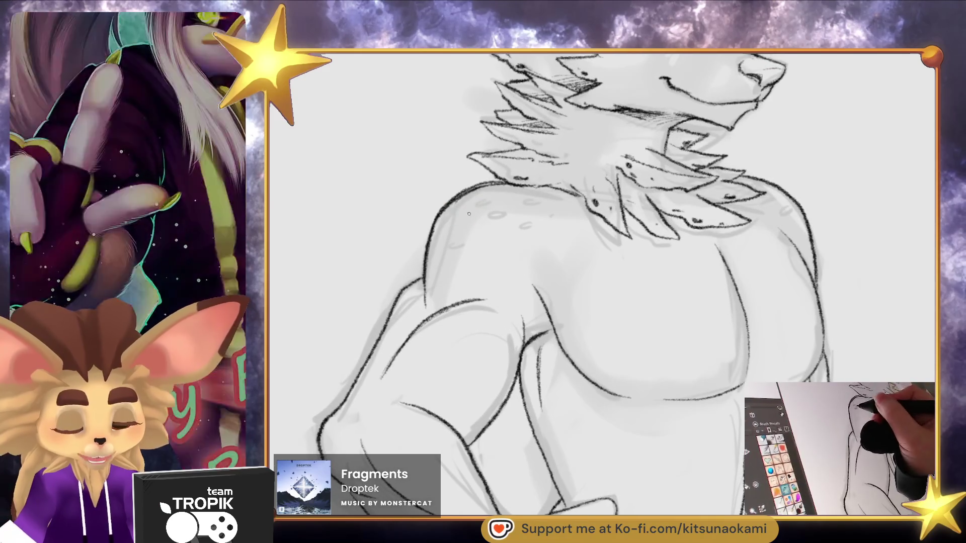
{"action": "mouse_move", "coordinate": [490, 195]}
{"action": "left_mouse_down"}
{"action": "mouse_move", "coordinate": [480, 197]}
{"action": "mouse_move", "coordinate": [490, 204]}
{"action": "mouse_move", "coordinate": [543, 195]}
{"action": "left_mouse_up"}
{"action": "left_click_drag", "start_coordinate": [465, 240], "coordinate": [519, 223]}
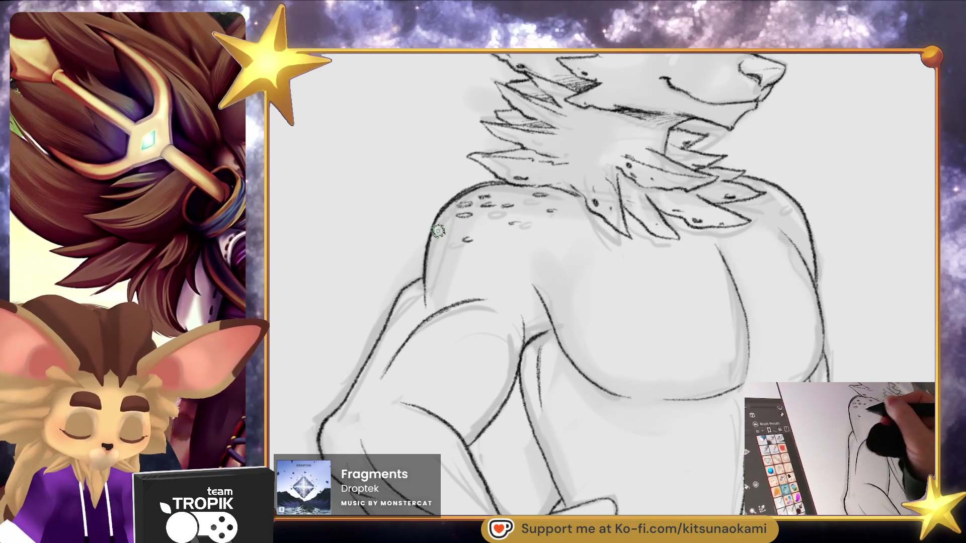
{"action": "left_click_drag", "start_coordinate": [437, 230], "coordinate": [440, 228]}
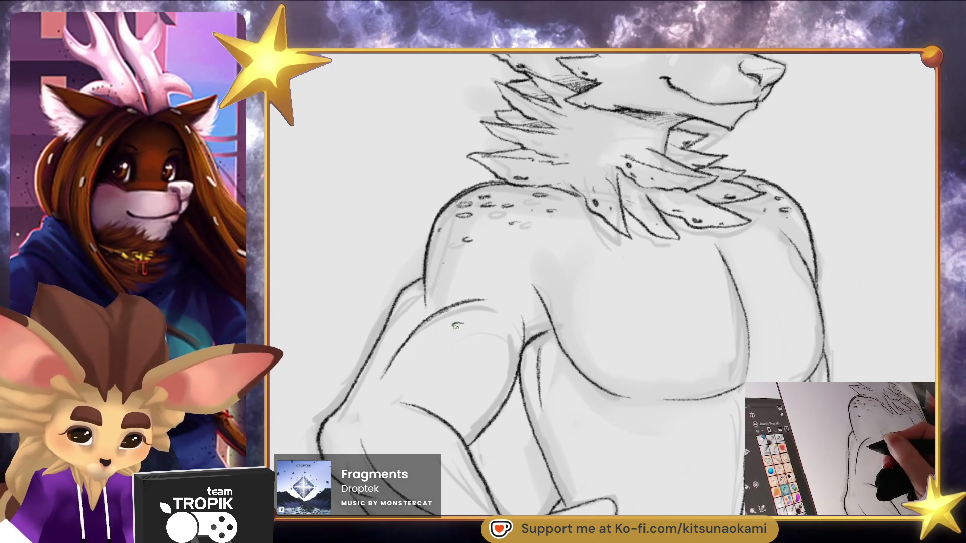
{"action": "scroll", "coordinate": [485, 282], "scroll_direction": "down", "scroll_amount": 5}
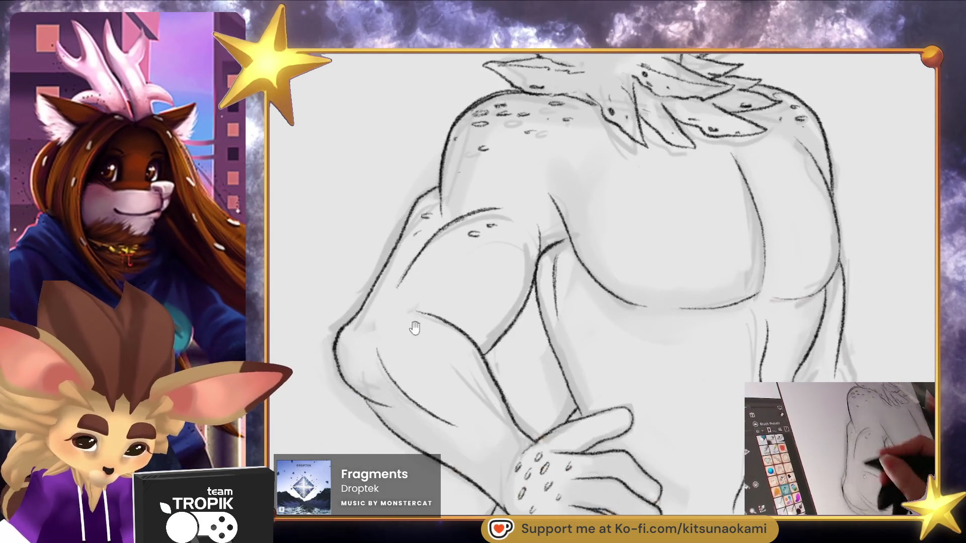
{"action": "scroll", "coordinate": [645, 423], "scroll_direction": "up", "scroll_amount": 2}
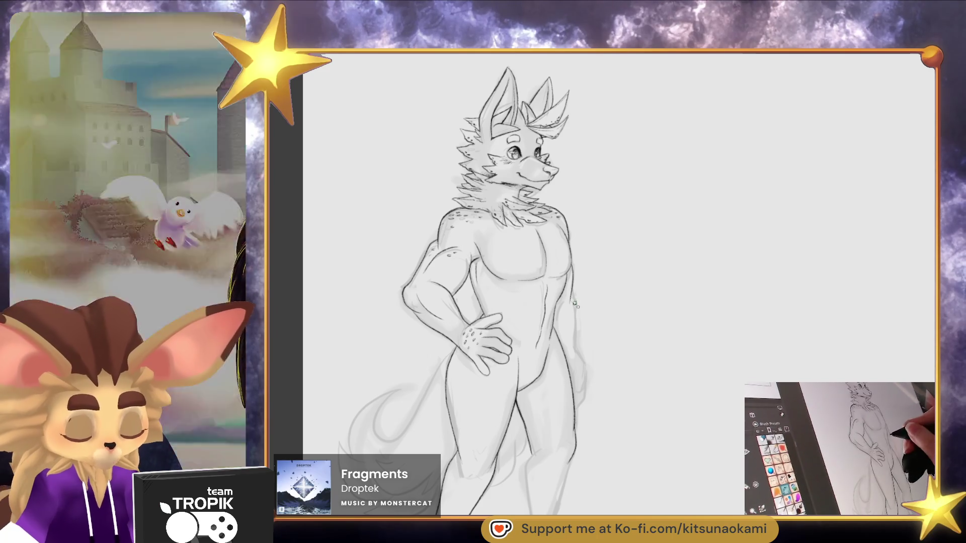
{"action": "scroll", "coordinate": [619, 244], "scroll_direction": "up", "scroll_amount": 5}
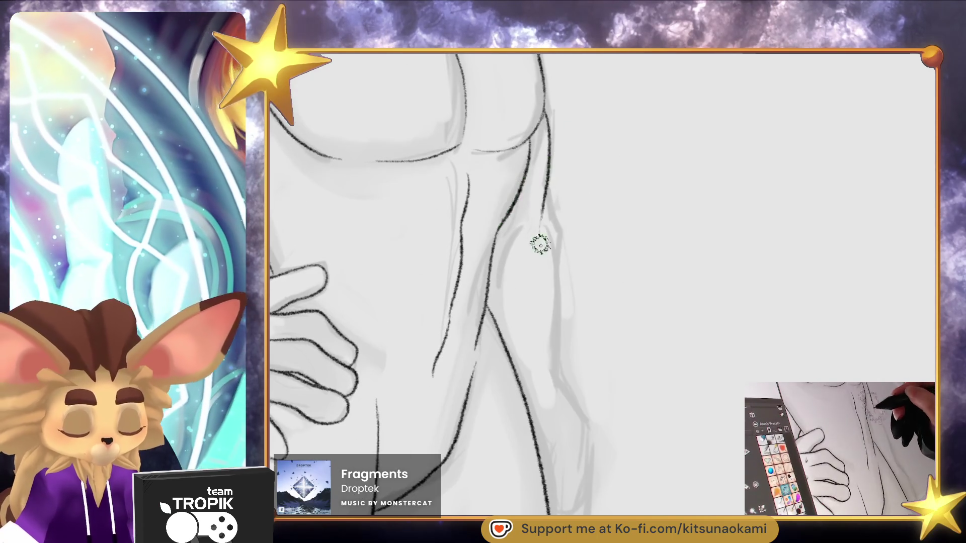
Ink the side contour, a curved muscle line, and the hip-to-thigh curves
{"action": "left_click_drag", "start_coordinate": [548, 198], "coordinate": [558, 277]}
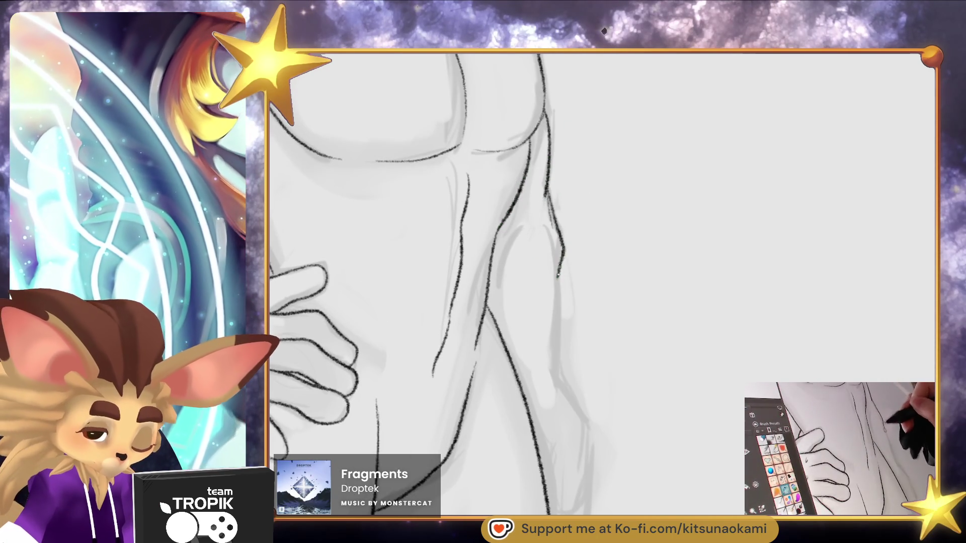
{"action": "left_click_drag", "start_coordinate": [533, 241], "coordinate": [498, 302]}
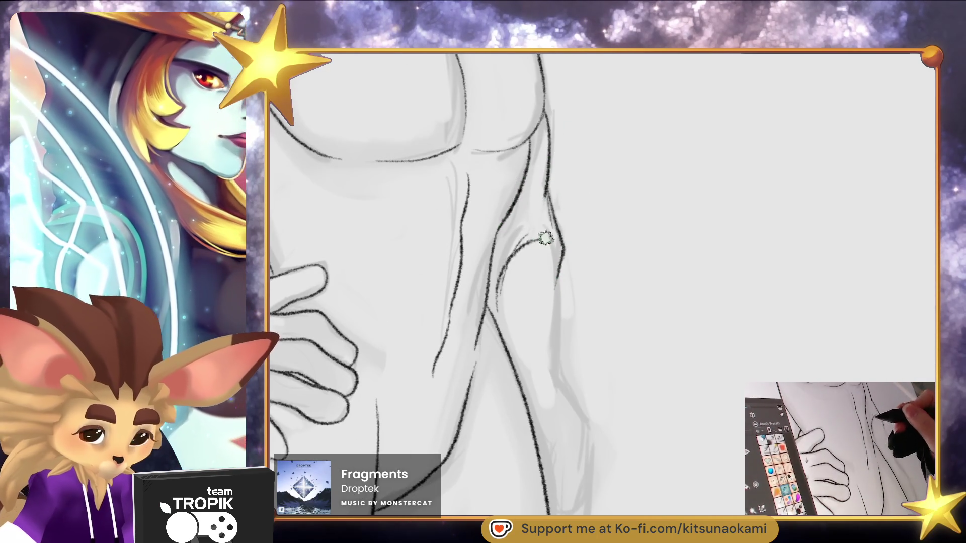
{"action": "mouse_move", "coordinate": [557, 264]}
{"action": "left_mouse_down"}
{"action": "mouse_move", "coordinate": [560, 423]}
{"action": "mouse_move", "coordinate": [587, 318]}
{"action": "mouse_move", "coordinate": [583, 290]}
{"action": "left_mouse_up"}
{"action": "mouse_move", "coordinate": [537, 252]}
{"action": "left_mouse_down"}
{"action": "mouse_move", "coordinate": [565, 302]}
{"action": "mouse_move", "coordinate": [553, 396]}
{"action": "left_mouse_up"}
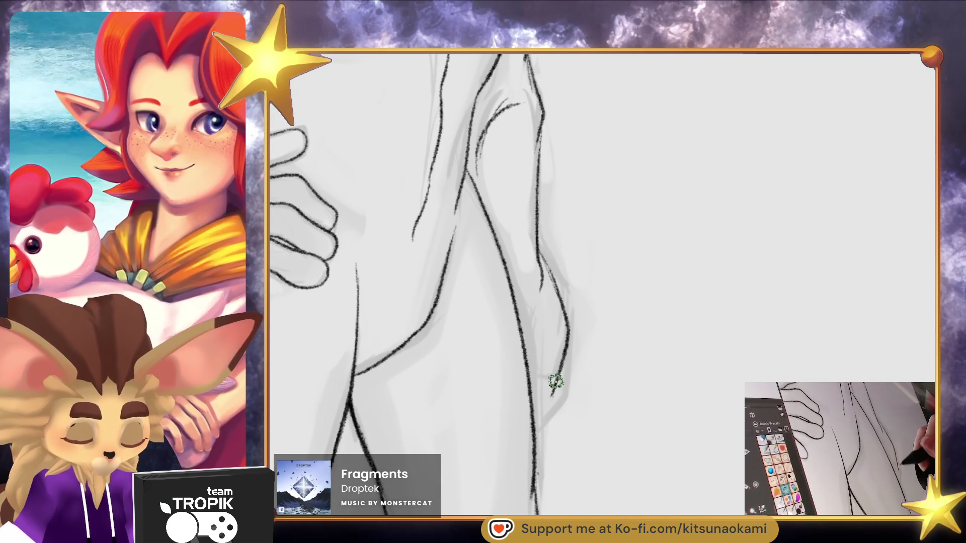
{"action": "left_click_drag", "start_coordinate": [532, 358], "coordinate": [550, 398]}
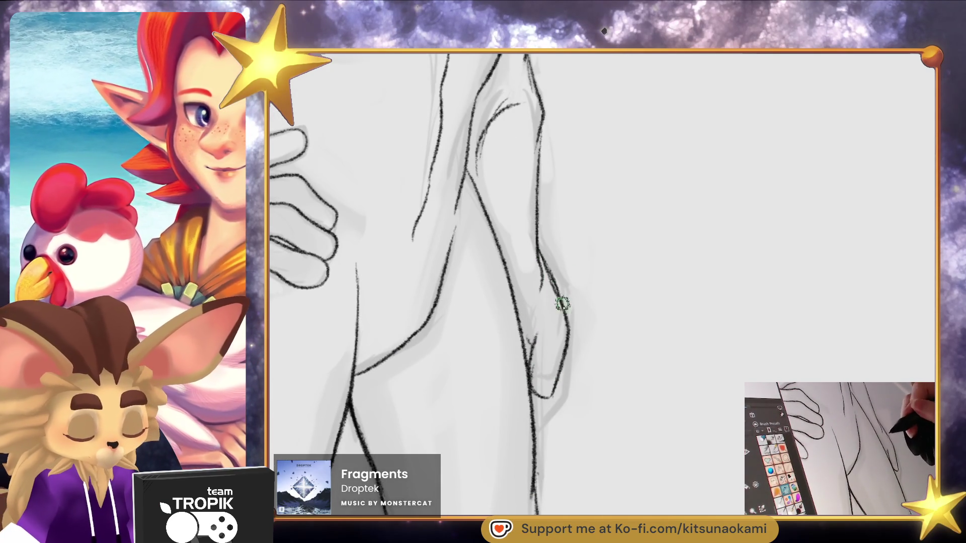
{"action": "left_click_drag", "start_coordinate": [570, 346], "coordinate": [538, 447]}
Ink both leg outlines from the knees down along the calves
{"action": "scroll", "coordinate": [566, 428], "scroll_direction": "down", "scroll_amount": 5}
{"action": "scroll", "coordinate": [614, 384], "scroll_direction": "up", "scroll_amount": 2}
{"action": "scroll", "coordinate": [606, 394], "scroll_direction": "up", "scroll_amount": 4}
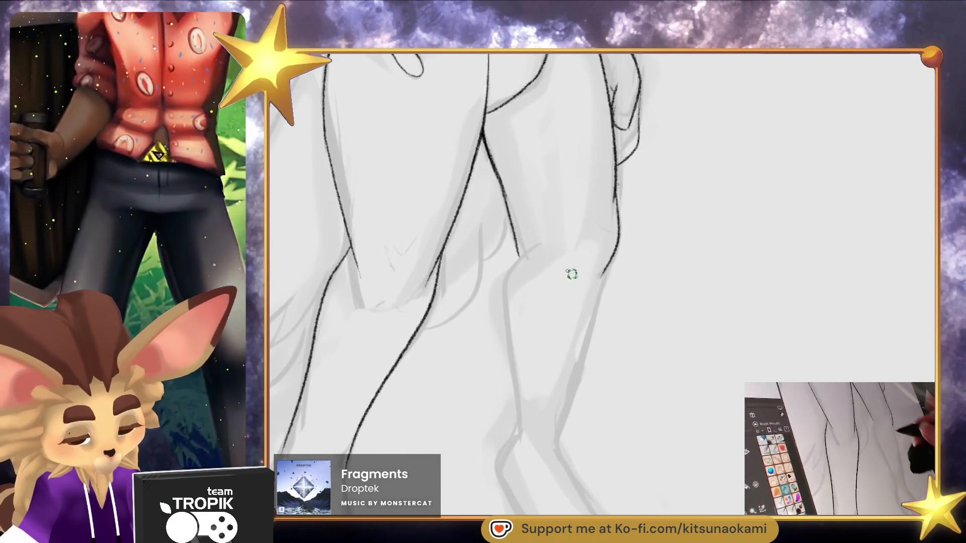
{"action": "left_click_drag", "start_coordinate": [525, 254], "coordinate": [514, 385]}
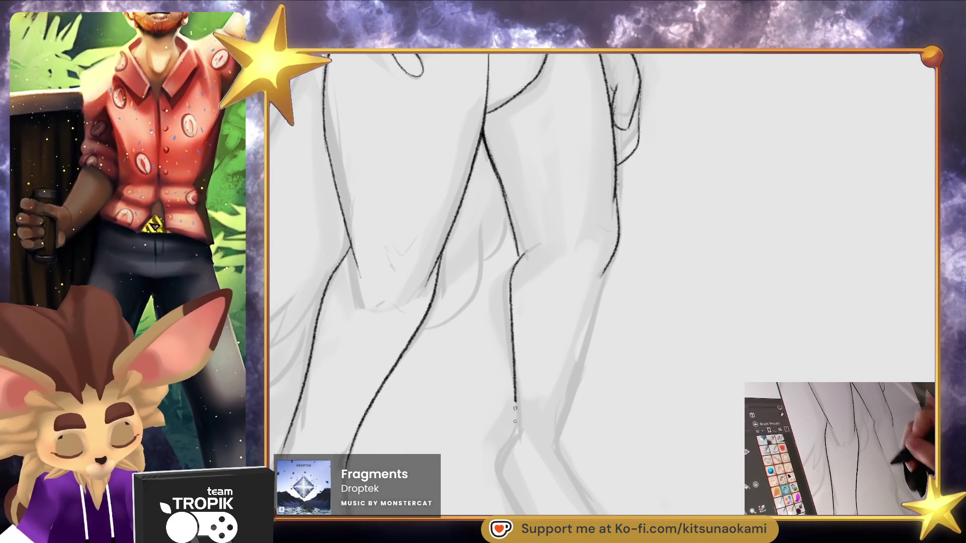
{"action": "left_click_drag", "start_coordinate": [605, 263], "coordinate": [568, 410]}
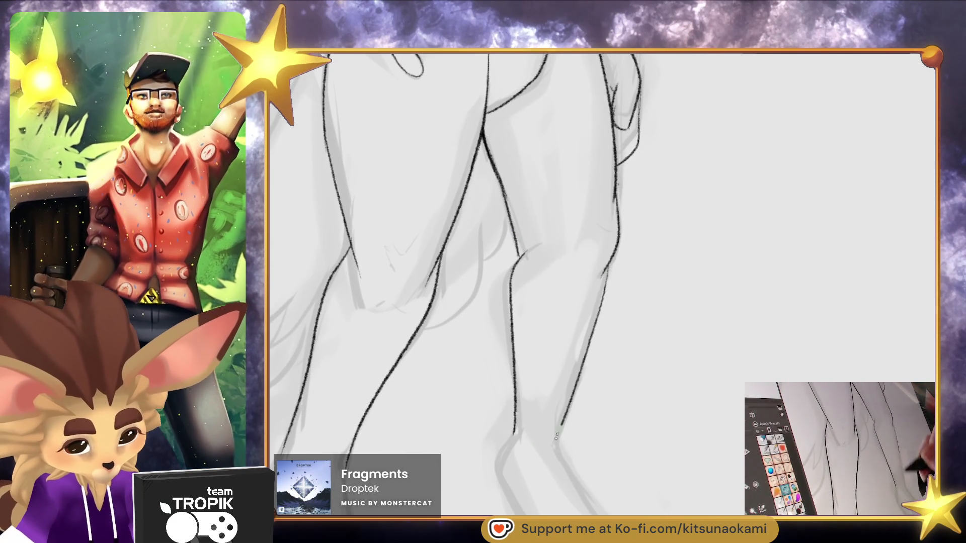
{"action": "scroll", "coordinate": [611, 302], "scroll_direction": "down", "scroll_amount": 5}
{"action": "scroll", "coordinate": [617, 375], "scroll_direction": "up", "scroll_amount": 3}
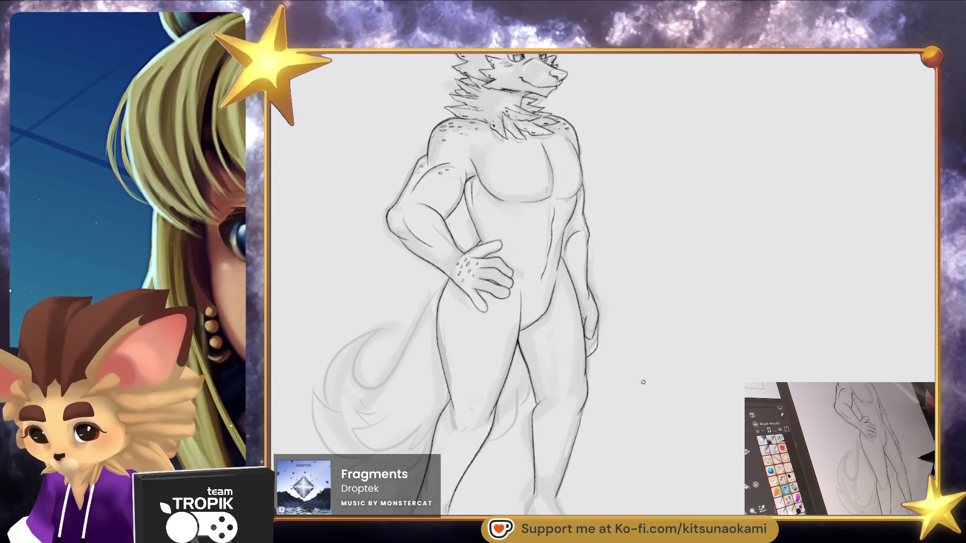
{"action": "mouse_move", "coordinate": [644, 391]}
{"action": "left_mouse_down"}
{"action": "mouse_move", "coordinate": [639, 384]}
{"action": "mouse_move", "coordinate": [643, 399]}
{"action": "mouse_move", "coordinate": [680, 297]}
{"action": "mouse_move", "coordinate": [675, 416]}
{"action": "mouse_move", "coordinate": [669, 378]}
{"action": "mouse_move", "coordinate": [659, 414]}
{"action": "mouse_move", "coordinate": [645, 384]}
{"action": "left_mouse_up"}
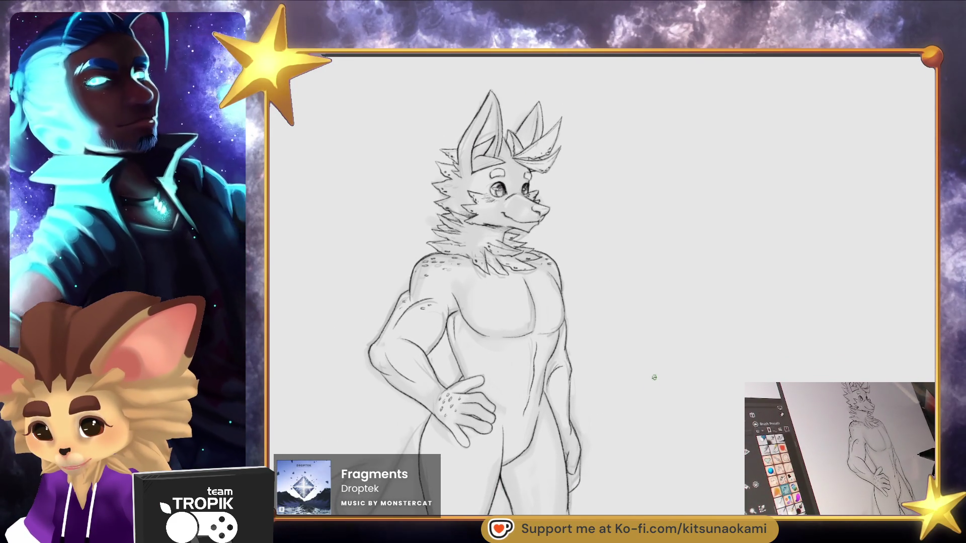
{"action": "scroll", "coordinate": [655, 375], "scroll_direction": "down", "scroll_amount": 5}
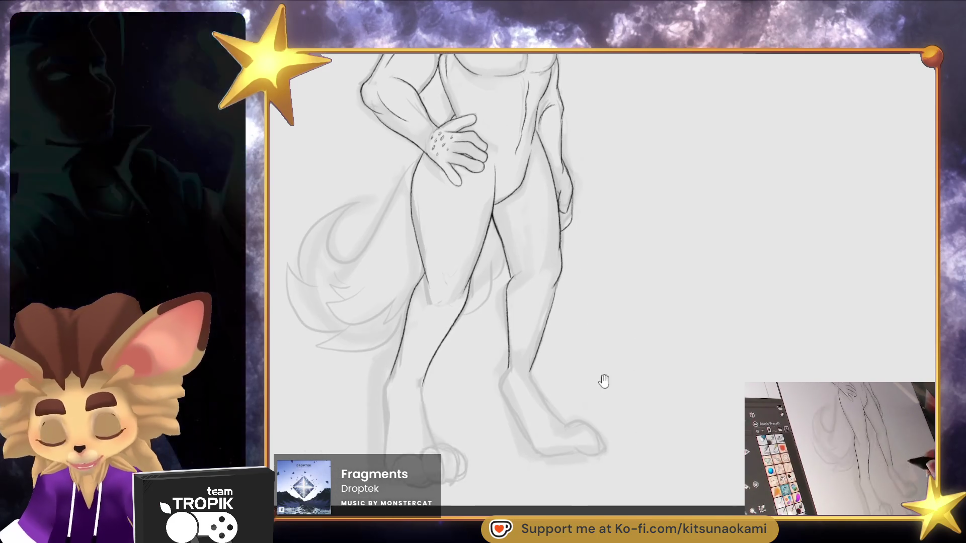
{"action": "scroll", "coordinate": [621, 443], "scroll_direction": "up", "scroll_amount": 4}
{"action": "left_click_drag", "start_coordinate": [638, 359], "coordinate": [638, 444]}
{"action": "scroll", "coordinate": [474, 101], "scroll_direction": "up", "scroll_amount": 5}
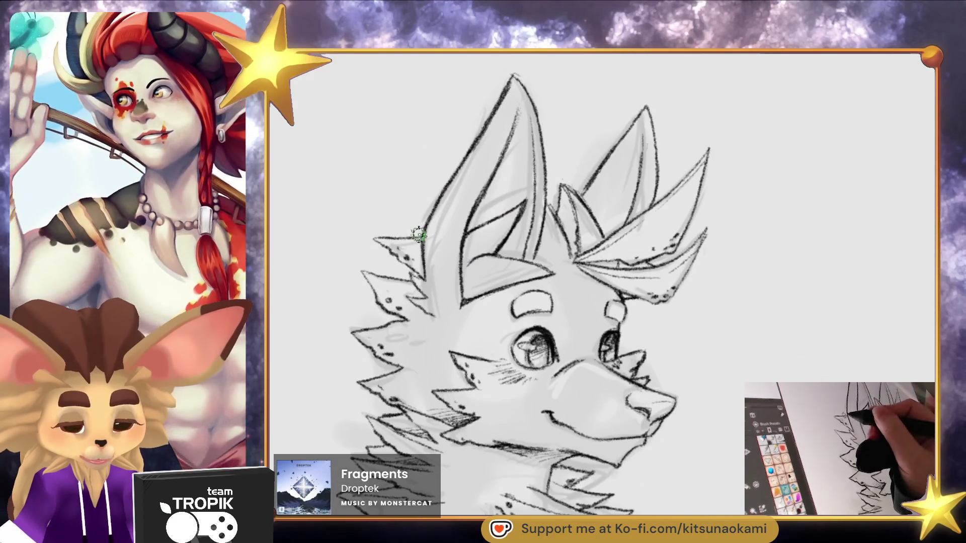
{"action": "scroll", "coordinate": [653, 436], "scroll_direction": "down", "scroll_amount": 5}
{"action": "scroll", "coordinate": [653, 436], "scroll_direction": "down", "scroll_amount": 5}
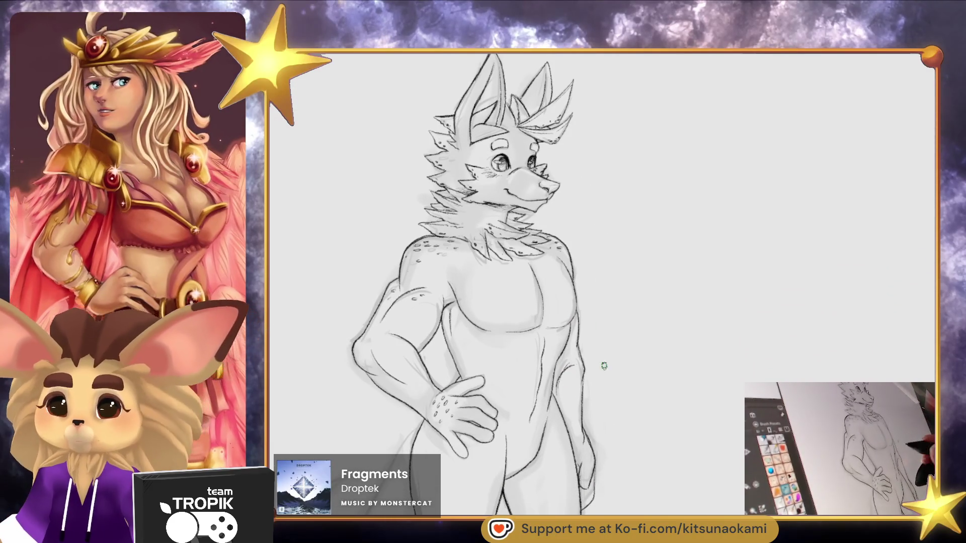
{"action": "scroll", "coordinate": [545, 432], "scroll_direction": "left", "scroll_amount": 2}
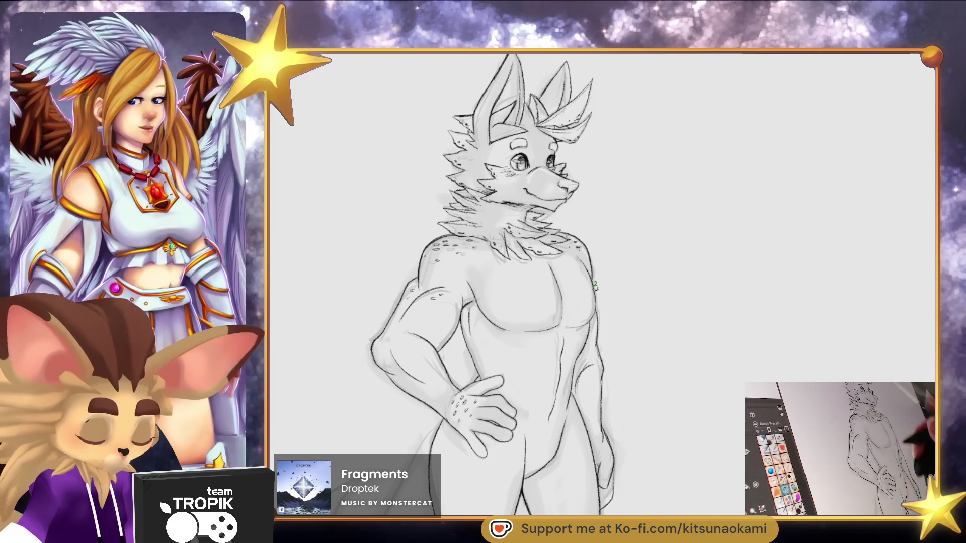
With a smaller brush, ink a short contour on the right chest beside the arm
{"action": "left_click_drag", "start_coordinate": [595, 297], "coordinate": [590, 238]}
{"action": "scroll", "coordinate": [618, 265], "scroll_direction": "up", "scroll_amount": 3}
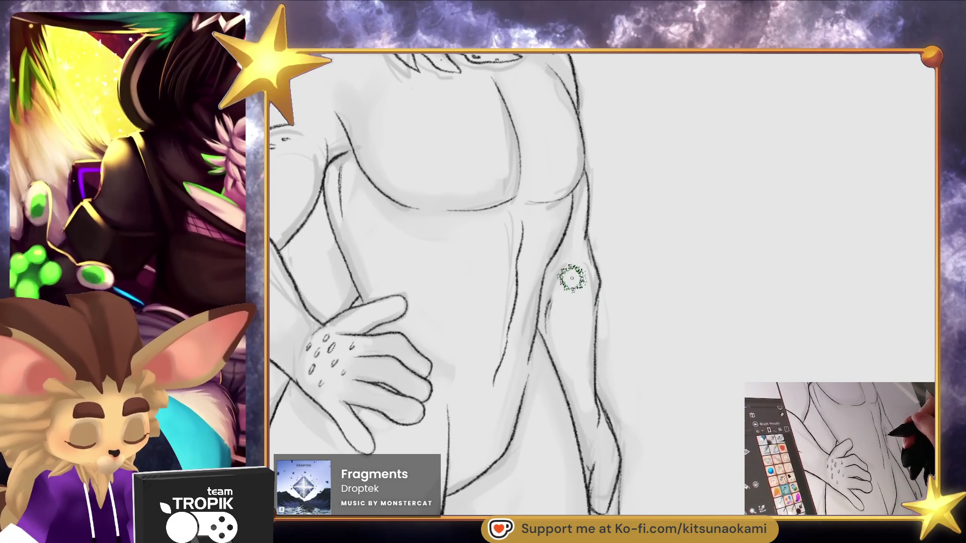
{"action": "key", "text": "bracketleft"}
{"action": "key", "text": "bracketleft"}
{"action": "left_click_drag", "start_coordinate": [569, 270], "coordinate": [547, 291]}
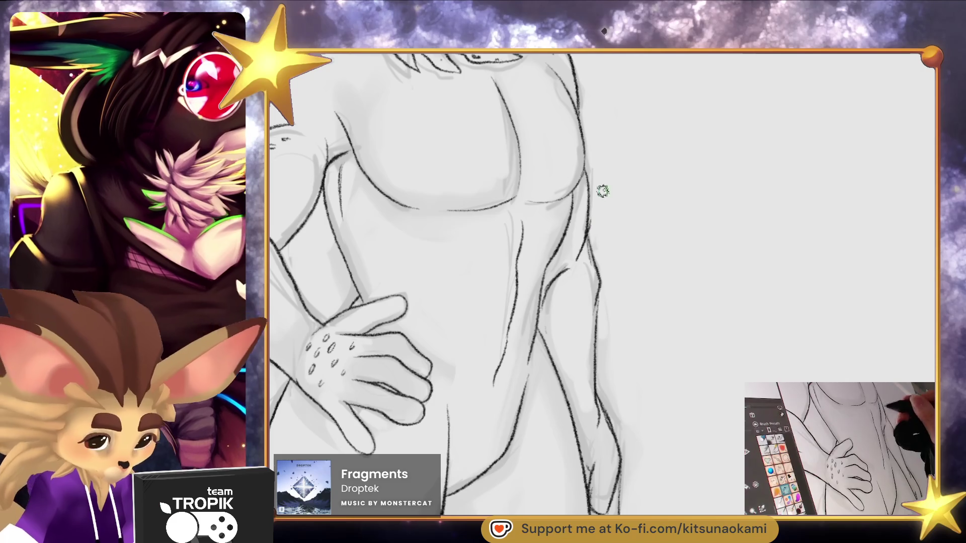
{"action": "left_click_drag", "start_coordinate": [630, 281], "coordinate": [593, 225]}
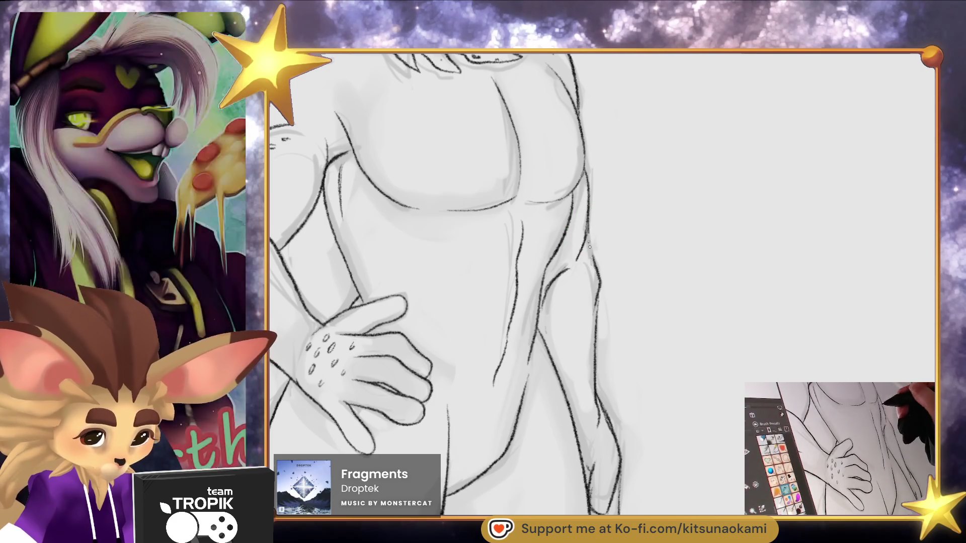
{"action": "mouse_move", "coordinate": [652, 407]}
{"action": "left_mouse_down"}
{"action": "mouse_move", "coordinate": [647, 440]}
{"action": "mouse_move", "coordinate": [675, 458]}
{"action": "mouse_move", "coordinate": [659, 450]}
{"action": "mouse_move", "coordinate": [643, 250]}
{"action": "mouse_move", "coordinate": [611, 355]}
{"action": "left_mouse_up"}
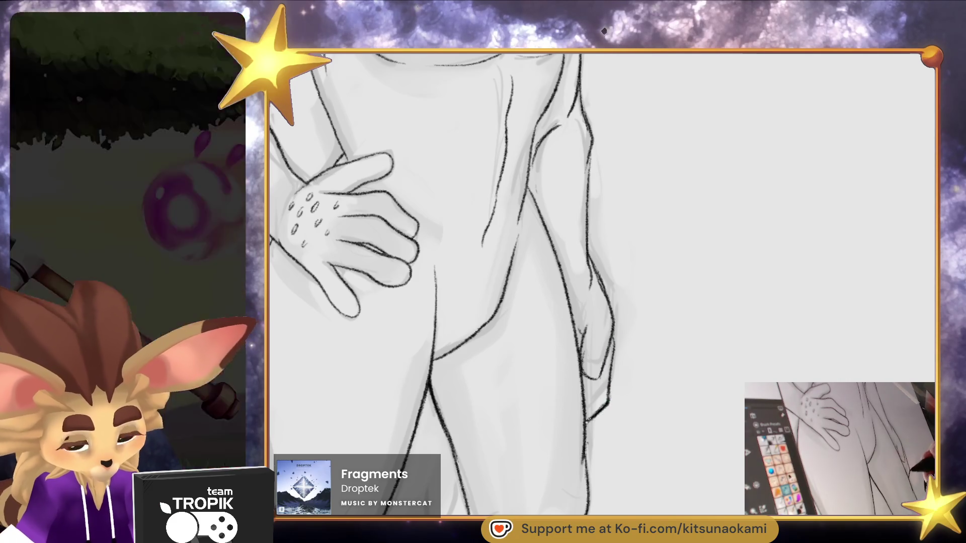
{"action": "mouse_move", "coordinate": [628, 382]}
{"action": "left_mouse_down"}
{"action": "mouse_move", "coordinate": [614, 375]}
{"action": "mouse_move", "coordinate": [659, 360]}
{"action": "left_mouse_up"}
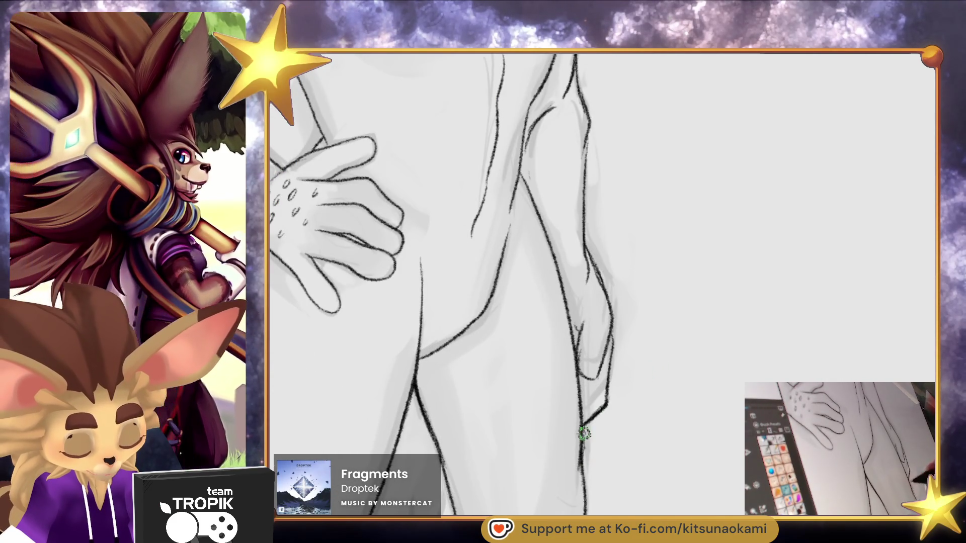
{"action": "mouse_move", "coordinate": [610, 425]}
{"action": "left_mouse_down"}
{"action": "mouse_move", "coordinate": [610, 438]}
{"action": "mouse_move", "coordinate": [519, 375]}
{"action": "left_mouse_up"}
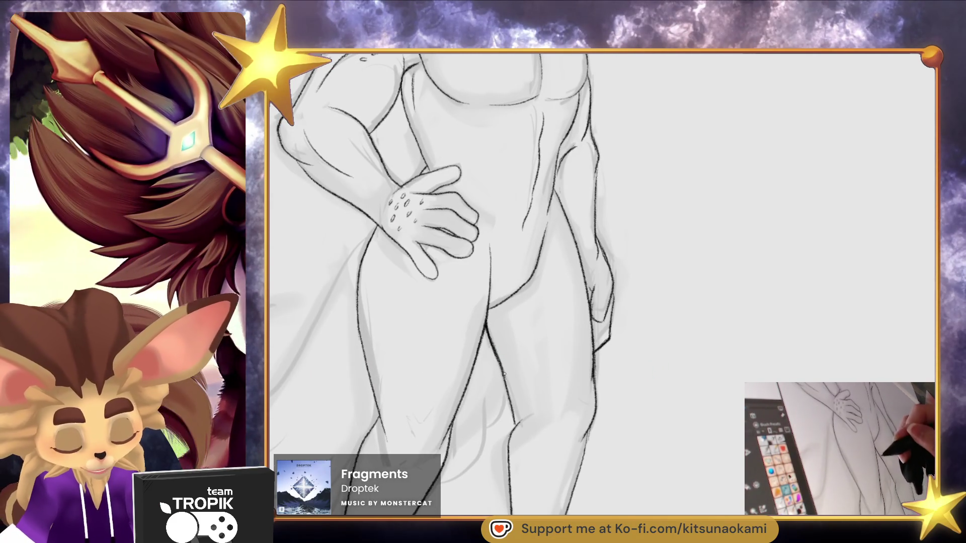
{"action": "mouse_move", "coordinate": [641, 346]}
{"action": "left_mouse_down"}
{"action": "mouse_move", "coordinate": [572, 399]}
{"action": "mouse_move", "coordinate": [500, 328]}
{"action": "mouse_move", "coordinate": [462, 356]}
{"action": "mouse_move", "coordinate": [496, 338]}
{"action": "left_mouse_up"}
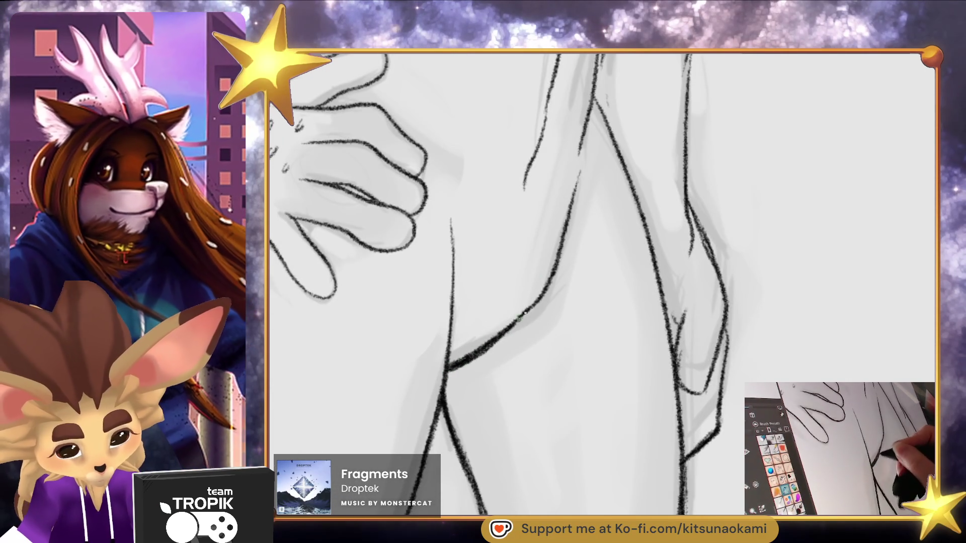
{"action": "mouse_move", "coordinate": [554, 297]}
{"action": "left_mouse_down"}
{"action": "mouse_move", "coordinate": [551, 480]}
{"action": "mouse_move", "coordinate": [556, 443]}
{"action": "mouse_move", "coordinate": [589, 399]}
{"action": "mouse_move", "coordinate": [582, 459]}
{"action": "mouse_move", "coordinate": [560, 403]}
{"action": "mouse_move", "coordinate": [672, 410]}
{"action": "mouse_move", "coordinate": [668, 433]}
{"action": "mouse_move", "coordinate": [694, 433]}
{"action": "left_mouse_up"}
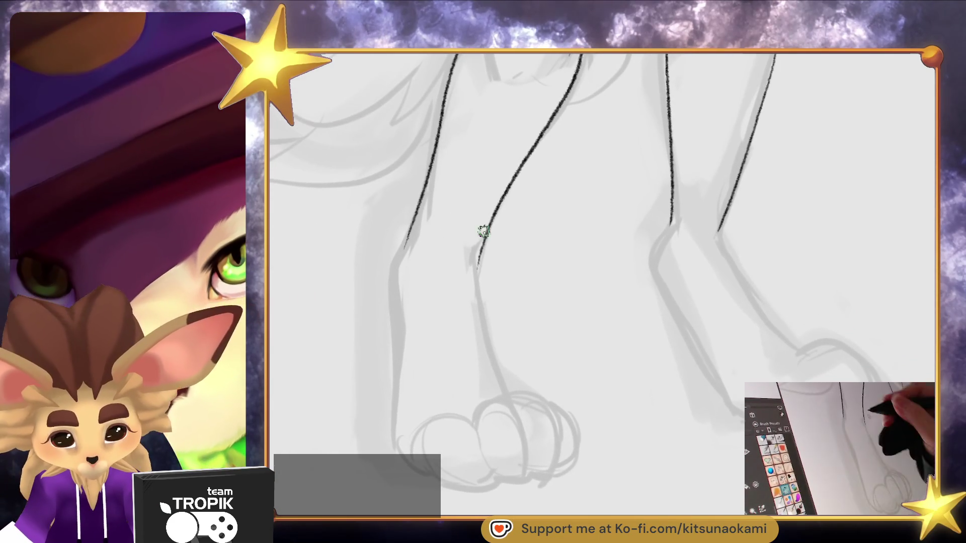
Extend both leg lines down to the paw and ink four toe outlines and the paw's lower-left edge
{"action": "left_click_drag", "start_coordinate": [478, 266], "coordinate": [502, 374]}
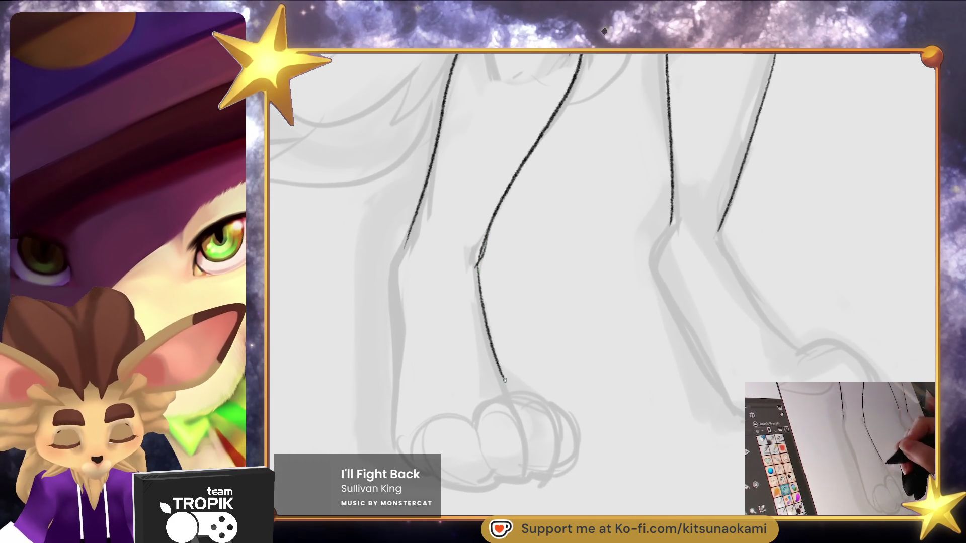
{"action": "left_click_drag", "start_coordinate": [406, 246], "coordinate": [400, 445]}
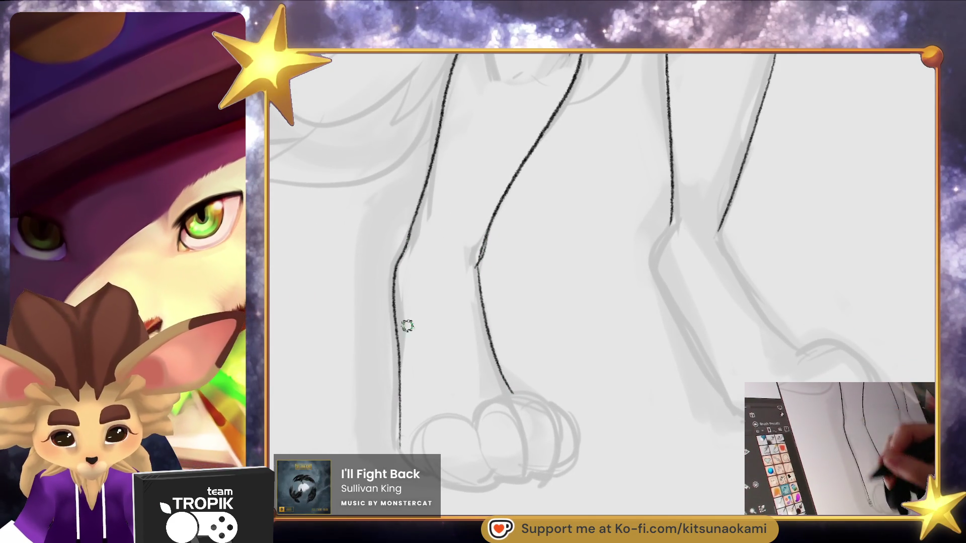
{"action": "scroll", "coordinate": [594, 391], "scroll_direction": "up", "scroll_amount": 5}
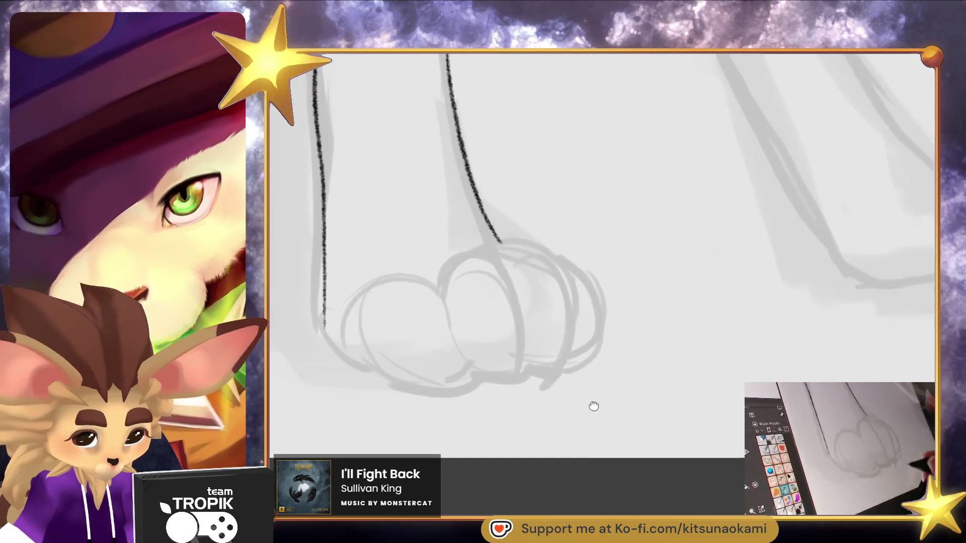
{"action": "mouse_move", "coordinate": [366, 367]}
{"action": "left_mouse_down"}
{"action": "mouse_move", "coordinate": [417, 315]}
{"action": "mouse_move", "coordinate": [490, 383]}
{"action": "left_mouse_up"}
{"action": "left_click_drag", "start_coordinate": [450, 431], "coordinate": [394, 381]}
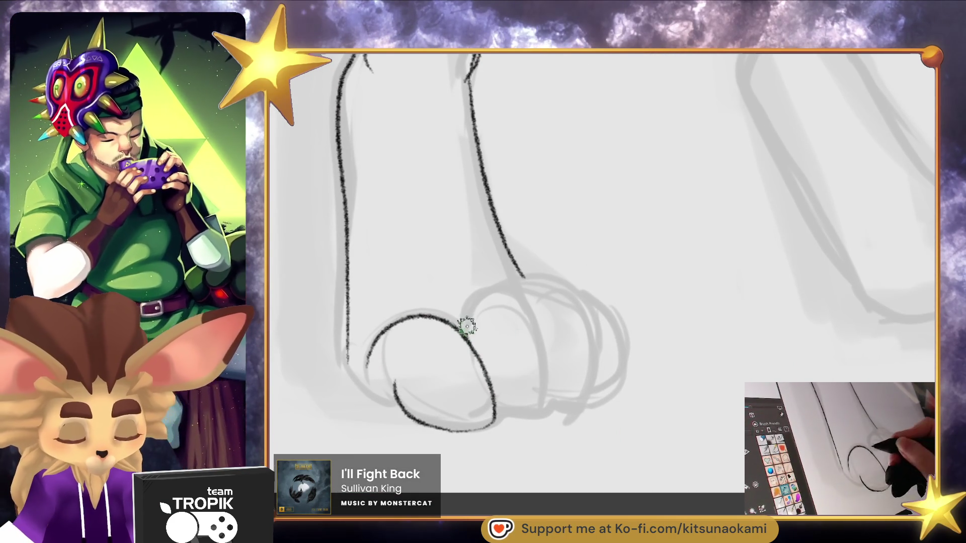
{"action": "mouse_move", "coordinate": [458, 316]}
{"action": "left_mouse_down"}
{"action": "mouse_move", "coordinate": [500, 288]}
{"action": "mouse_move", "coordinate": [554, 398]}
{"action": "mouse_move", "coordinate": [497, 418]}
{"action": "left_mouse_up"}
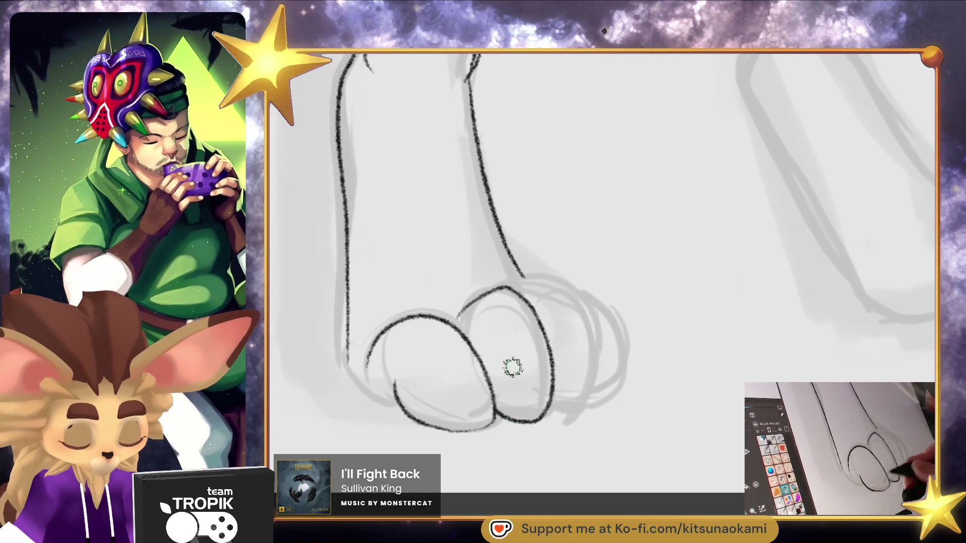
{"action": "mouse_move", "coordinate": [516, 287]}
{"action": "left_mouse_down"}
{"action": "mouse_move", "coordinate": [593, 355]}
{"action": "mouse_move", "coordinate": [548, 417]}
{"action": "left_mouse_up"}
{"action": "mouse_move", "coordinate": [584, 297]}
{"action": "left_mouse_down"}
{"action": "mouse_move", "coordinate": [613, 311]}
{"action": "mouse_move", "coordinate": [600, 395]}
{"action": "mouse_move", "coordinate": [583, 402]}
{"action": "left_mouse_up"}
{"action": "mouse_move", "coordinate": [401, 402]}
{"action": "left_mouse_down"}
{"action": "mouse_move", "coordinate": [358, 385]}
{"action": "mouse_move", "coordinate": [346, 322]}
{"action": "left_mouse_up"}
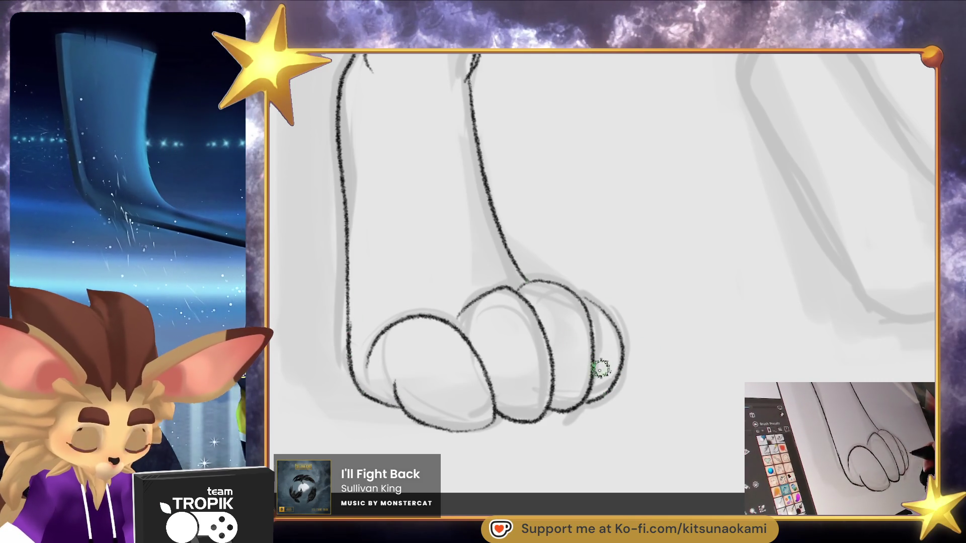
Ink the back of the foot to the heel and the front down to the sole, erasing a small sole segment
{"action": "scroll", "coordinate": [657, 388], "scroll_direction": "down", "scroll_amount": 3}
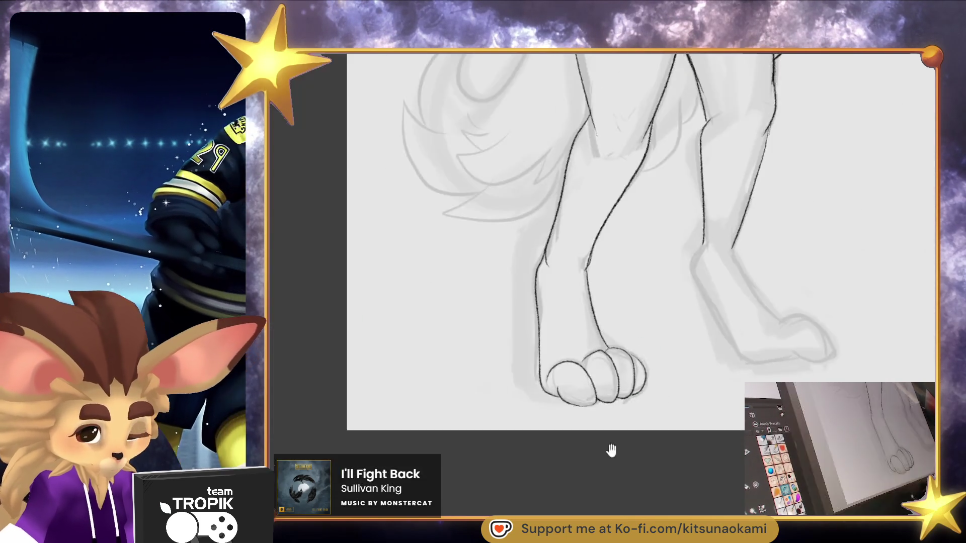
{"action": "scroll", "coordinate": [582, 464], "scroll_direction": "up", "scroll_amount": 5}
{"action": "left_click_drag", "start_coordinate": [658, 396], "coordinate": [626, 429]}
{"action": "left_click_drag", "start_coordinate": [476, 176], "coordinate": [580, 327]}
{"action": "mouse_move", "coordinate": [412, 158]}
{"action": "left_mouse_down"}
{"action": "mouse_move", "coordinate": [390, 205]}
{"action": "mouse_move", "coordinate": [446, 332]}
{"action": "mouse_move", "coordinate": [564, 425]}
{"action": "mouse_move", "coordinate": [601, 419]}
{"action": "left_mouse_up"}
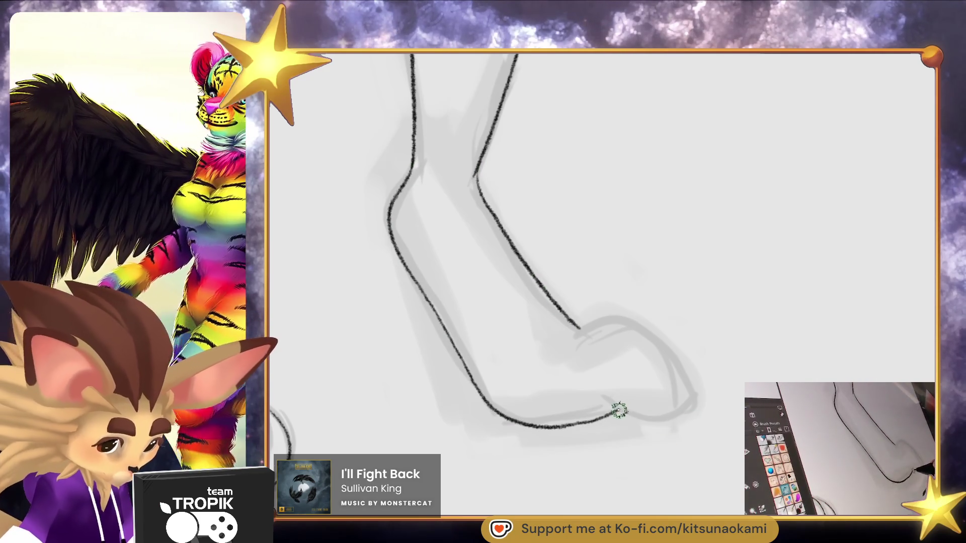
{"action": "mouse_move", "coordinate": [687, 409]}
{"action": "left_mouse_down"}
{"action": "mouse_move", "coordinate": [654, 339]}
{"action": "mouse_move", "coordinate": [573, 332]}
{"action": "left_mouse_up"}
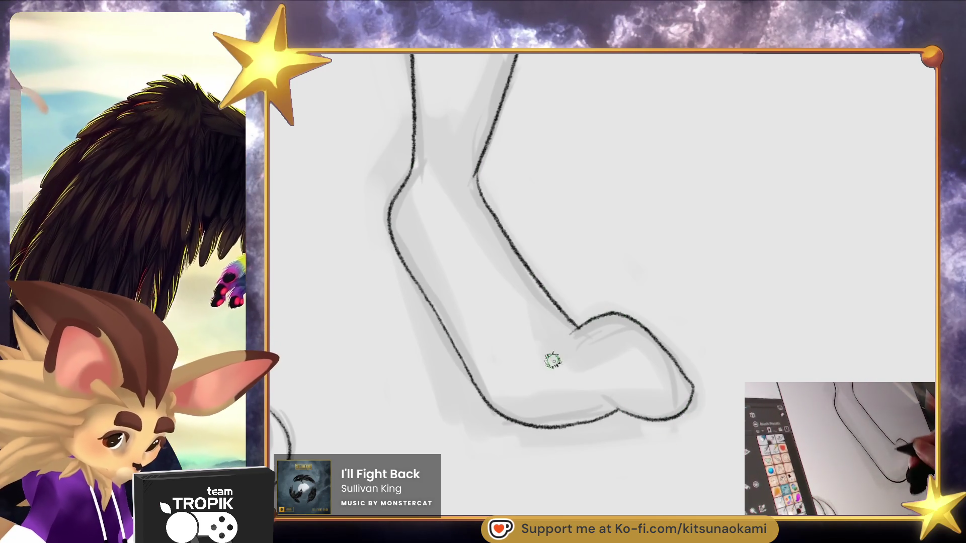
{"action": "scroll", "coordinate": [685, 385], "scroll_direction": "up", "scroll_amount": 1}
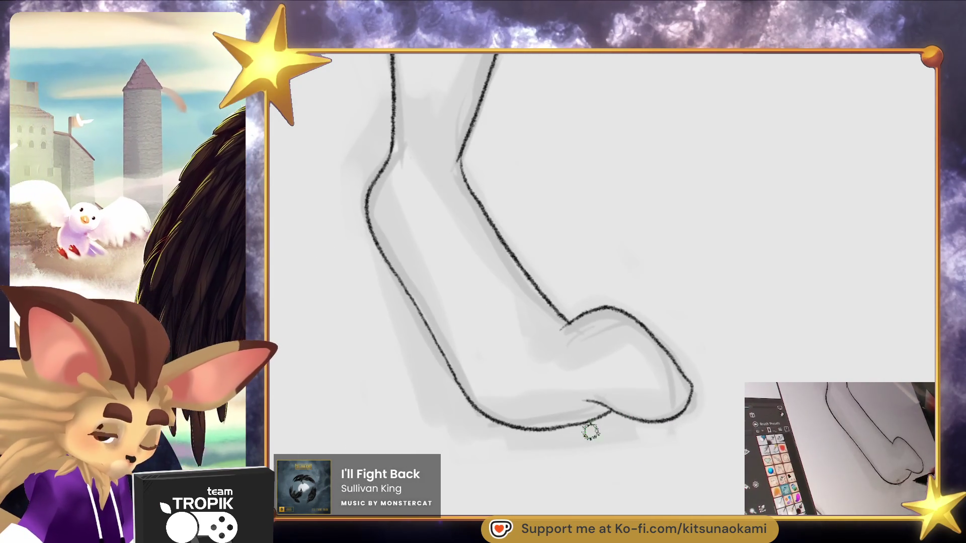
{"action": "scroll", "coordinate": [655, 418], "scroll_direction": "up", "scroll_amount": 1}
{"action": "mouse_move", "coordinate": [567, 403]}
{"action": "left_mouse_down"}
{"action": "mouse_move", "coordinate": [584, 419]}
{"action": "mouse_move", "coordinate": [589, 402]}
{"action": "left_mouse_up"}
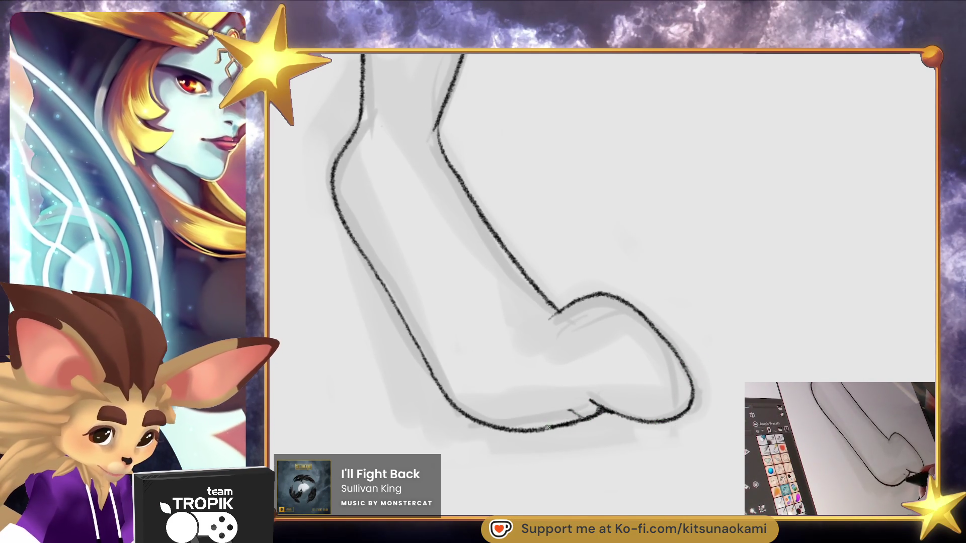
{"action": "scroll", "coordinate": [567, 367], "scroll_direction": "down", "scroll_amount": 5}
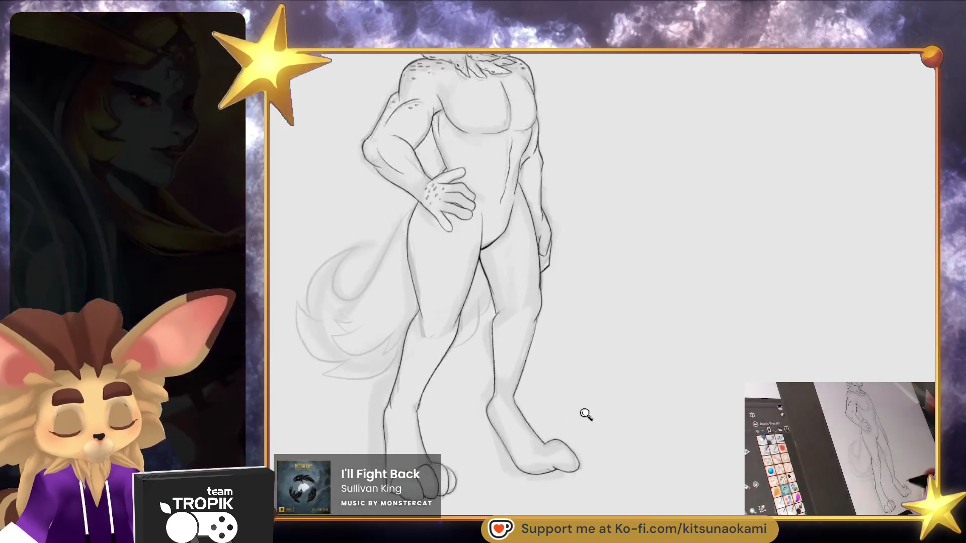
Dab small oval ink freckles on both hips below the hand, darkening one pale spot
{"action": "scroll", "coordinate": [580, 420], "scroll_direction": "up", "scroll_amount": 3}
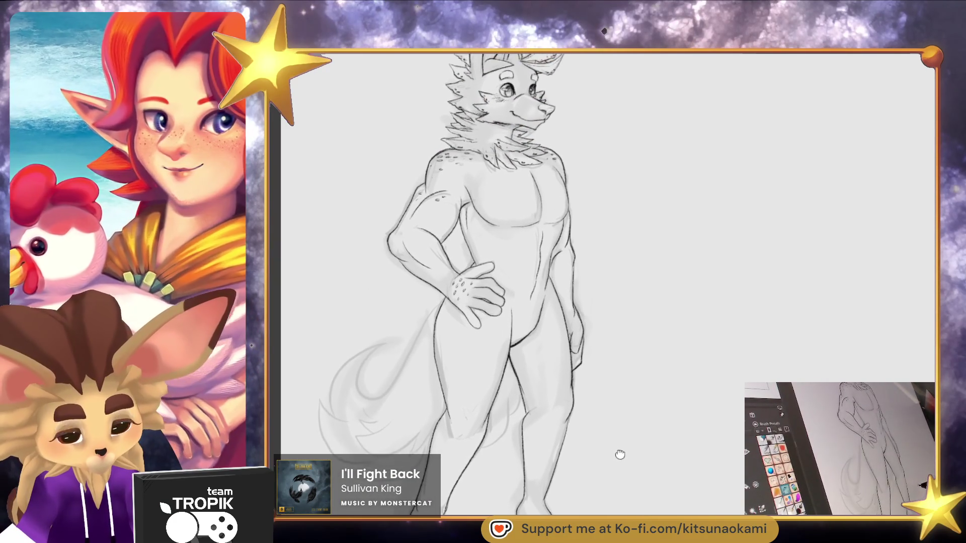
{"action": "scroll", "coordinate": [422, 352], "scroll_direction": "up", "scroll_amount": 4}
{"action": "mouse_move", "coordinate": [439, 252]}
{"action": "left_mouse_down"}
{"action": "mouse_move", "coordinate": [434, 241]}
{"action": "mouse_move", "coordinate": [452, 272]}
{"action": "mouse_move", "coordinate": [414, 282]}
{"action": "left_mouse_up"}
{"action": "left_click", "coordinate": [438, 292]}
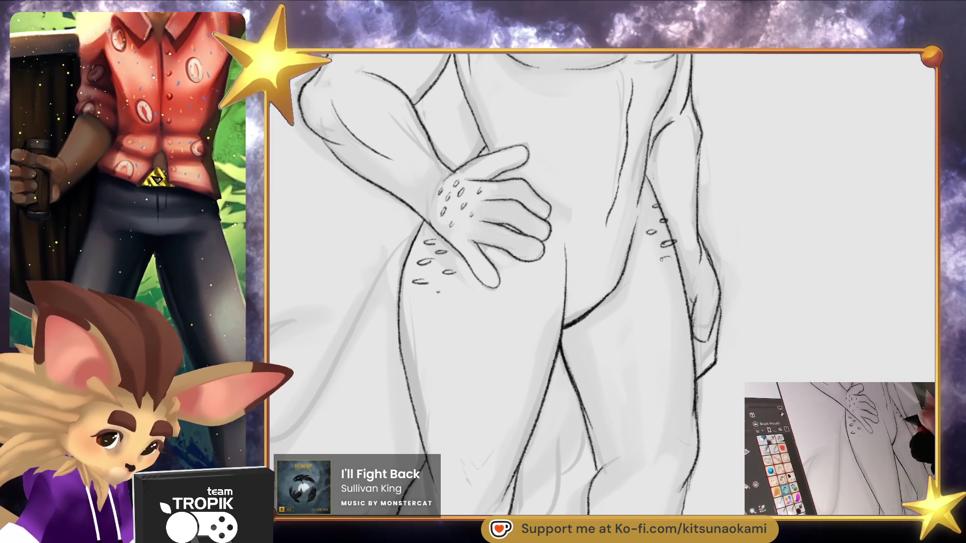
{"action": "left_click_drag", "start_coordinate": [663, 257], "coordinate": [671, 259]}
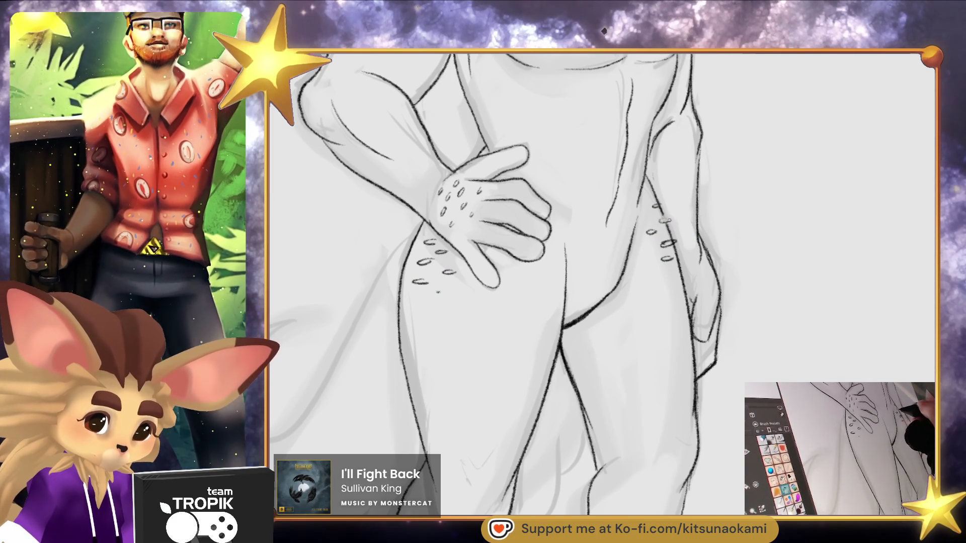
{"action": "left_click_drag", "start_coordinate": [670, 221], "coordinate": [660, 221]}
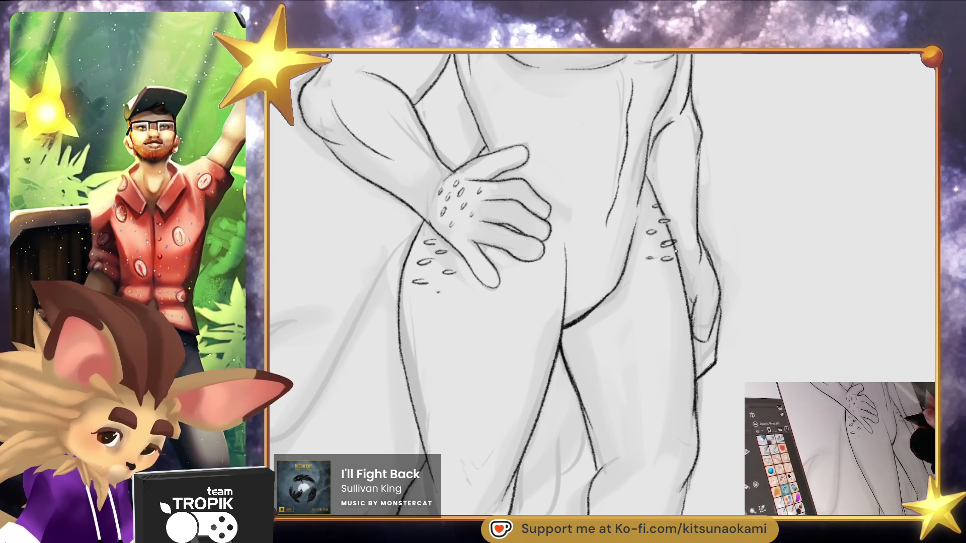
{"action": "scroll", "coordinate": [695, 321], "scroll_direction": "down", "scroll_amount": 3}
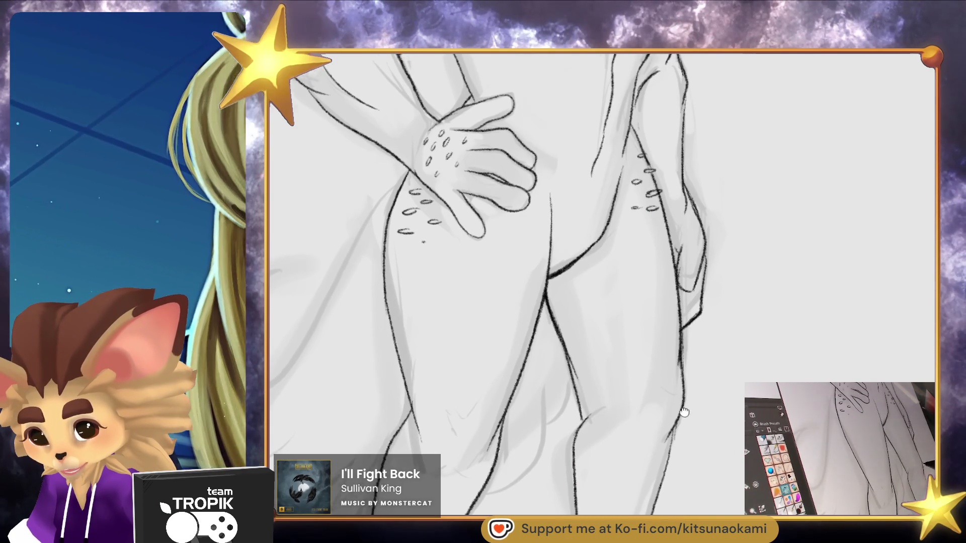
{"action": "scroll", "coordinate": [690, 403], "scroll_direction": "up", "scroll_amount": 4}
{"action": "mouse_move", "coordinate": [682, 406]}
{"action": "left_mouse_down"}
{"action": "mouse_move", "coordinate": [638, 446]}
{"action": "mouse_move", "coordinate": [626, 430]}
{"action": "left_mouse_up"}
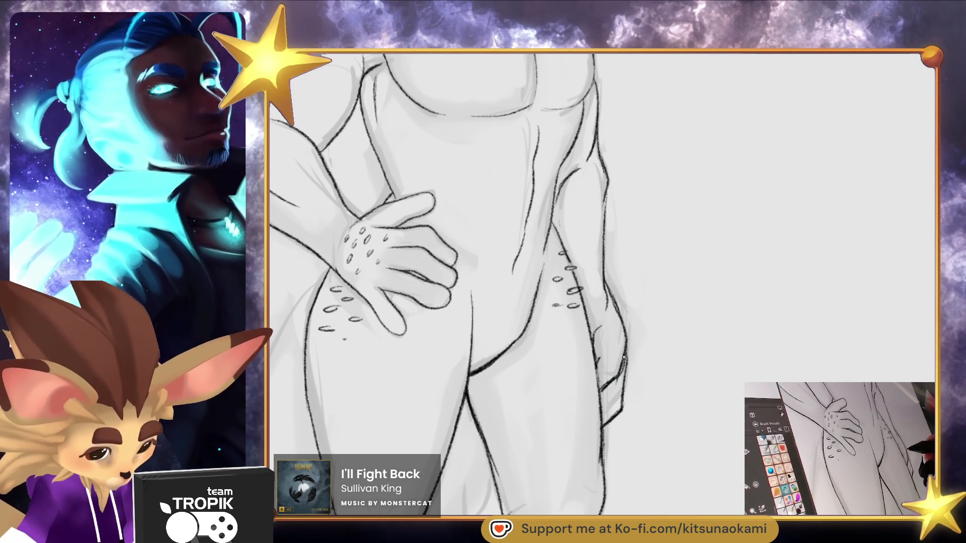
{"action": "scroll", "coordinate": [644, 387], "scroll_direction": "down", "scroll_amount": 3}
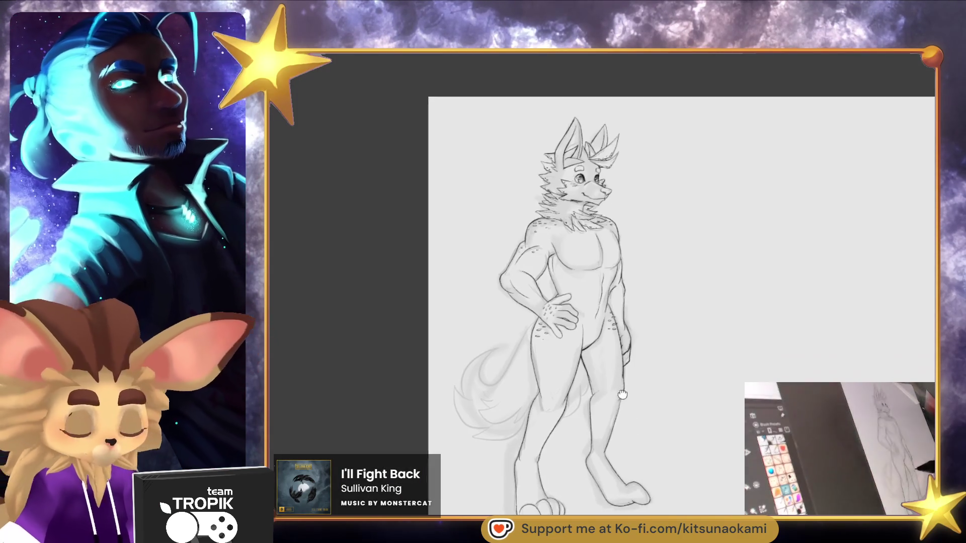
{"action": "scroll", "coordinate": [643, 362], "scroll_direction": "up", "scroll_amount": 1}
{"action": "left_click_drag", "start_coordinate": [642, 362], "coordinate": [642, 434]}
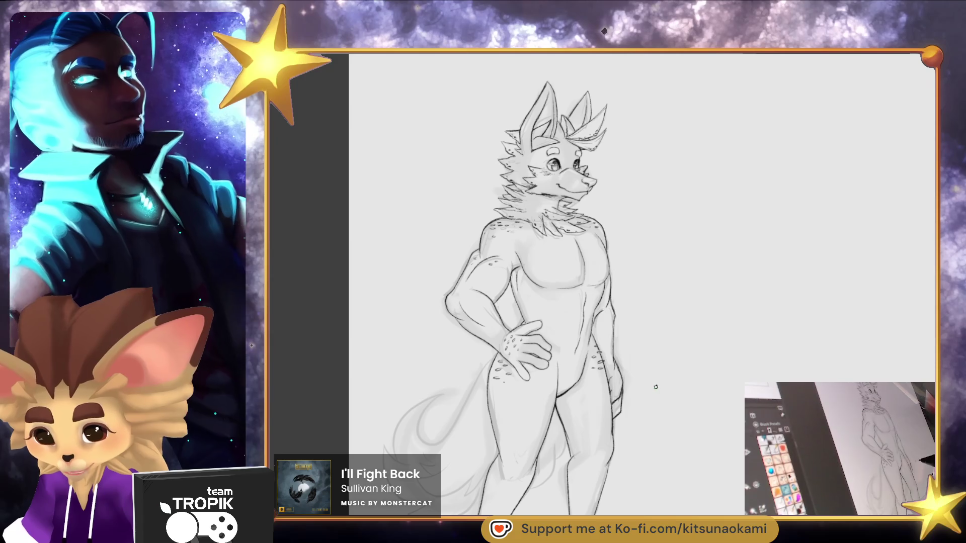
{"action": "left_click_drag", "start_coordinate": [656, 390], "coordinate": [673, 406]}
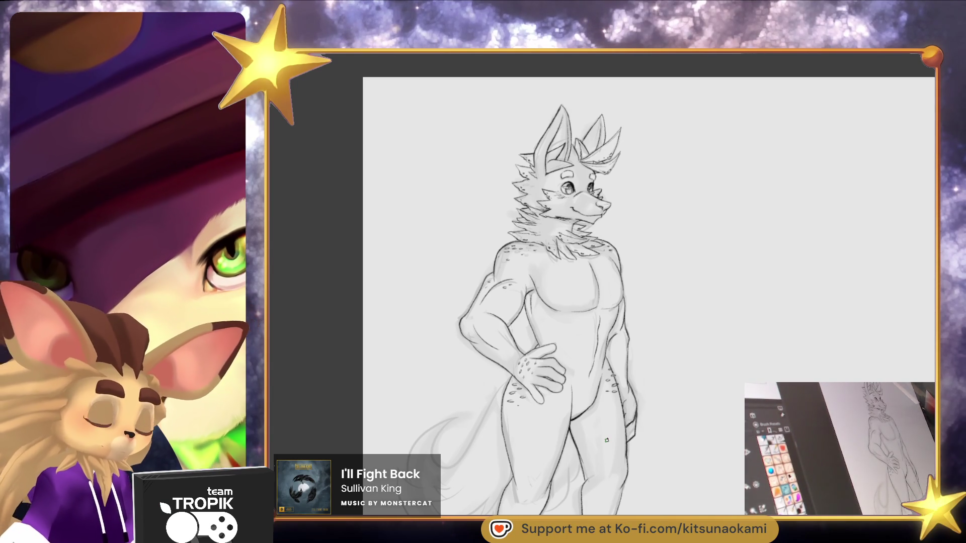
Zoom in on the torso and legs and erase one stray freckle spot on the leg
{"action": "scroll", "coordinate": [700, 486], "scroll_direction": "up", "scroll_amount": 2}
{"action": "mouse_move", "coordinate": [701, 486]}
{"action": "left_mouse_down"}
{"action": "mouse_move", "coordinate": [722, 424]}
{"action": "mouse_move", "coordinate": [738, 461]}
{"action": "left_mouse_up"}
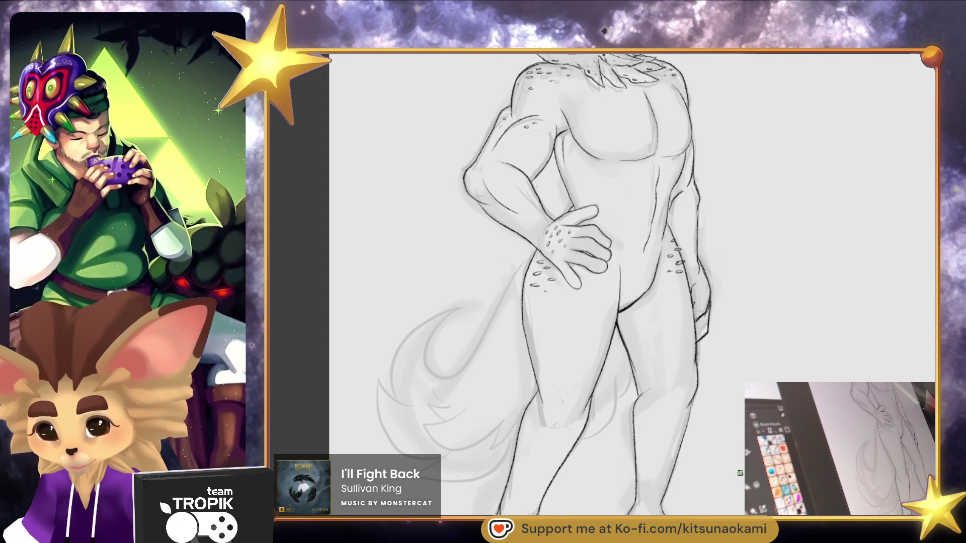
{"action": "left_click_drag", "start_coordinate": [739, 461], "coordinate": [742, 465]}
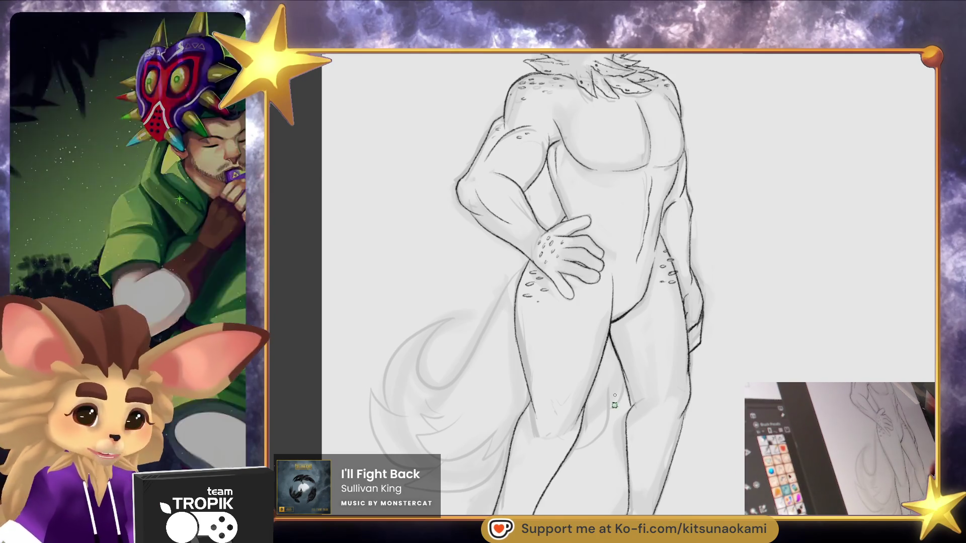
{"action": "scroll", "coordinate": [645, 416], "scroll_direction": "up", "scroll_amount": 5}
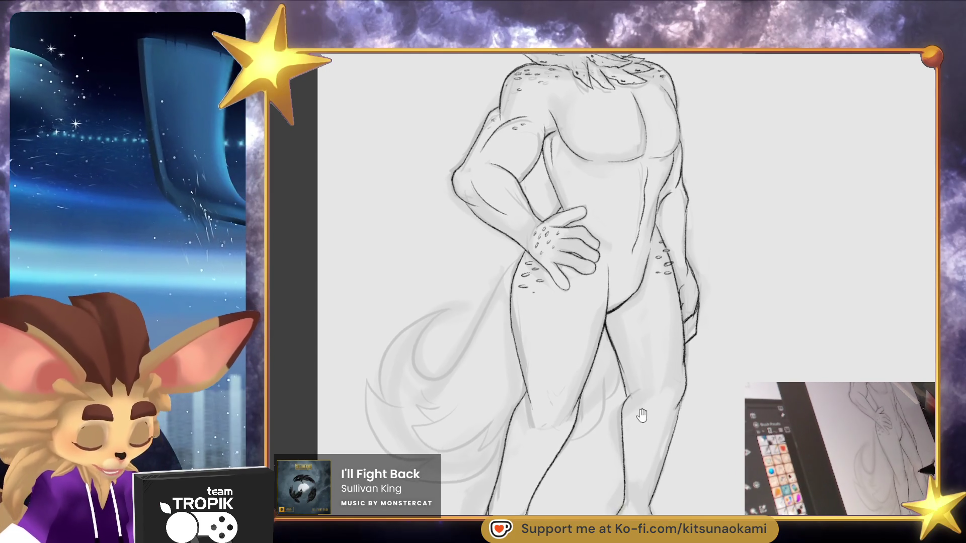
{"action": "scroll", "coordinate": [615, 381], "scroll_direction": "down", "scroll_amount": 5}
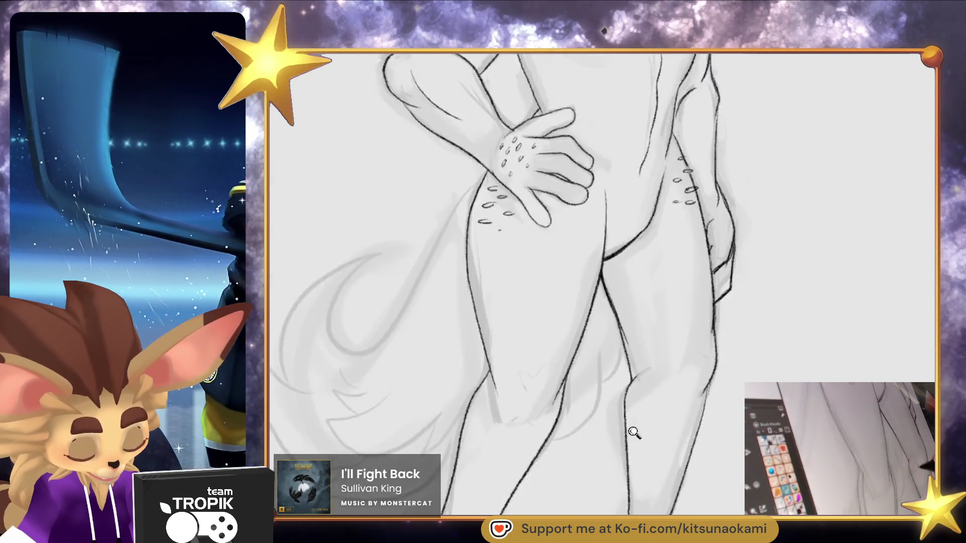
{"action": "scroll", "coordinate": [610, 470], "scroll_direction": "up", "scroll_amount": 4}
{"action": "mouse_move", "coordinate": [647, 406]}
{"action": "left_mouse_down"}
{"action": "mouse_move", "coordinate": [612, 497]}
{"action": "mouse_move", "coordinate": [628, 463]}
{"action": "mouse_move", "coordinate": [686, 416]}
{"action": "mouse_move", "coordinate": [687, 459]}
{"action": "left_mouse_up"}
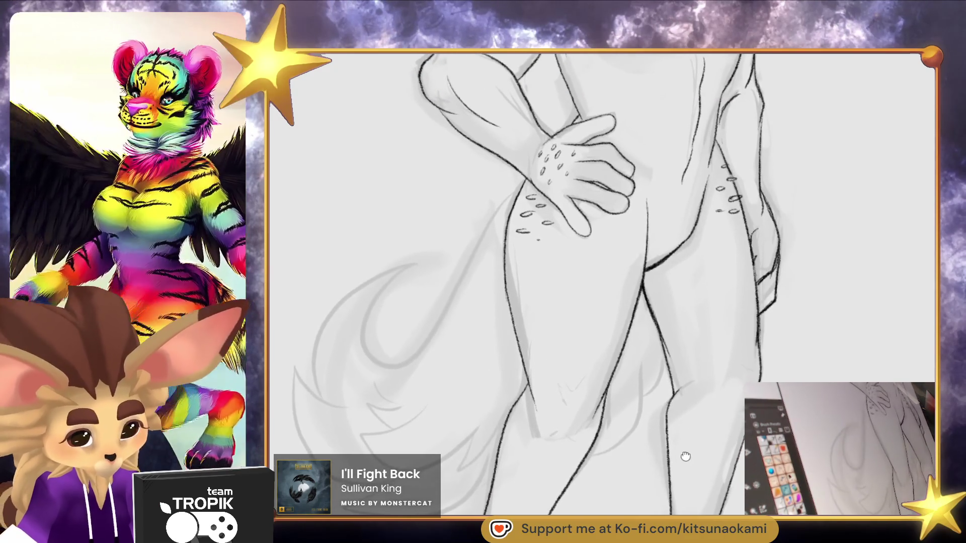
{"action": "scroll", "coordinate": [681, 456], "scroll_direction": "up", "scroll_amount": 5}
{"action": "left_click_drag", "start_coordinate": [628, 286], "coordinate": [615, 285]}
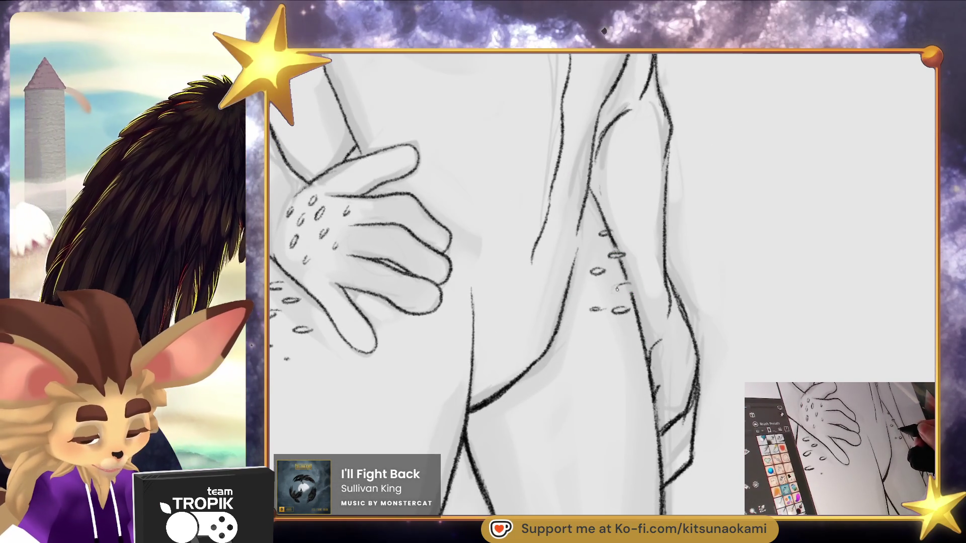
Zoom back out and recenter the view on the whole figure
{"action": "scroll", "coordinate": [629, 287], "scroll_direction": "down", "scroll_amount": 3}
{"action": "scroll", "coordinate": [635, 226], "scroll_direction": "up", "scroll_amount": 3}
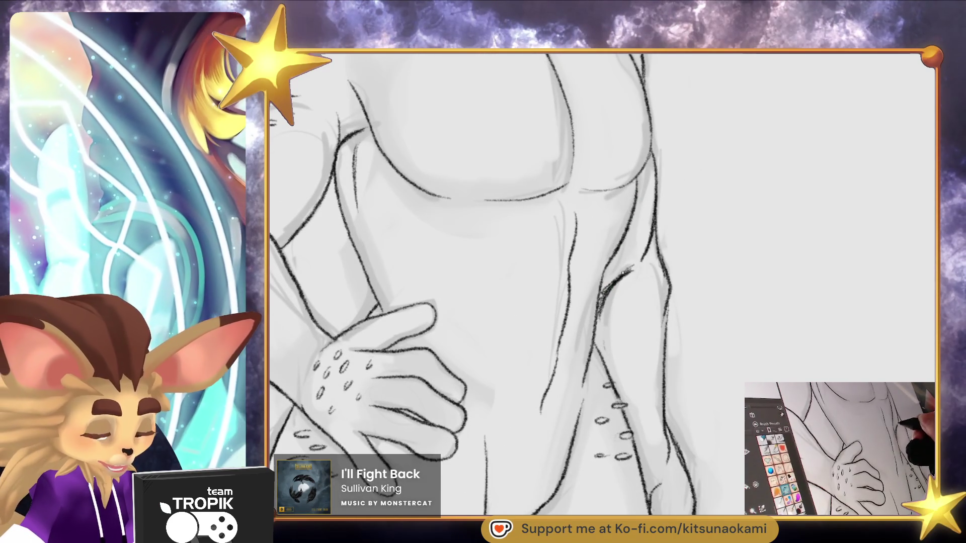
{"action": "scroll", "coordinate": [704, 305], "scroll_direction": "down", "scroll_amount": 3}
{"action": "scroll", "coordinate": [674, 287], "scroll_direction": "up", "scroll_amount": 3}
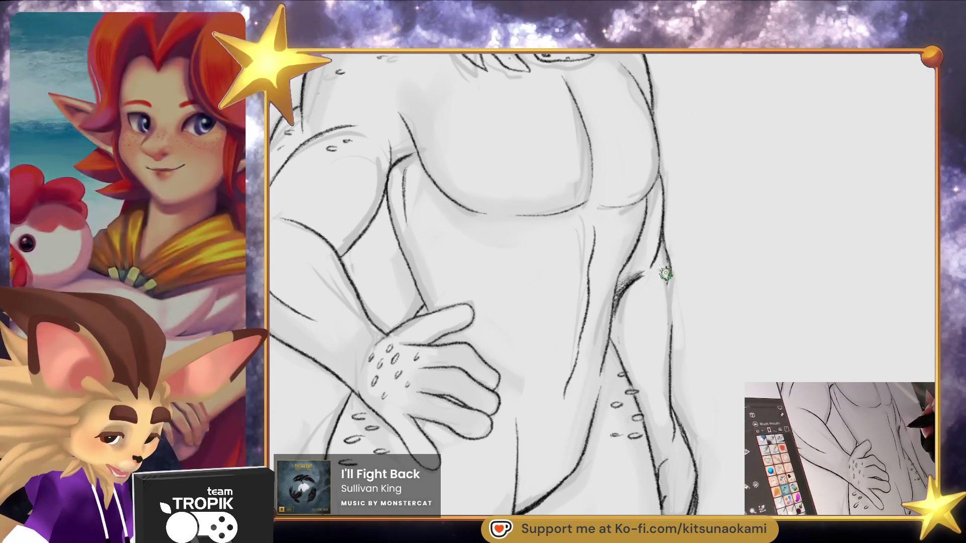
{"action": "scroll", "coordinate": [720, 457], "scroll_direction": "down", "scroll_amount": 5}
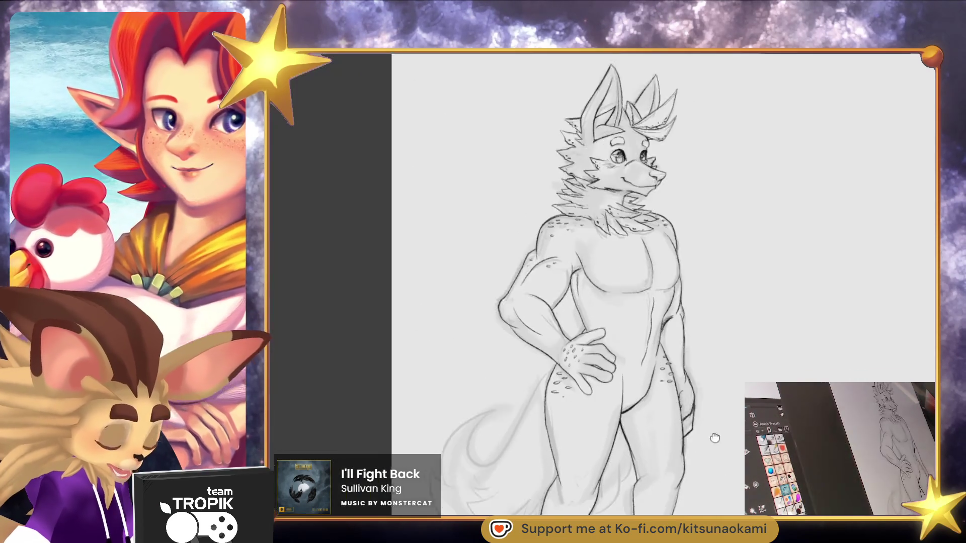
{"action": "left_click_drag", "start_coordinate": [720, 456], "coordinate": [689, 392]}
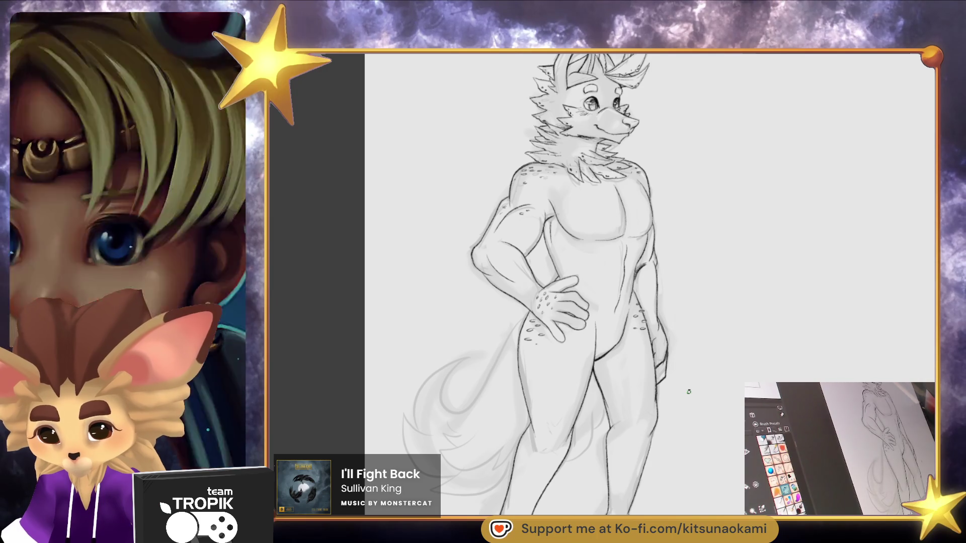
{"action": "scroll", "coordinate": [556, 245], "scroll_direction": "up", "scroll_amount": 5}
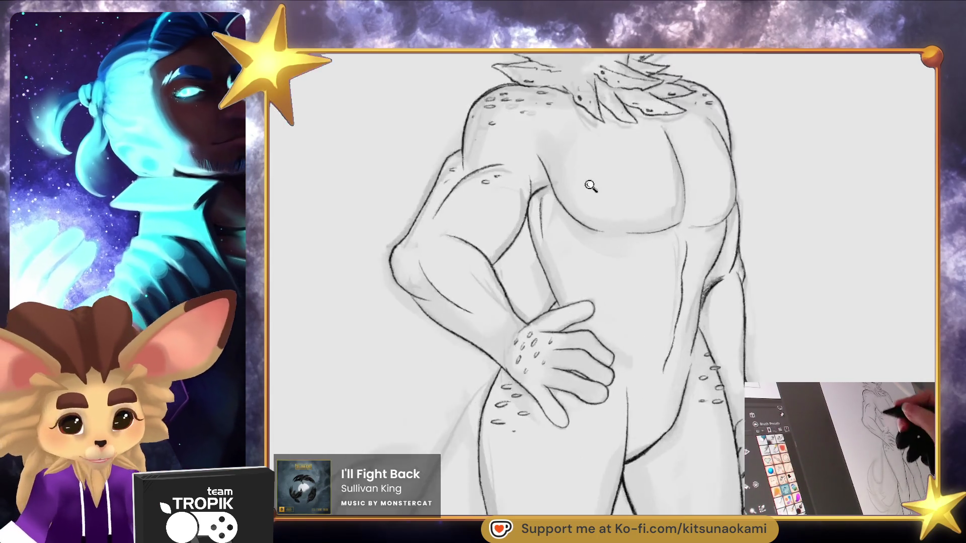
Reinforce the arm line near the elbow with a short dark stroke
{"action": "left_click_drag", "start_coordinate": [449, 274], "coordinate": [464, 263]}
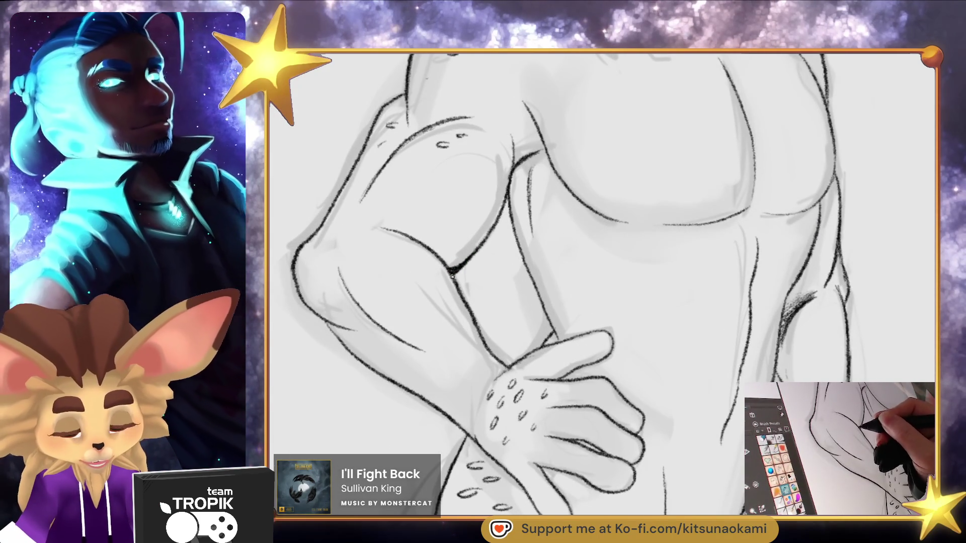
{"action": "scroll", "coordinate": [503, 287], "scroll_direction": "up", "scroll_amount": 3}
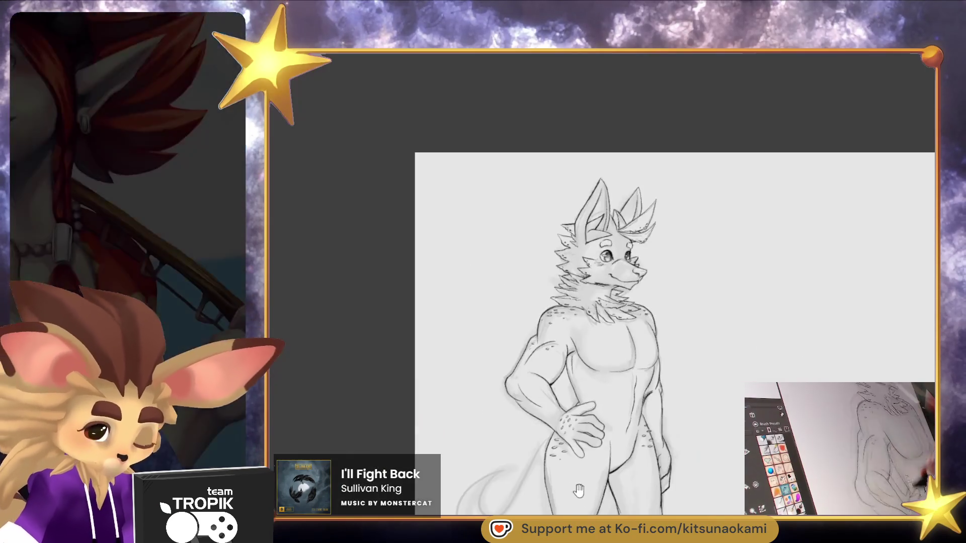
{"action": "key", "text": "ctrl+0"}
{"action": "left_click_drag", "start_coordinate": [654, 492], "coordinate": [670, 417]}
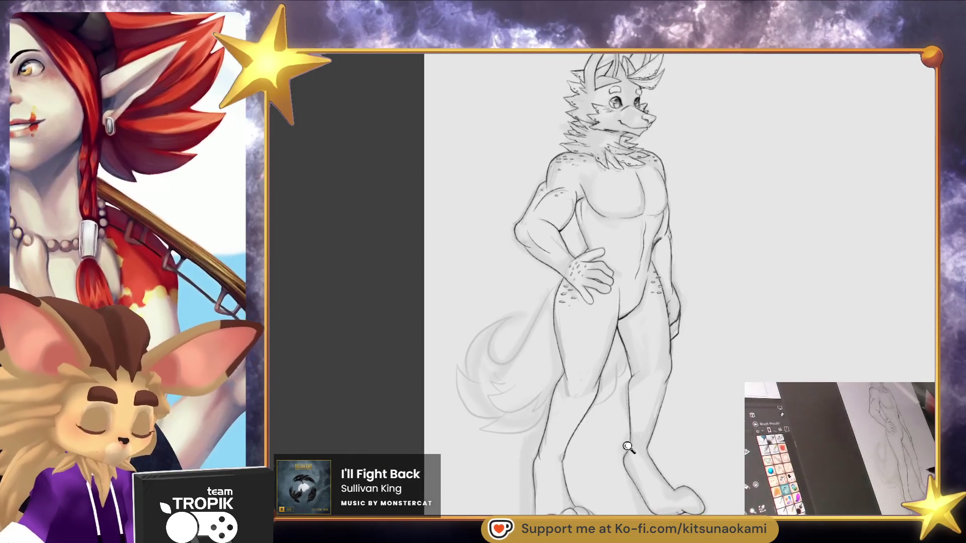
Pan over the legs and feet, then settle the view on the hip and thigh
{"action": "scroll", "coordinate": [671, 451], "scroll_direction": "up", "scroll_amount": 3}
{"action": "left_click_drag", "start_coordinate": [671, 451], "coordinate": [671, 409]}
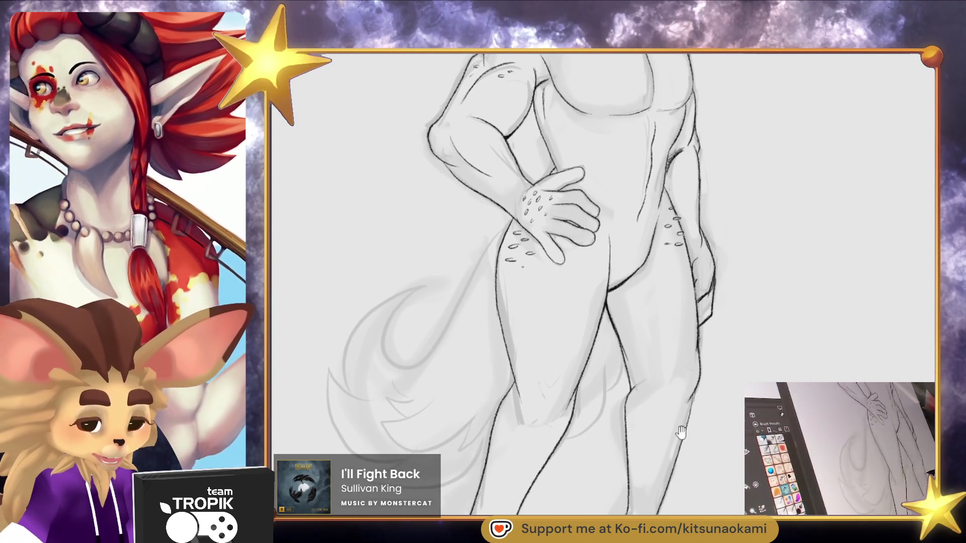
{"action": "left_click_drag", "start_coordinate": [658, 475], "coordinate": [668, 333]}
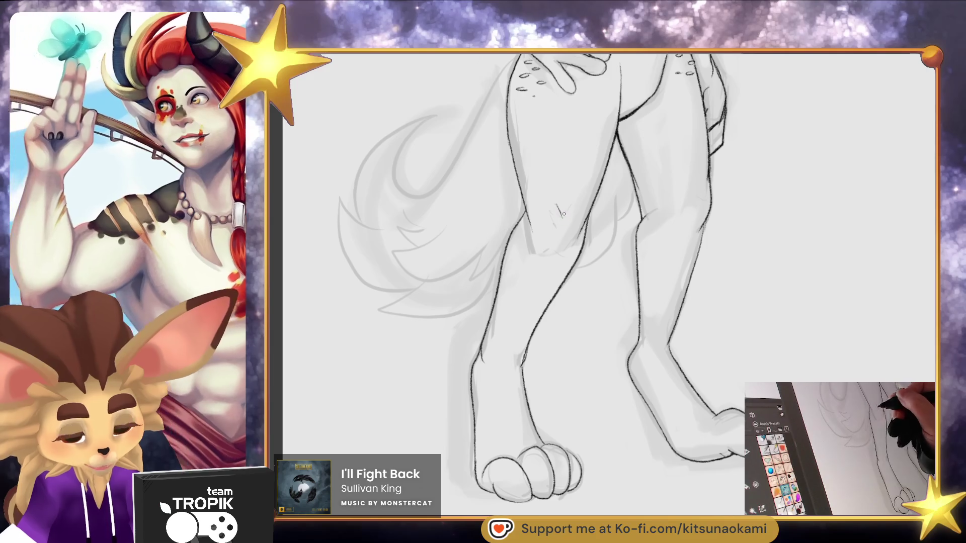
{"action": "left_click_drag", "start_coordinate": [701, 270], "coordinate": [653, 339]}
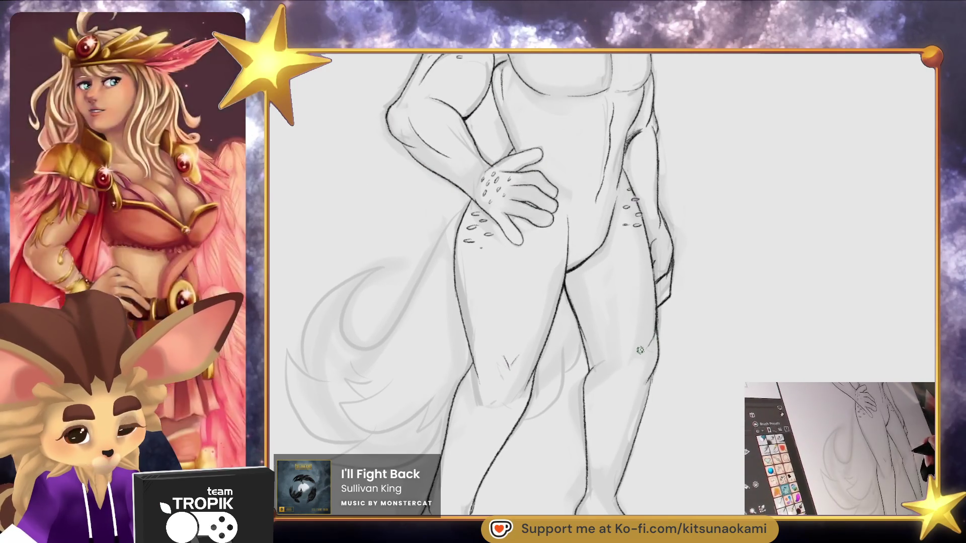
{"action": "mouse_move", "coordinate": [695, 380]}
{"action": "left_mouse_down"}
{"action": "mouse_move", "coordinate": [692, 369]}
{"action": "mouse_move", "coordinate": [694, 406]}
{"action": "mouse_move", "coordinate": [683, 413]}
{"action": "mouse_move", "coordinate": [696, 369]}
{"action": "mouse_move", "coordinate": [705, 458]}
{"action": "mouse_move", "coordinate": [676, 394]}
{"action": "left_mouse_up"}
{"action": "scroll", "coordinate": [587, 442], "scroll_direction": "up", "scroll_amount": 3}
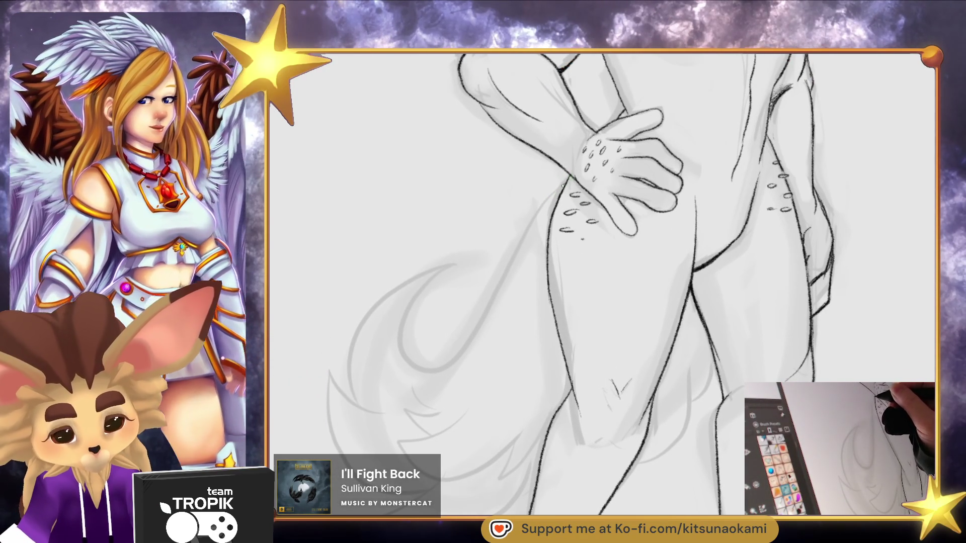
Ink the tail's inner and outer curves, a fur strand, and its lower outline
{"action": "mouse_move", "coordinate": [425, 363]}
{"action": "left_mouse_down"}
{"action": "mouse_move", "coordinate": [461, 265]}
{"action": "mouse_move", "coordinate": [352, 332]}
{"action": "mouse_move", "coordinate": [365, 402]}
{"action": "left_mouse_up"}
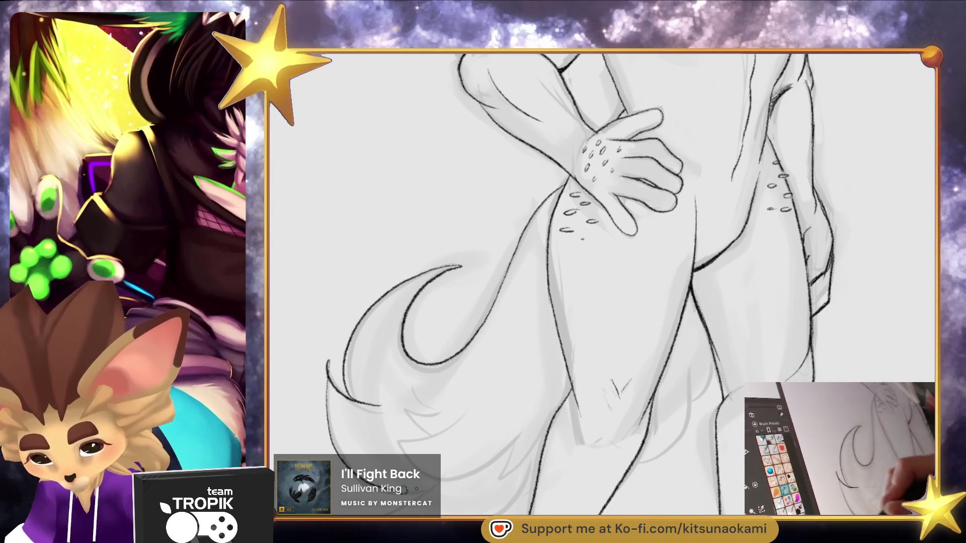
{"action": "scroll", "coordinate": [580, 373], "scroll_direction": "up", "scroll_amount": 2}
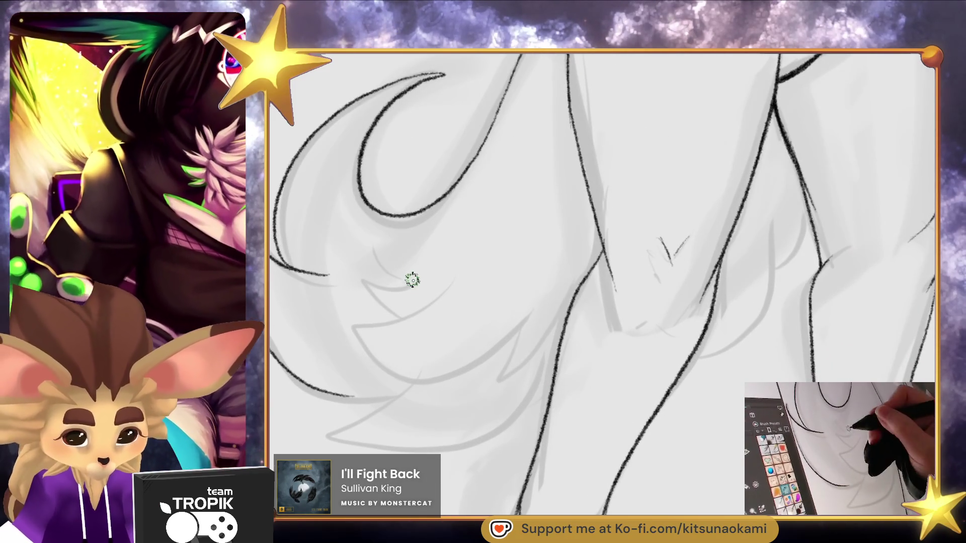
{"action": "mouse_move", "coordinate": [370, 247]}
{"action": "left_mouse_down"}
{"action": "mouse_move", "coordinate": [415, 287]}
{"action": "mouse_move", "coordinate": [402, 318]}
{"action": "mouse_move", "coordinate": [360, 344]}
{"action": "mouse_move", "coordinate": [518, 347]}
{"action": "mouse_move", "coordinate": [523, 327]}
{"action": "mouse_move", "coordinate": [495, 380]}
{"action": "left_mouse_up"}
{"action": "mouse_move", "coordinate": [352, 397]}
{"action": "left_mouse_down"}
{"action": "mouse_move", "coordinate": [410, 394]}
{"action": "mouse_move", "coordinate": [329, 427]}
{"action": "mouse_move", "coordinate": [512, 422]}
{"action": "left_mouse_up"}
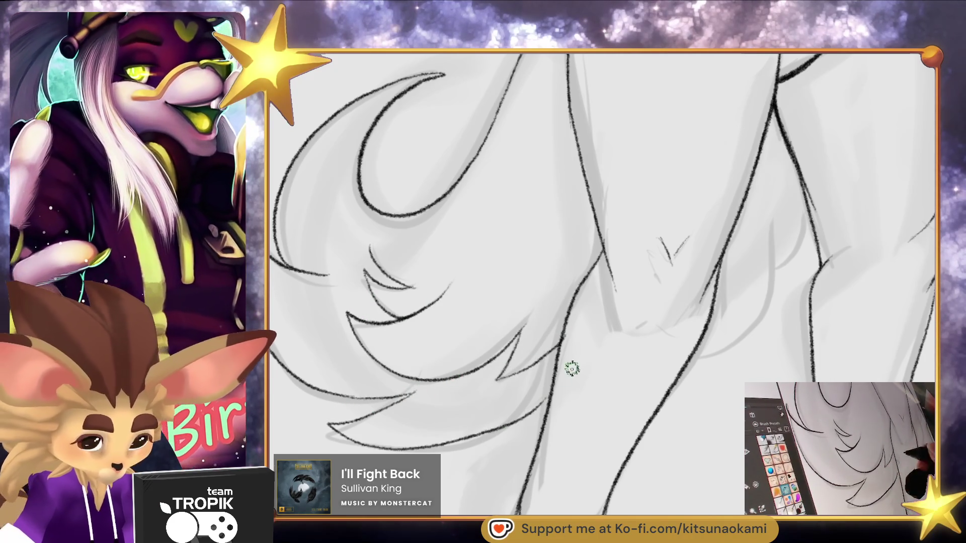
Ink the inner leg line and build up its thickness with repeated strokes
{"action": "left_click_drag", "start_coordinate": [647, 384], "coordinate": [562, 473]}
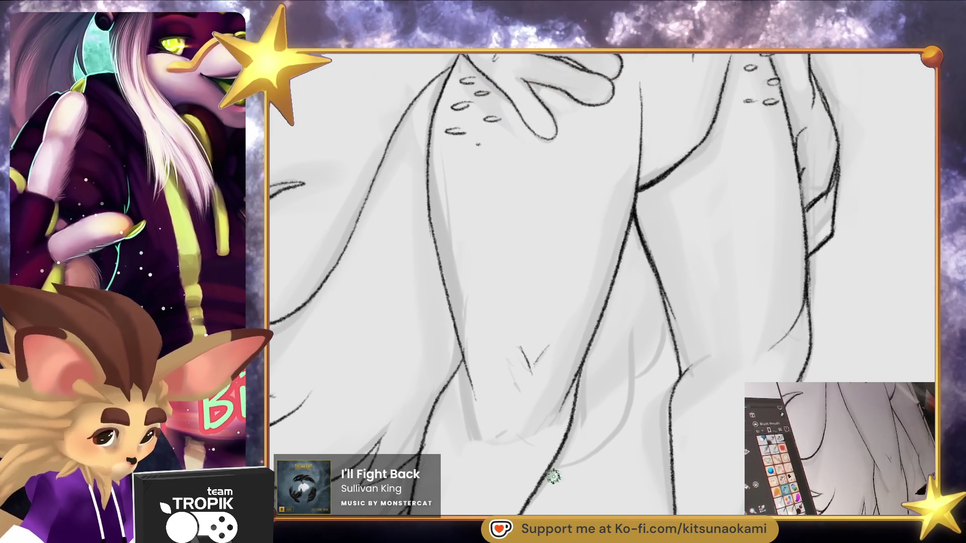
{"action": "left_click_drag", "start_coordinate": [633, 326], "coordinate": [636, 386]}
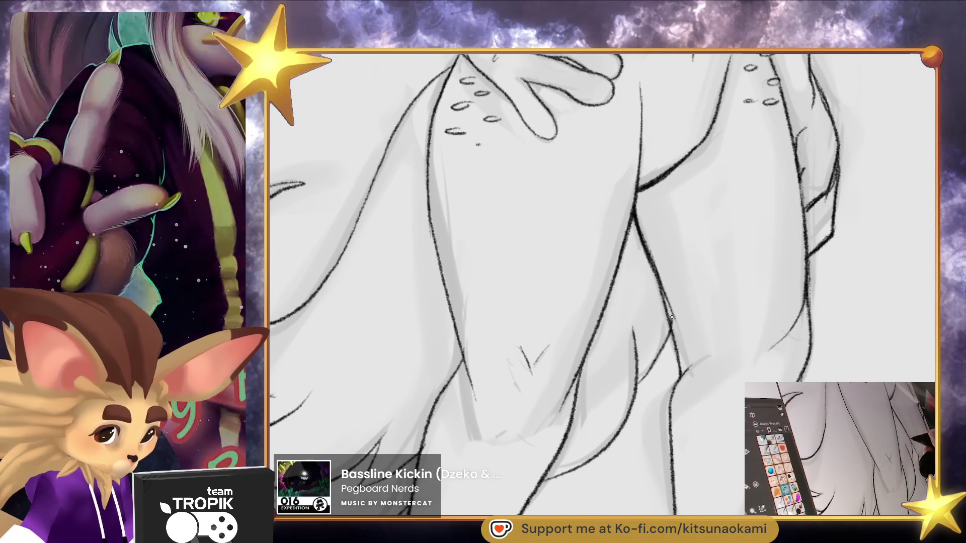
{"action": "left_click_drag", "start_coordinate": [666, 313], "coordinate": [660, 352]}
{"action": "left_click_drag", "start_coordinate": [665, 285], "coordinate": [658, 355]}
{"action": "left_click_drag", "start_coordinate": [671, 297], "coordinate": [673, 331]}
{"action": "left_click_drag", "start_coordinate": [632, 207], "coordinate": [650, 261]}
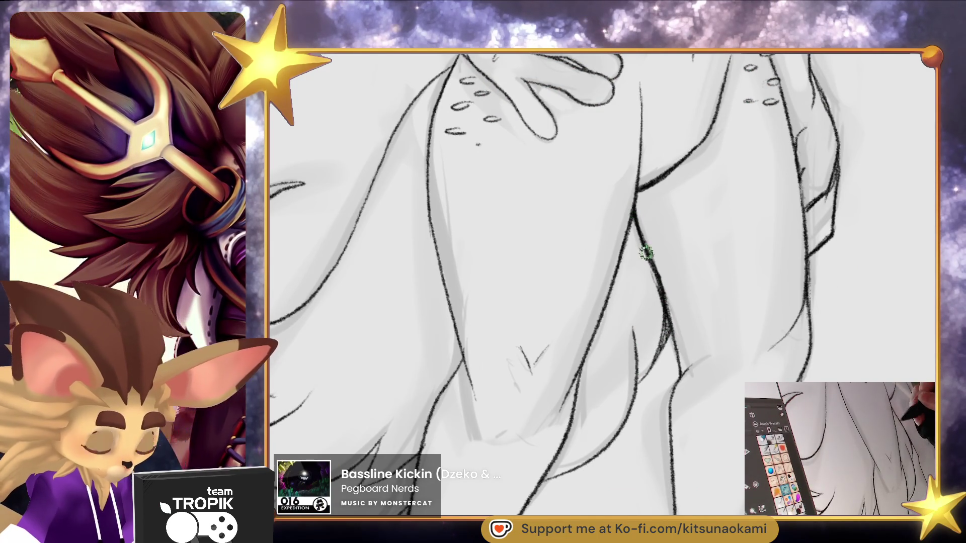
{"action": "left_click_drag", "start_coordinate": [633, 222], "coordinate": [656, 292]}
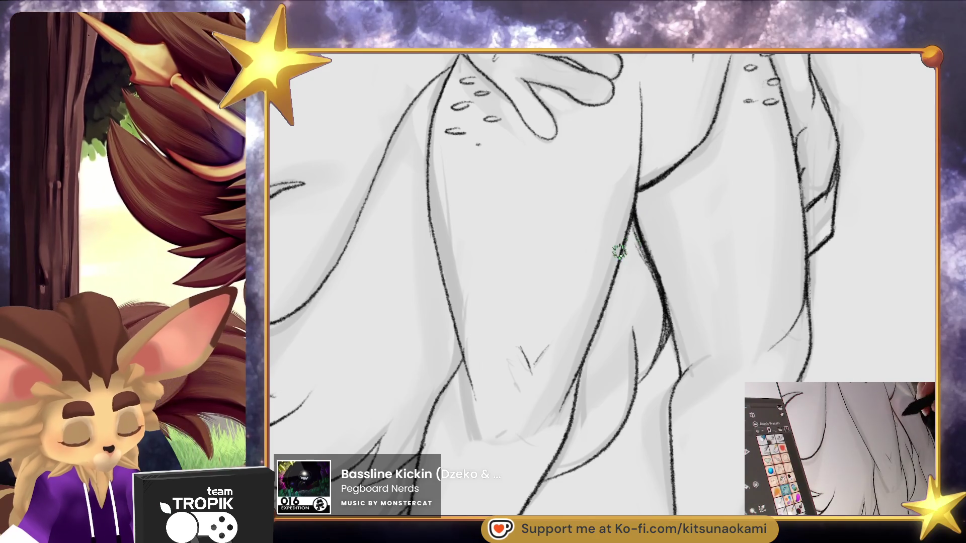
{"action": "left_click_drag", "start_coordinate": [635, 236], "coordinate": [639, 249]}
Stipple shading between the legs and fit the whole figure in view
{"action": "mouse_move", "coordinate": [657, 286]}
{"action": "left_mouse_down"}
{"action": "mouse_move", "coordinate": [647, 282]}
{"action": "mouse_move", "coordinate": [657, 337]}
{"action": "mouse_move", "coordinate": [632, 295]}
{"action": "mouse_move", "coordinate": [641, 347]}
{"action": "left_mouse_up"}
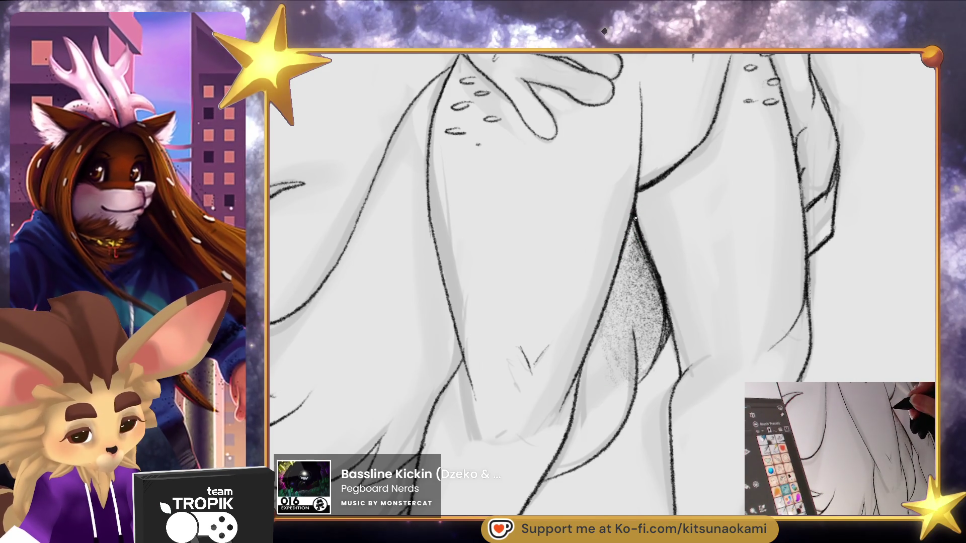
{"action": "key", "text": "ctrl+0"}
{"action": "mouse_move", "coordinate": [735, 425]}
{"action": "left_mouse_down"}
{"action": "mouse_move", "coordinate": [696, 431]}
{"action": "mouse_move", "coordinate": [701, 438]}
{"action": "mouse_move", "coordinate": [729, 397]}
{"action": "mouse_move", "coordinate": [716, 399]}
{"action": "mouse_move", "coordinate": [705, 337]}
{"action": "mouse_move", "coordinate": [720, 435]}
{"action": "mouse_move", "coordinate": [697, 378]}
{"action": "mouse_move", "coordinate": [704, 430]}
{"action": "mouse_move", "coordinate": [690, 442]}
{"action": "mouse_move", "coordinate": [719, 422]}
{"action": "mouse_move", "coordinate": [705, 358]}
{"action": "left_mouse_up"}
Undo the last toe stroke and redraw the toe's outer edge
{"action": "scroll", "coordinate": [704, 359], "scroll_direction": "down", "scroll_amount": 3}
{"action": "scroll", "coordinate": [625, 371], "scroll_direction": "up", "scroll_amount": 5}
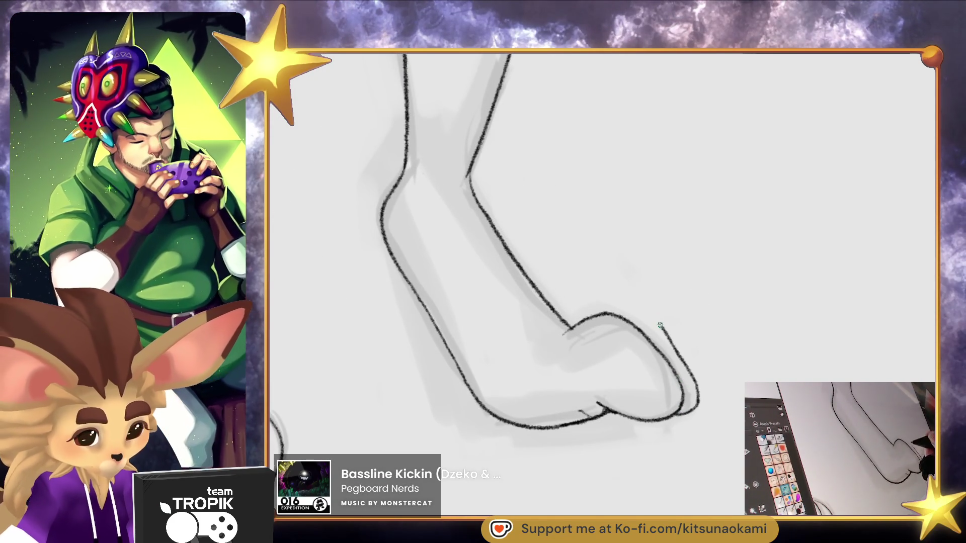
{"action": "key", "text": "ctrl+z"}
{"action": "mouse_move", "coordinate": [672, 419]}
{"action": "left_mouse_down"}
{"action": "mouse_move", "coordinate": [701, 407]}
{"action": "mouse_move", "coordinate": [662, 330]}
{"action": "mouse_move", "coordinate": [611, 314]}
{"action": "left_mouse_up"}
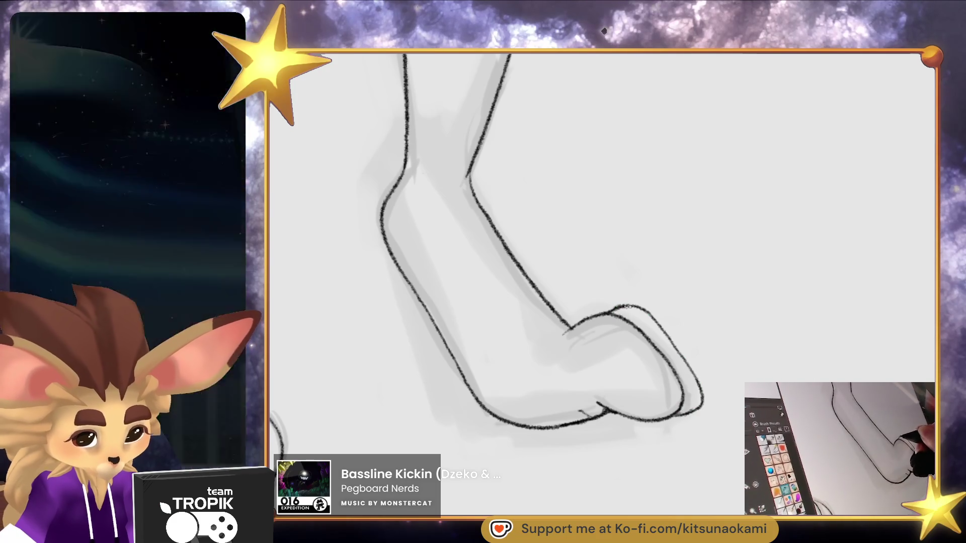
Erase and redraw the leg-to-toe join, remove the outer toe contour, then fit the figure
{"action": "key", "text": "e"}
{"action": "mouse_move", "coordinate": [553, 329]}
{"action": "left_mouse_down"}
{"action": "mouse_move", "coordinate": [611, 313]}
{"action": "mouse_move", "coordinate": [567, 349]}
{"action": "left_mouse_up"}
{"action": "mouse_move", "coordinate": [615, 315]}
{"action": "left_mouse_down"}
{"action": "mouse_move", "coordinate": [579, 328]}
{"action": "mouse_move", "coordinate": [566, 349]}
{"action": "mouse_move", "coordinate": [572, 343]}
{"action": "left_mouse_up"}
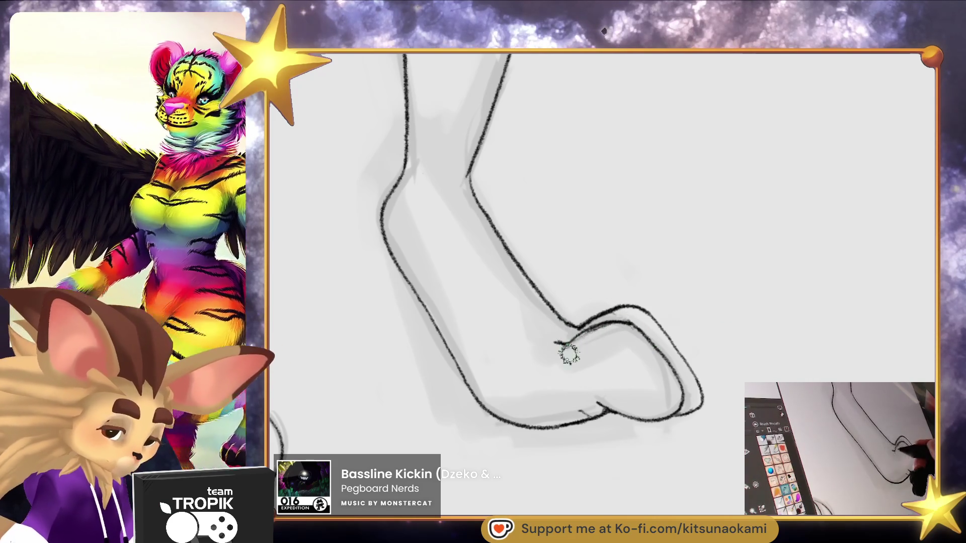
{"action": "left_click_drag", "start_coordinate": [701, 398], "coordinate": [655, 307]}
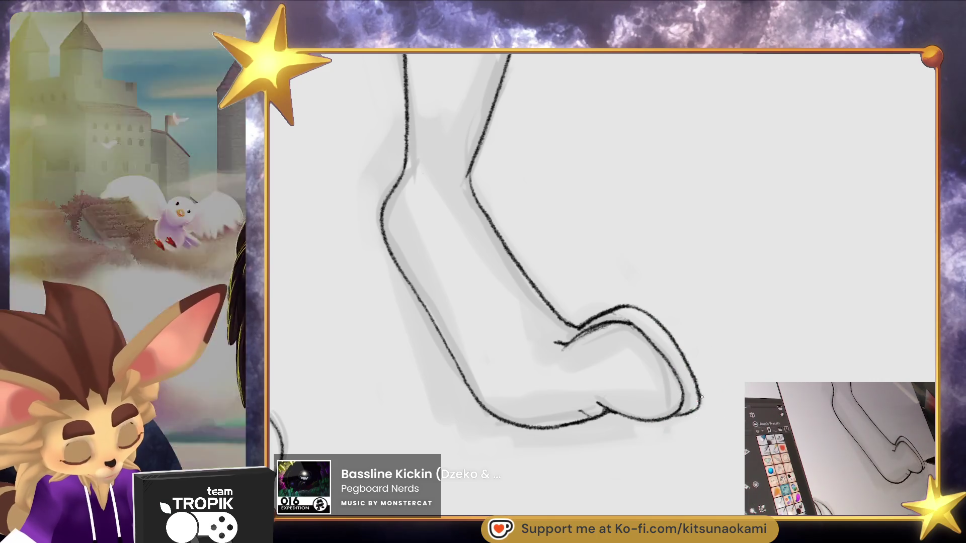
{"action": "key", "text": "ctrl+0"}
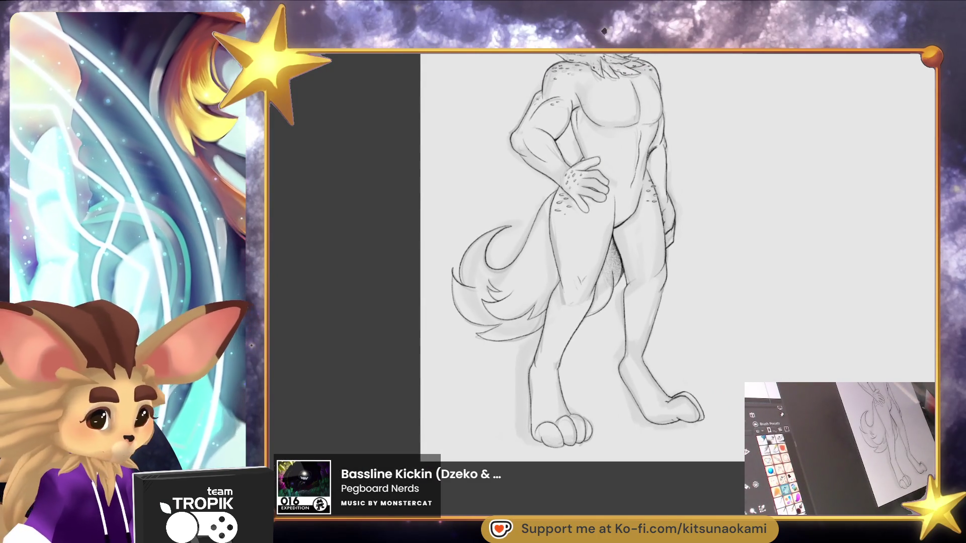
{"action": "scroll", "coordinate": [718, 413], "scroll_direction": "down", "scroll_amount": 2}
Zoom and pan to frame the whole inked figure from ears to paws
{"action": "mouse_move", "coordinate": [718, 413]}
{"action": "left_mouse_down"}
{"action": "mouse_move", "coordinate": [753, 456]}
{"action": "mouse_move", "coordinate": [733, 455]}
{"action": "left_mouse_up"}
{"action": "scroll", "coordinate": [621, 155], "scroll_direction": "up", "scroll_amount": 5}
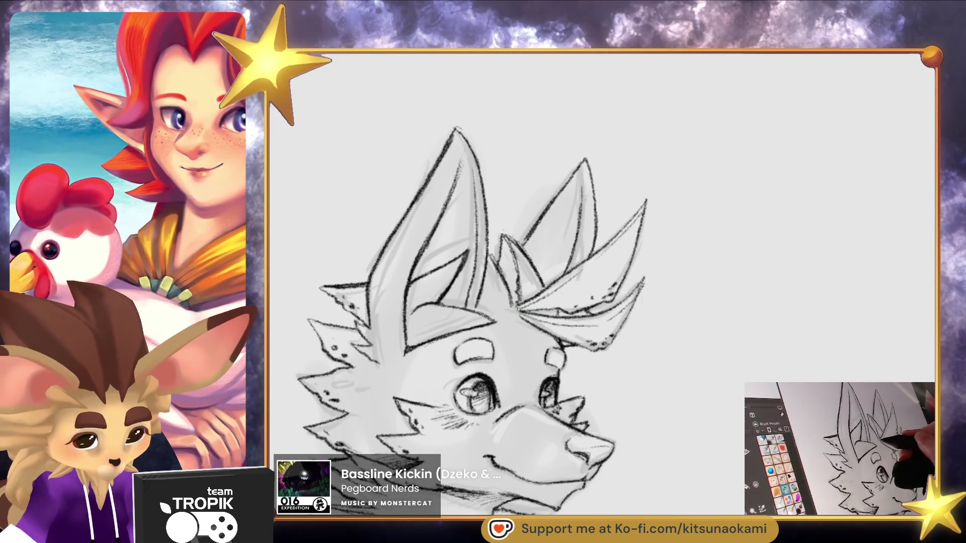
{"action": "scroll", "coordinate": [697, 400], "scroll_direction": "down", "scroll_amount": 1}
{"action": "scroll", "coordinate": [696, 401], "scroll_direction": "down", "scroll_amount": 4}
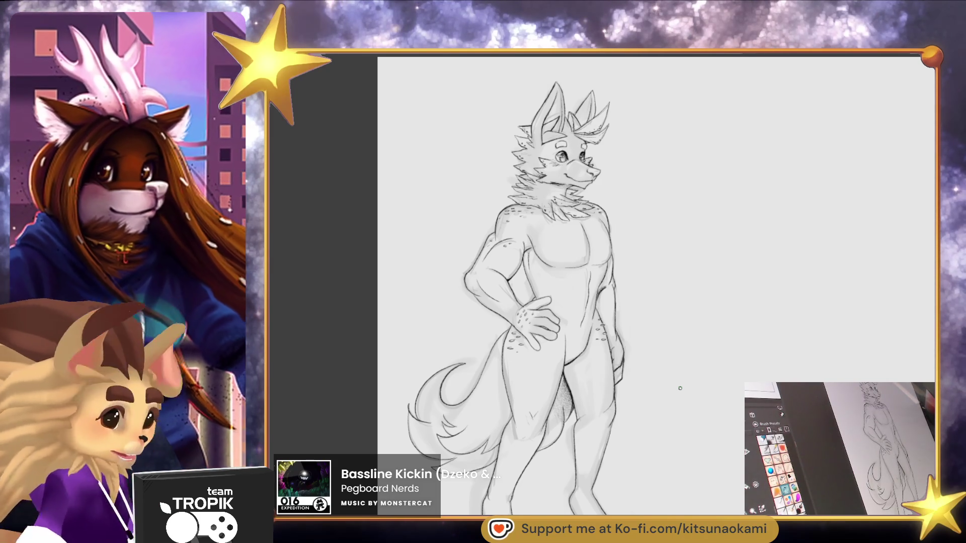
{"action": "mouse_move", "coordinate": [731, 471]}
{"action": "left_mouse_down"}
{"action": "mouse_move", "coordinate": [750, 438]}
{"action": "mouse_move", "coordinate": [735, 490]}
{"action": "left_mouse_up"}
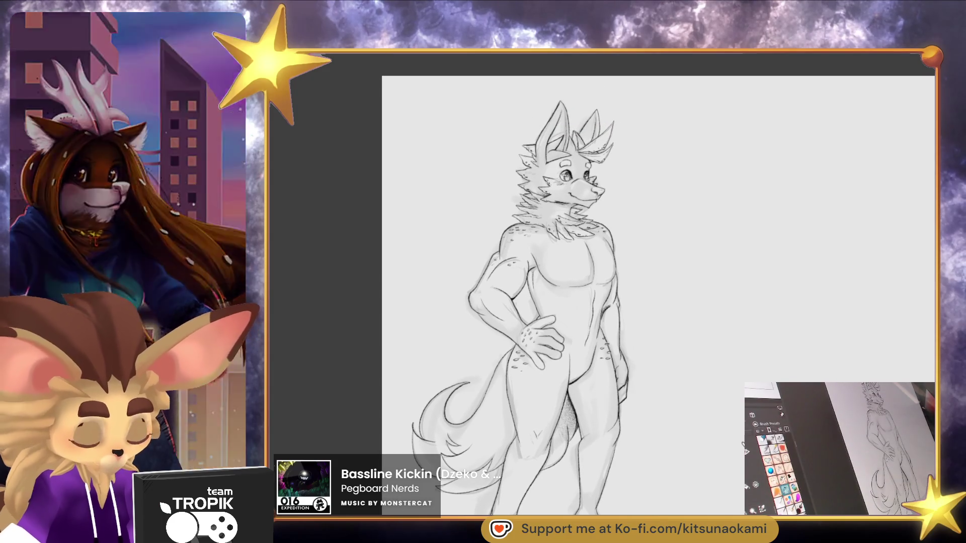
{"action": "mouse_move", "coordinate": [743, 445]}
{"action": "left_mouse_down"}
{"action": "mouse_move", "coordinate": [705, 328]}
{"action": "mouse_move", "coordinate": [692, 492]}
{"action": "mouse_move", "coordinate": [685, 463]}
{"action": "left_mouse_up"}
{"action": "scroll", "coordinate": [685, 463], "scroll_direction": "down", "scroll_amount": 2}
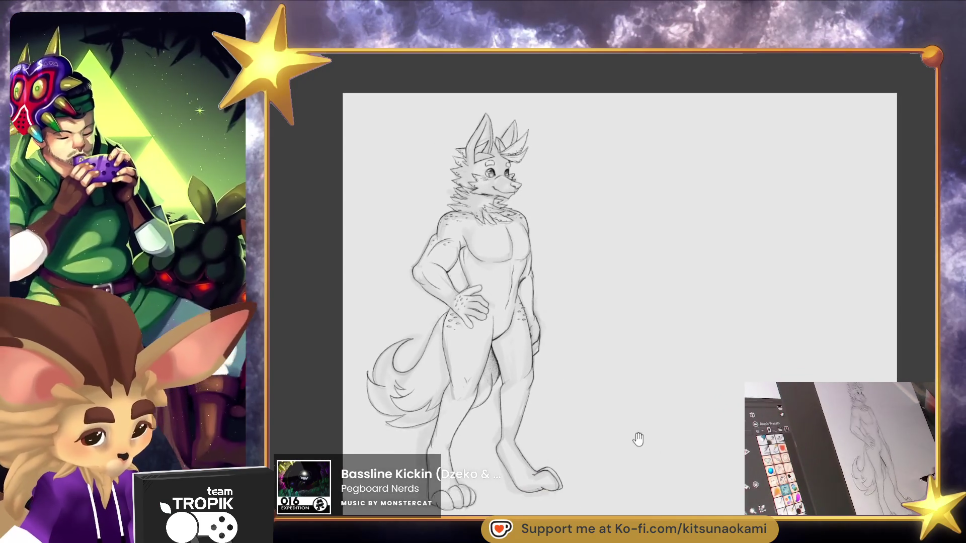
{"action": "left_click_drag", "start_coordinate": [671, 467], "coordinate": [688, 488]}
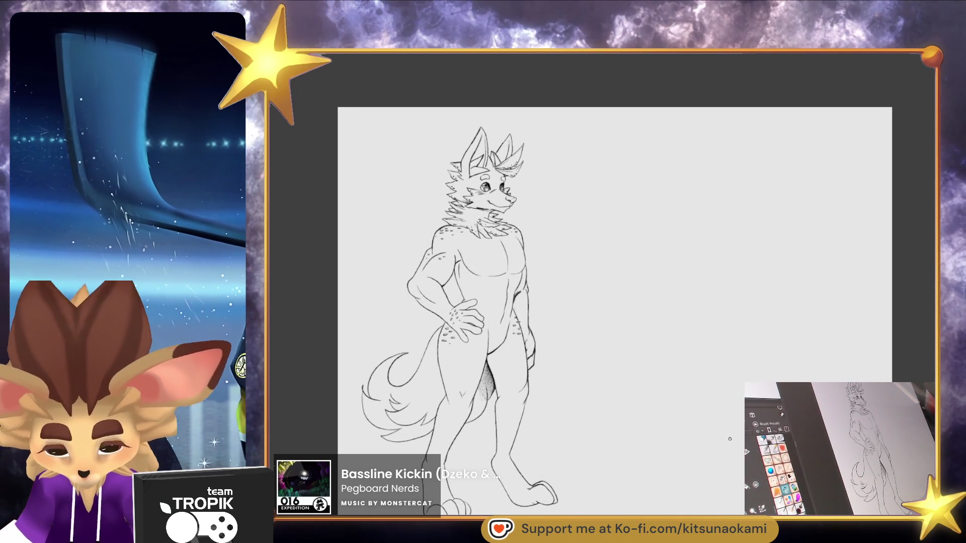
Transform a mirrored copy of the figure and place it to the right of the original
{"action": "key", "text": "ctrl+t"}
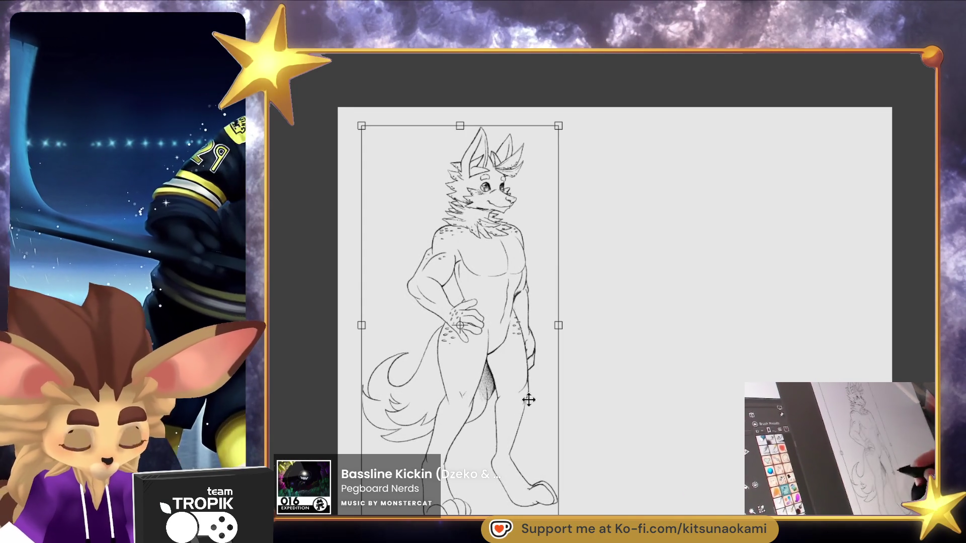
{"action": "left_click_drag", "start_coordinate": [523, 460], "coordinate": [710, 466]}
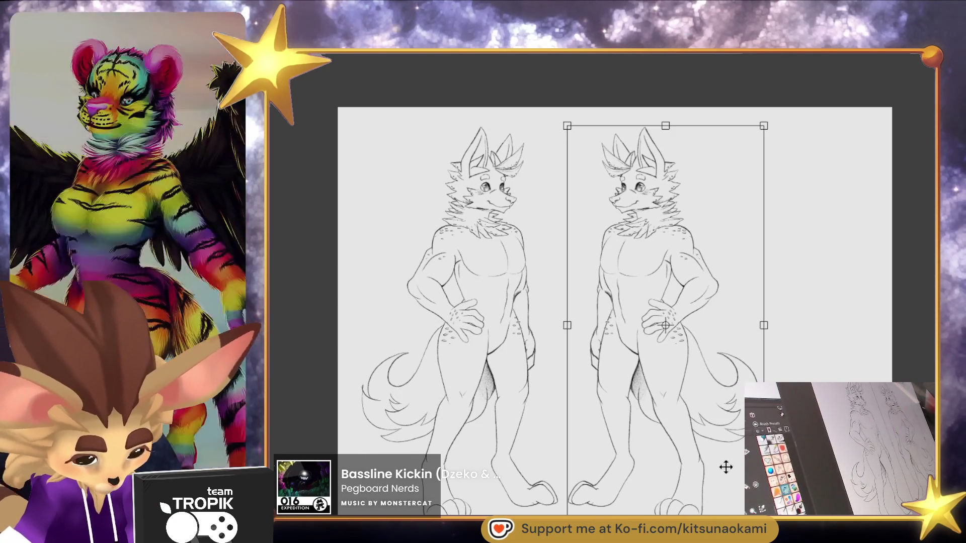
{"action": "key", "text": "Return"}
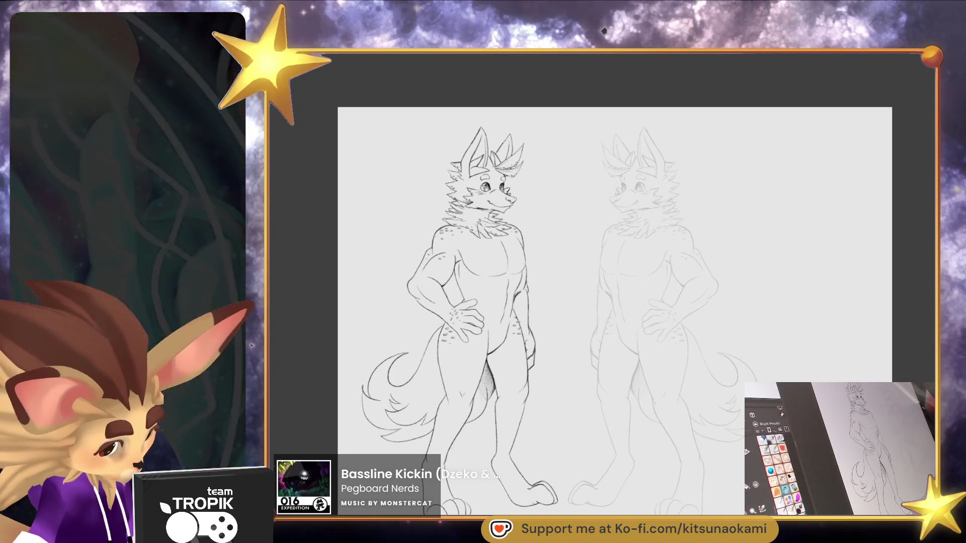
{"action": "key", "text": "ctrl+plus"}
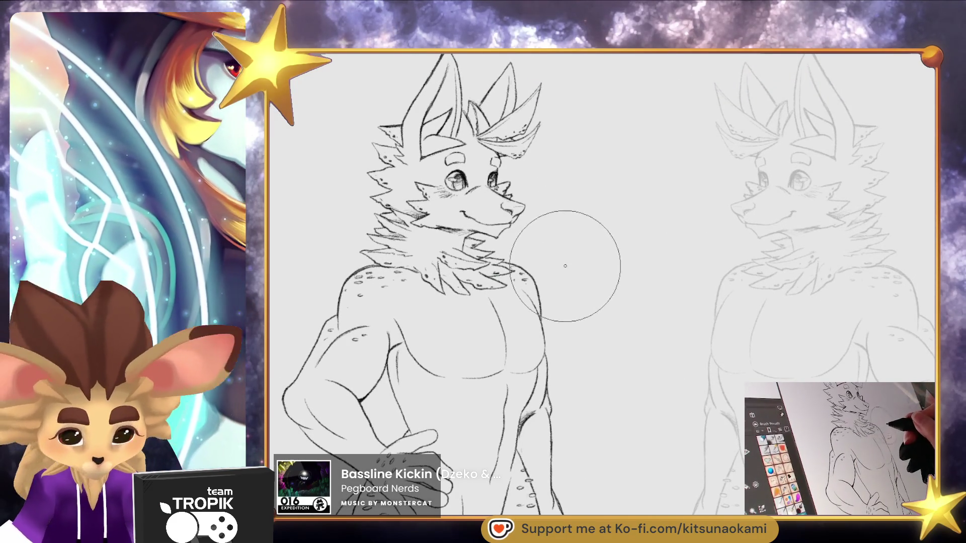
View both figures, adjust the mirrored copy's layer opacity, and zoom toward its head
{"action": "key", "text": "ctrl+minus"}
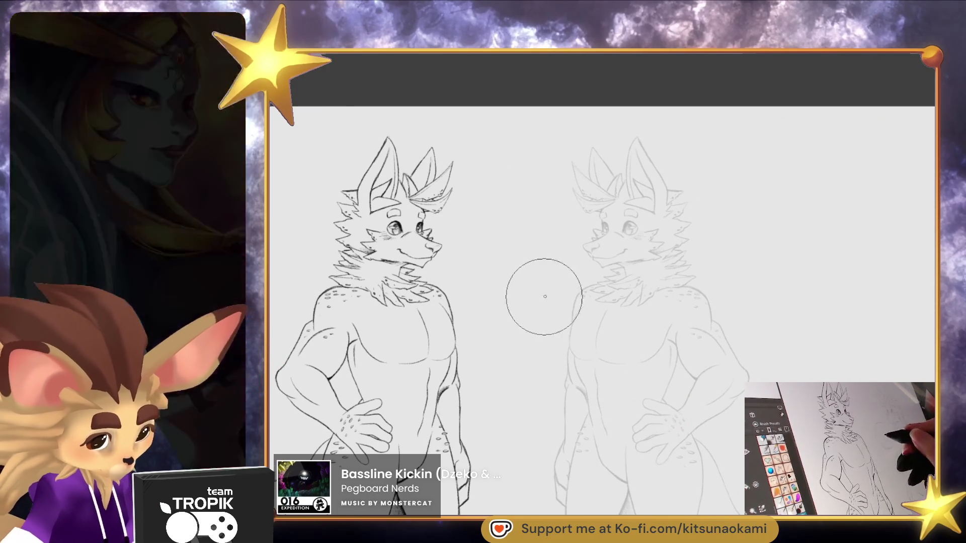
{"action": "left_click_drag", "start_coordinate": [763, 436], "coordinate": [739, 426]}
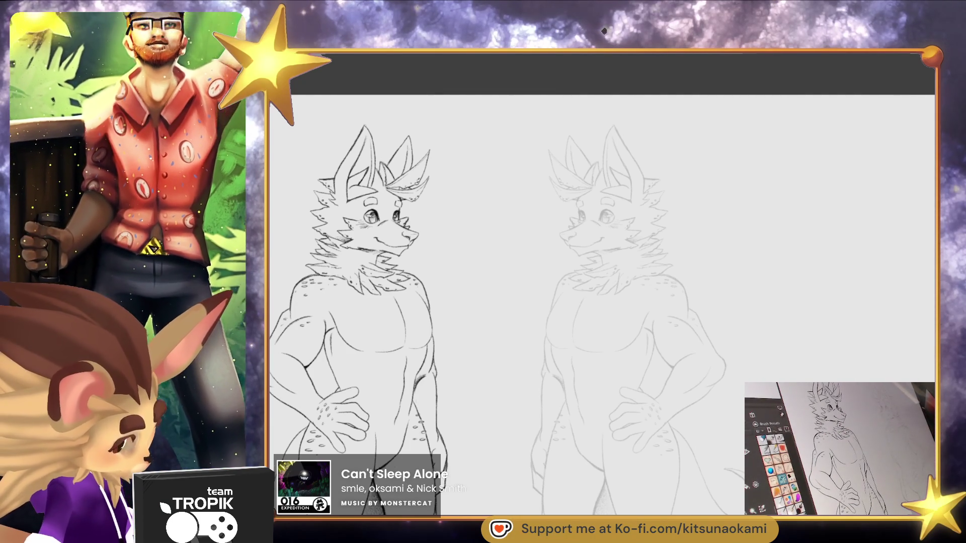
{"action": "key", "text": "0"}
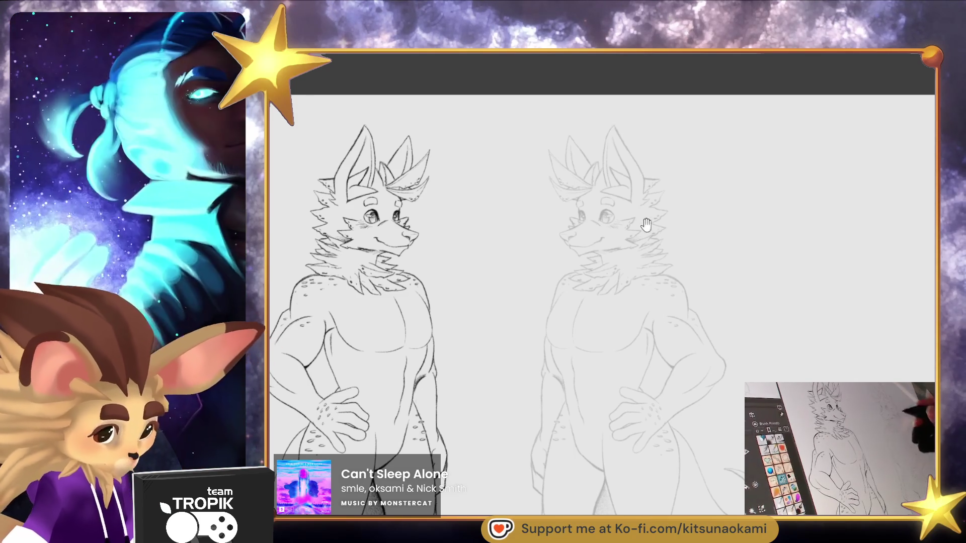
{"action": "scroll", "coordinate": [634, 278], "scroll_direction": "up", "scroll_amount": 5}
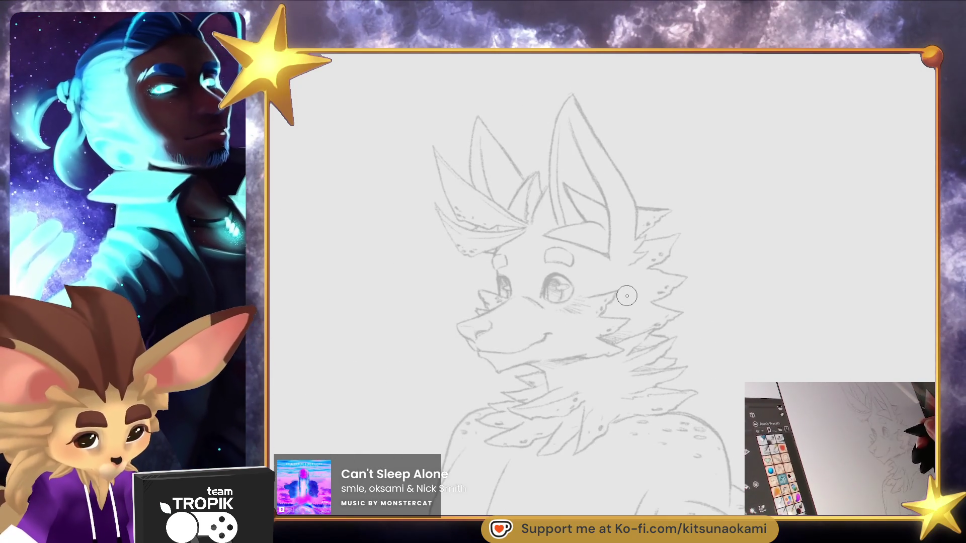
Undo a stray cheek circle and sketch the back-view head's ears with inner curves
{"action": "mouse_move", "coordinate": [627, 287]}
{"action": "left_mouse_down"}
{"action": "mouse_move", "coordinate": [554, 357]}
{"action": "mouse_move", "coordinate": [643, 310]}
{"action": "left_mouse_up"}
{"action": "key", "text": "ctrl+z"}
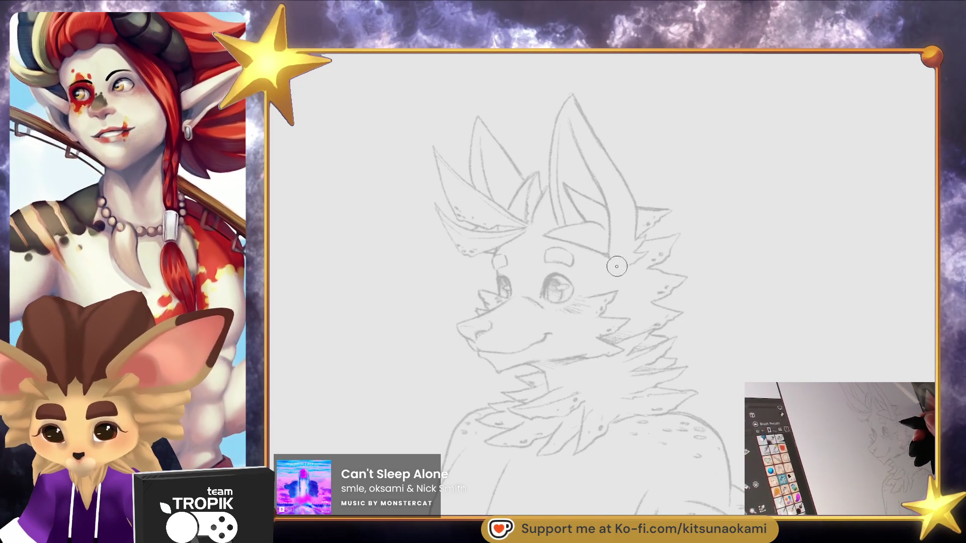
{"action": "left_click_drag", "start_coordinate": [502, 258], "coordinate": [470, 168]}
{"action": "left_click_drag", "start_coordinate": [477, 112], "coordinate": [567, 232]}
{"action": "mouse_move", "coordinate": [546, 171]}
{"action": "left_mouse_down"}
{"action": "mouse_move", "coordinate": [564, 116]}
{"action": "mouse_move", "coordinate": [629, 194]}
{"action": "mouse_move", "coordinate": [637, 229]}
{"action": "left_mouse_up"}
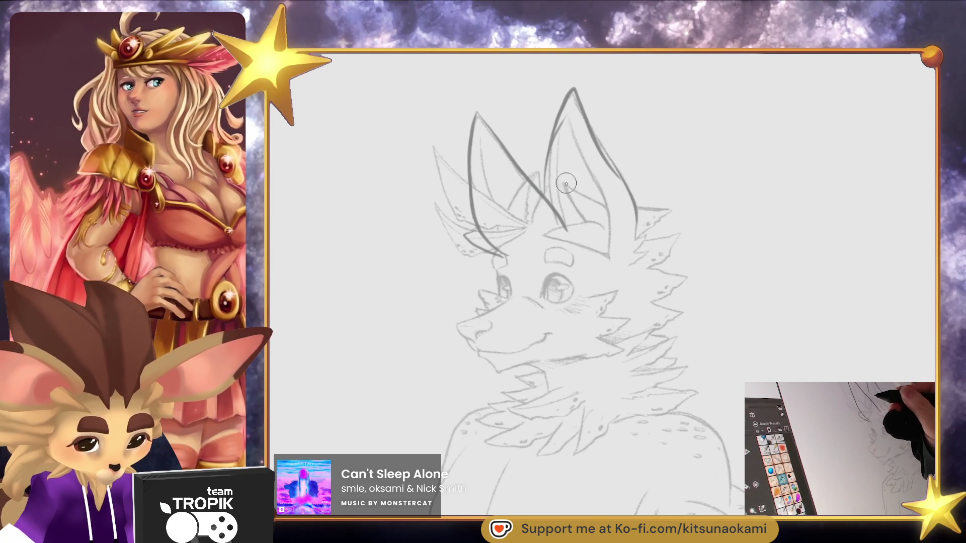
{"action": "left_click_drag", "start_coordinate": [563, 171], "coordinate": [580, 185]}
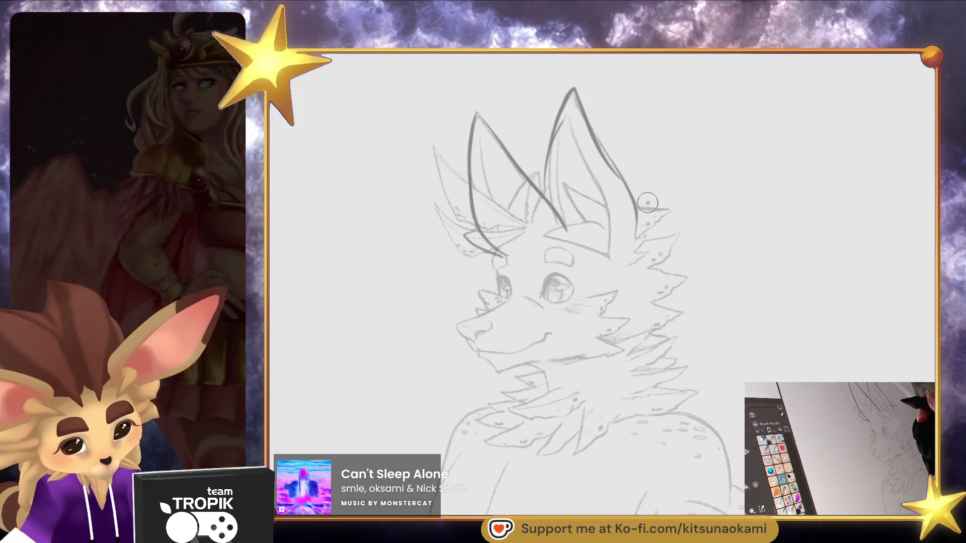
{"action": "mouse_move", "coordinate": [546, 199]}
{"action": "left_mouse_down"}
{"action": "mouse_move", "coordinate": [584, 183]}
{"action": "mouse_move", "coordinate": [632, 198]}
{"action": "left_mouse_up"}
{"action": "mouse_move", "coordinate": [632, 199]}
{"action": "left_mouse_down"}
{"action": "mouse_move", "coordinate": [587, 218]}
{"action": "mouse_move", "coordinate": [599, 190]}
{"action": "mouse_move", "coordinate": [564, 214]}
{"action": "mouse_move", "coordinate": [606, 180]}
{"action": "left_mouse_up"}
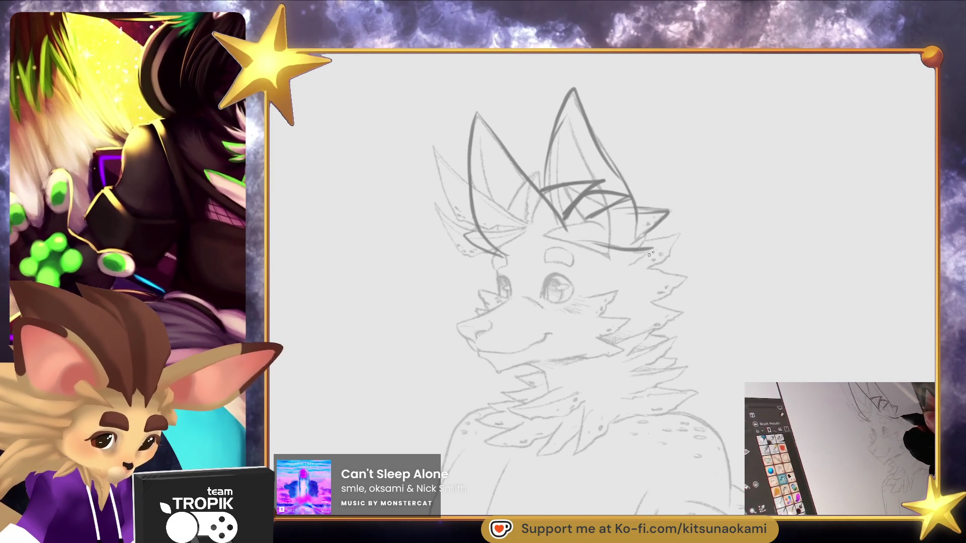
Add the brow line, dark muzzle-side fur, and zigzag fur down the cheek and neck
{"action": "mouse_move", "coordinate": [599, 278]}
{"action": "left_mouse_down"}
{"action": "mouse_move", "coordinate": [536, 259]}
{"action": "mouse_move", "coordinate": [486, 283]}
{"action": "left_mouse_up"}
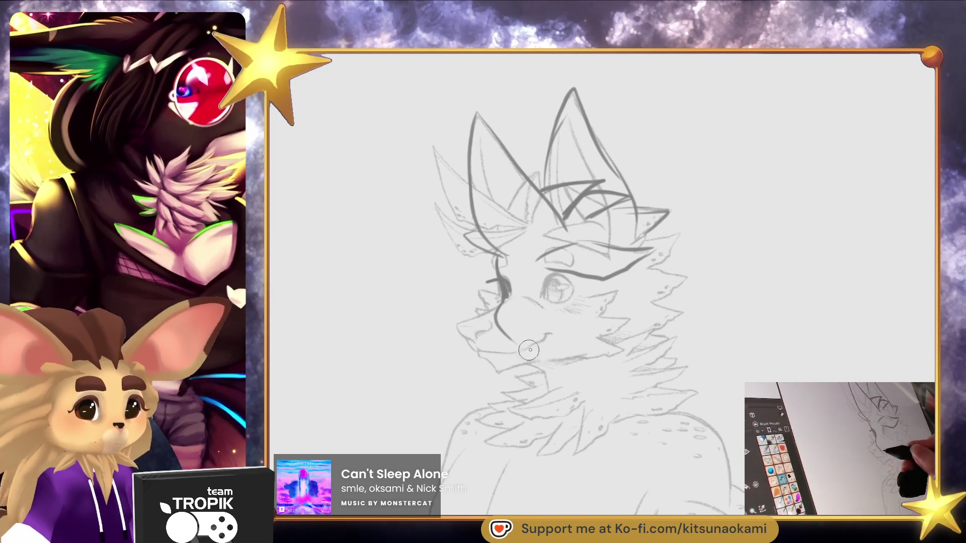
{"action": "mouse_move", "coordinate": [503, 290]}
{"action": "left_mouse_down"}
{"action": "mouse_move", "coordinate": [481, 297]}
{"action": "mouse_move", "coordinate": [521, 324]}
{"action": "mouse_move", "coordinate": [473, 313]}
{"action": "left_mouse_up"}
{"action": "left_click_drag", "start_coordinate": [472, 309], "coordinate": [512, 337]}
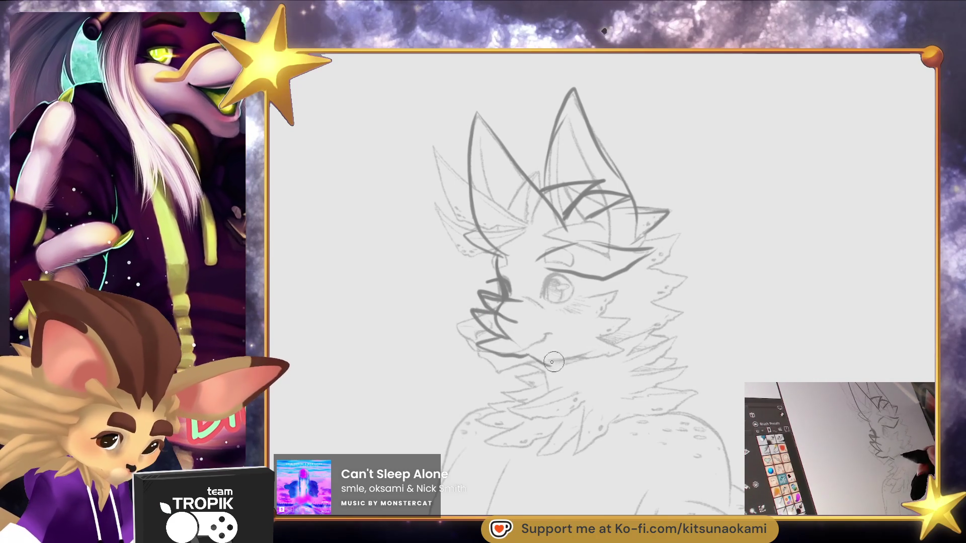
{"action": "mouse_move", "coordinate": [549, 353]}
{"action": "left_mouse_down"}
{"action": "mouse_move", "coordinate": [548, 386]}
{"action": "mouse_move", "coordinate": [527, 357]}
{"action": "mouse_move", "coordinate": [538, 372]}
{"action": "left_mouse_up"}
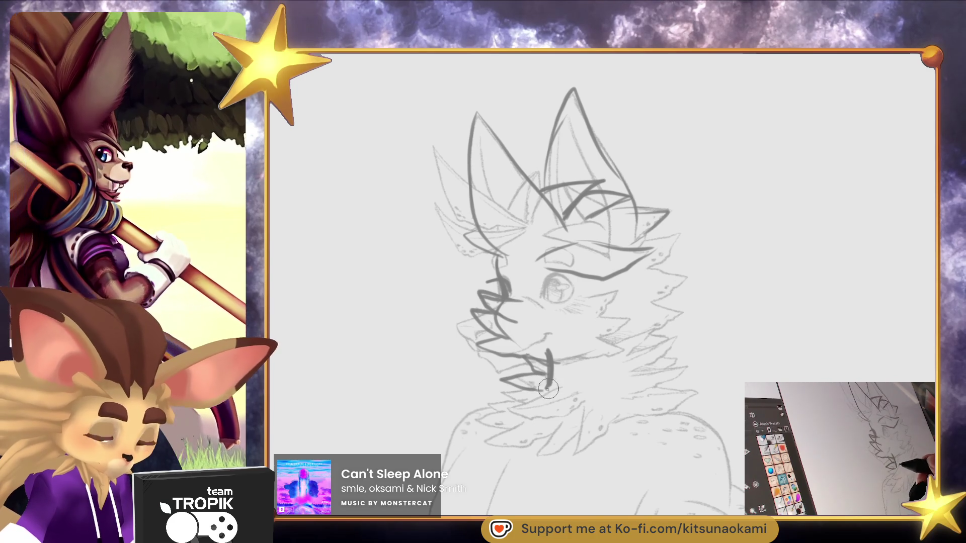
{"action": "mouse_move", "coordinate": [548, 390]}
{"action": "left_mouse_down"}
{"action": "mouse_move", "coordinate": [550, 367]}
{"action": "mouse_move", "coordinate": [561, 388]}
{"action": "left_mouse_up"}
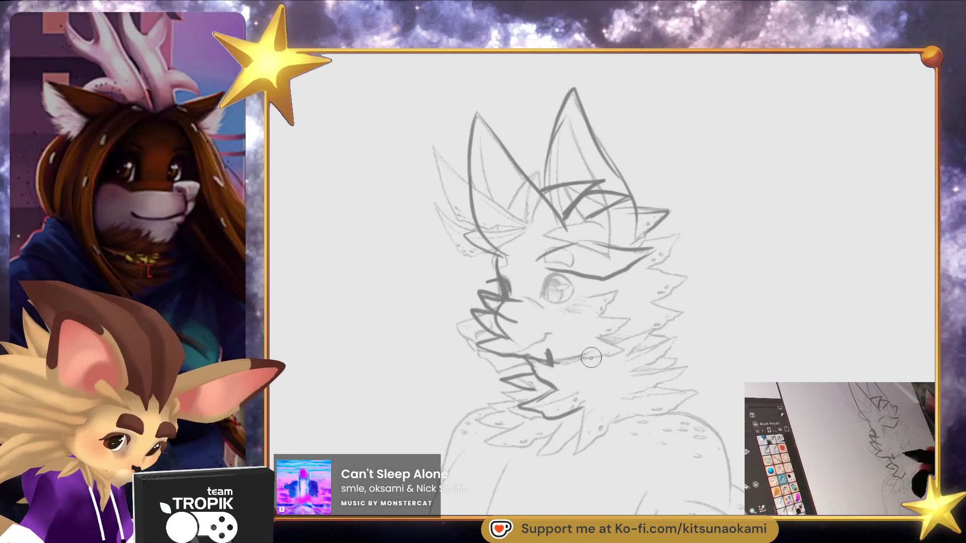
{"action": "mouse_move", "coordinate": [604, 368]}
{"action": "left_mouse_down"}
{"action": "mouse_move", "coordinate": [645, 351]}
{"action": "mouse_move", "coordinate": [667, 372]}
{"action": "mouse_move", "coordinate": [649, 370]}
{"action": "mouse_move", "coordinate": [679, 372]}
{"action": "left_mouse_up"}
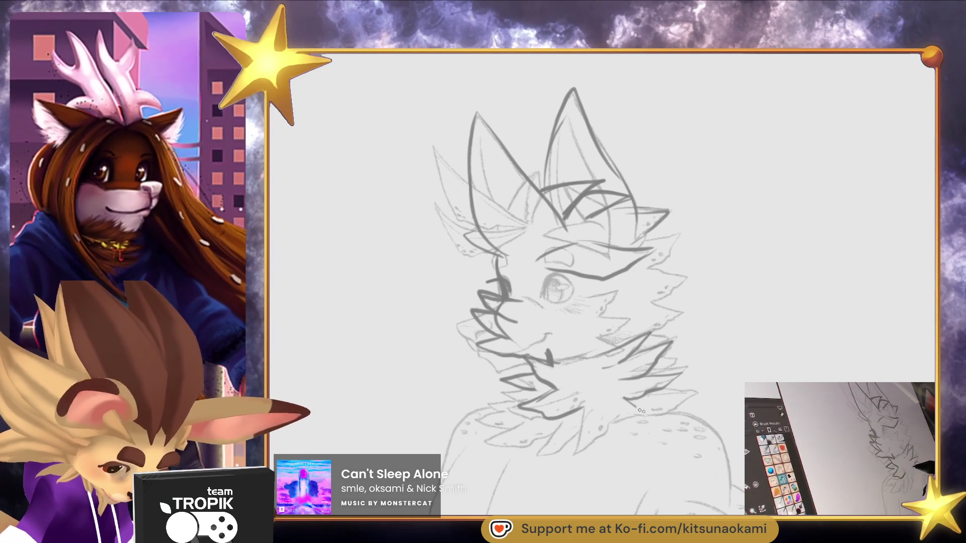
{"action": "left_click_drag", "start_coordinate": [626, 398], "coordinate": [653, 422]}
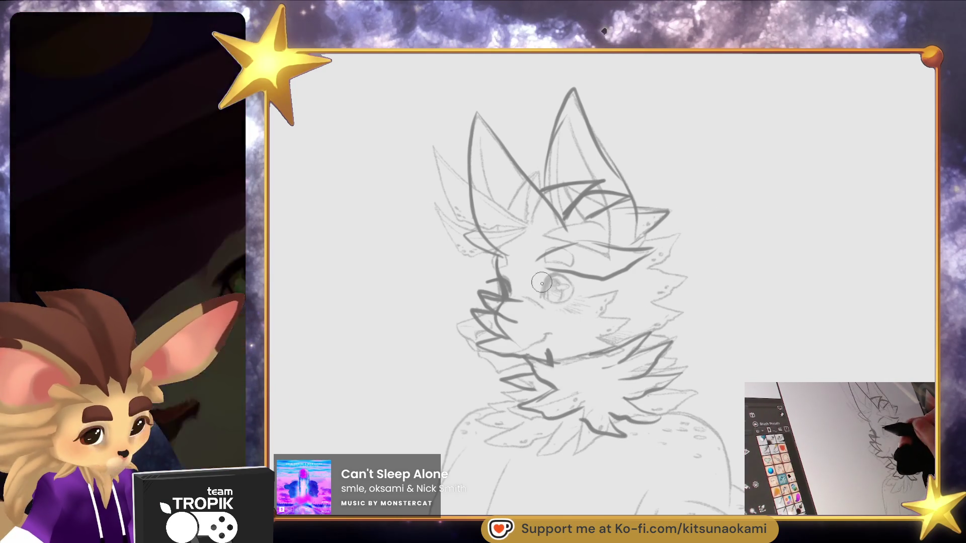
Erase the sketched eye circle and replace it with curved cheek lines
{"action": "mouse_move", "coordinate": [544, 294]}
{"action": "left_mouse_down"}
{"action": "mouse_move", "coordinate": [619, 292]}
{"action": "mouse_move", "coordinate": [629, 335]}
{"action": "left_mouse_up"}
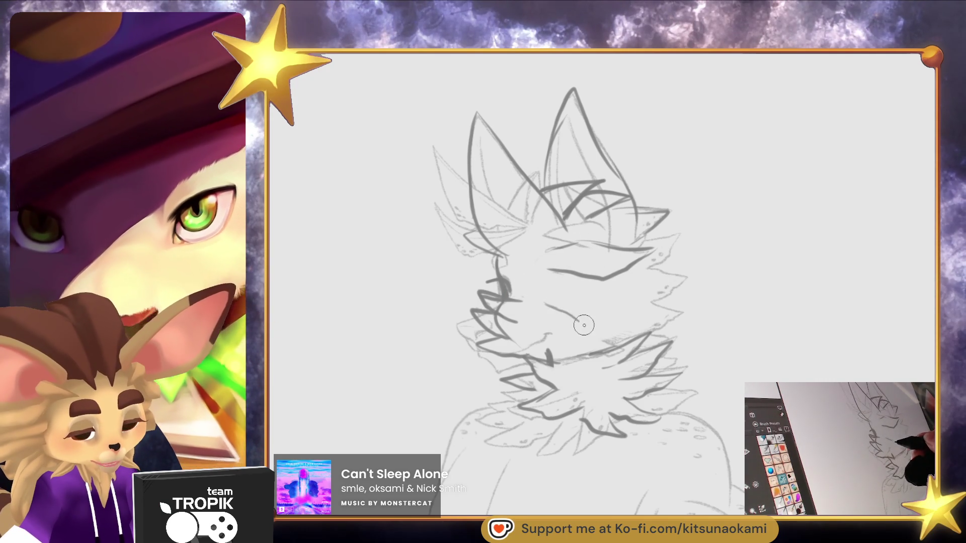
{"action": "mouse_move", "coordinate": [545, 301]}
{"action": "left_mouse_down"}
{"action": "mouse_move", "coordinate": [609, 321]}
{"action": "mouse_move", "coordinate": [597, 305]}
{"action": "left_mouse_up"}
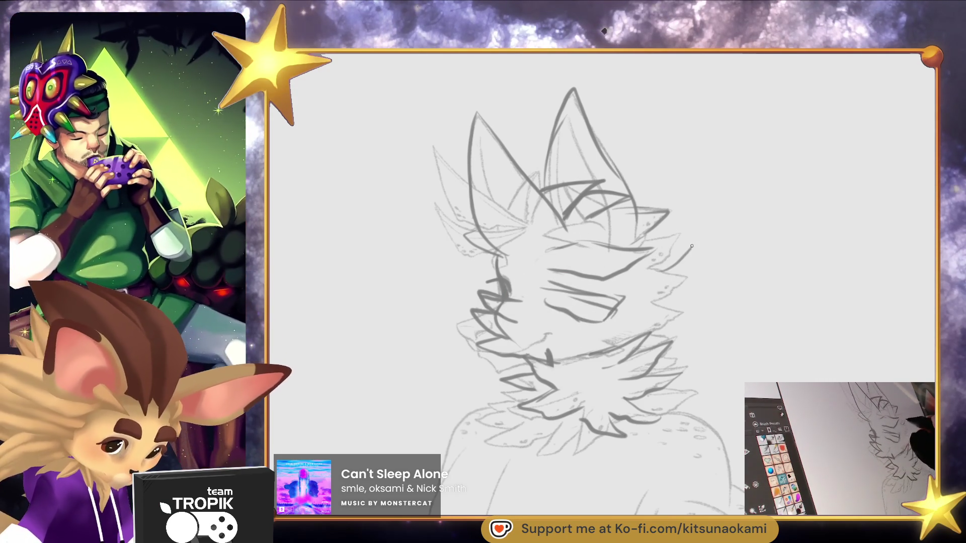
{"action": "left_click_drag", "start_coordinate": [638, 236], "coordinate": [684, 229]}
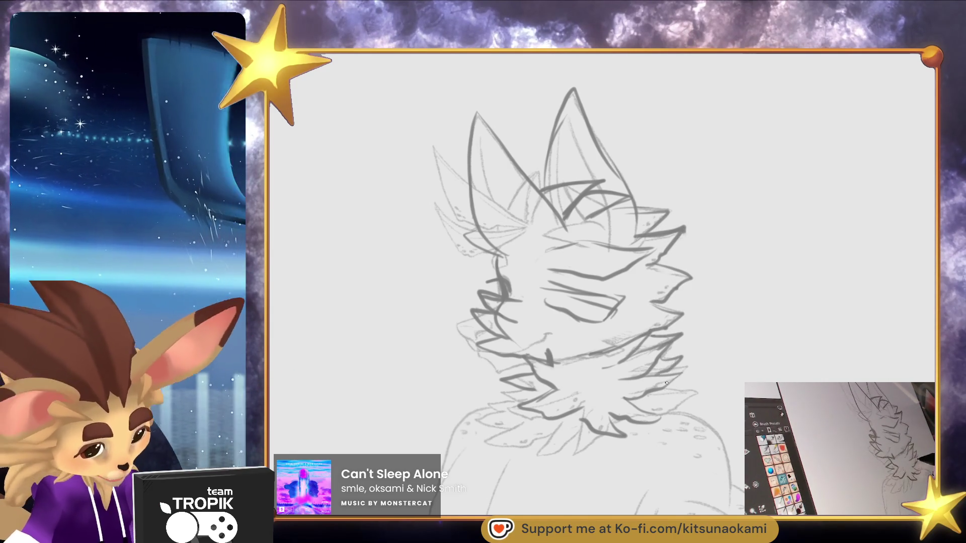
{"action": "scroll", "coordinate": [596, 419], "scroll_direction": "down", "scroll_amount": 5}
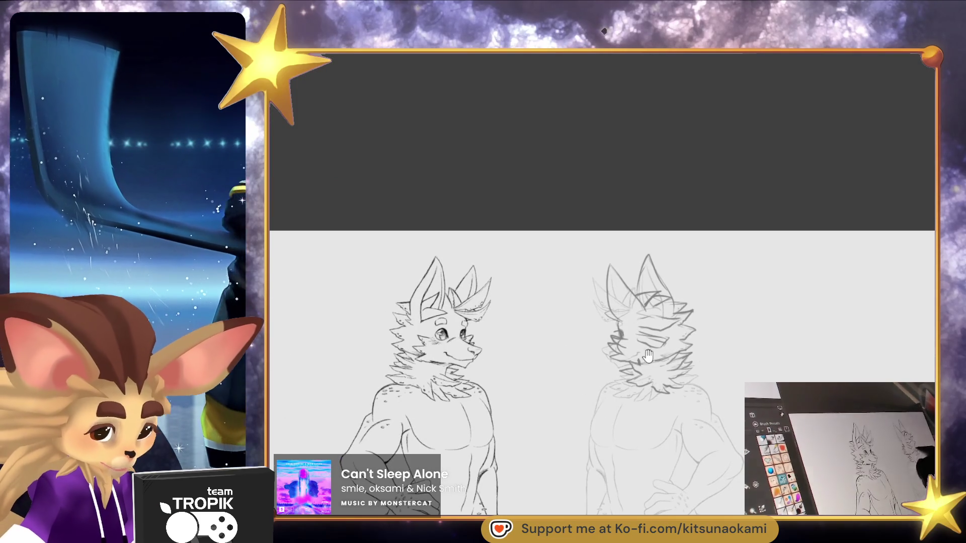
Draw spiky fur on the lower cheek, chin and neck tuft, plus the lower muzzle edge
{"action": "scroll", "coordinate": [729, 332], "scroll_direction": "up", "scroll_amount": 5}
{"action": "mouse_move", "coordinate": [725, 354]}
{"action": "left_mouse_down"}
{"action": "mouse_move", "coordinate": [518, 422]}
{"action": "mouse_move", "coordinate": [506, 443]}
{"action": "left_mouse_up"}
{"action": "left_click_drag", "start_coordinate": [539, 380], "coordinate": [476, 412]}
{"action": "mouse_move", "coordinate": [475, 414]}
{"action": "left_mouse_down"}
{"action": "mouse_move", "coordinate": [513, 419]}
{"action": "mouse_move", "coordinate": [583, 385]}
{"action": "left_mouse_up"}
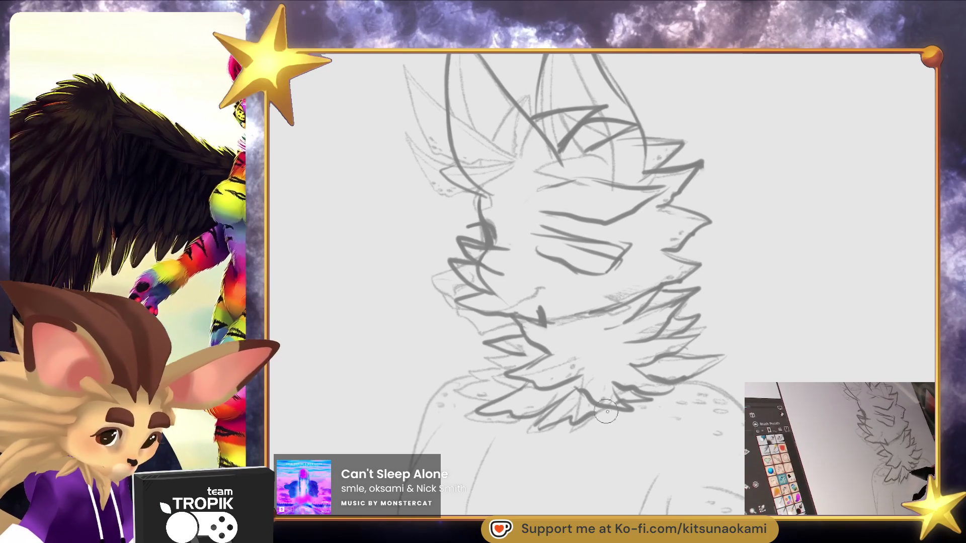
{"action": "key", "text": "e"}
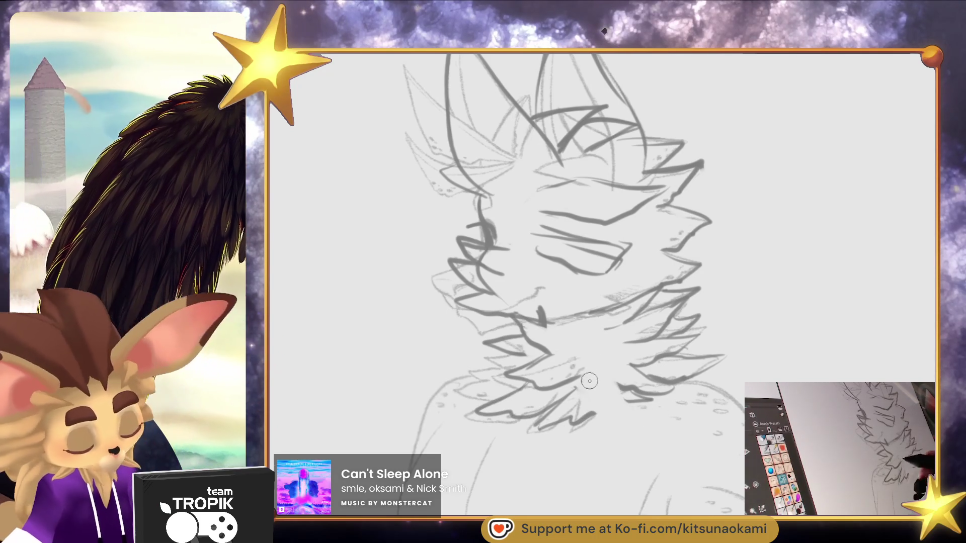
{"action": "key", "text": "e"}
{"action": "mouse_move", "coordinate": [589, 402]}
{"action": "left_mouse_down"}
{"action": "mouse_move", "coordinate": [610, 420]}
{"action": "mouse_move", "coordinate": [638, 418]}
{"action": "mouse_move", "coordinate": [606, 380]}
{"action": "left_mouse_up"}
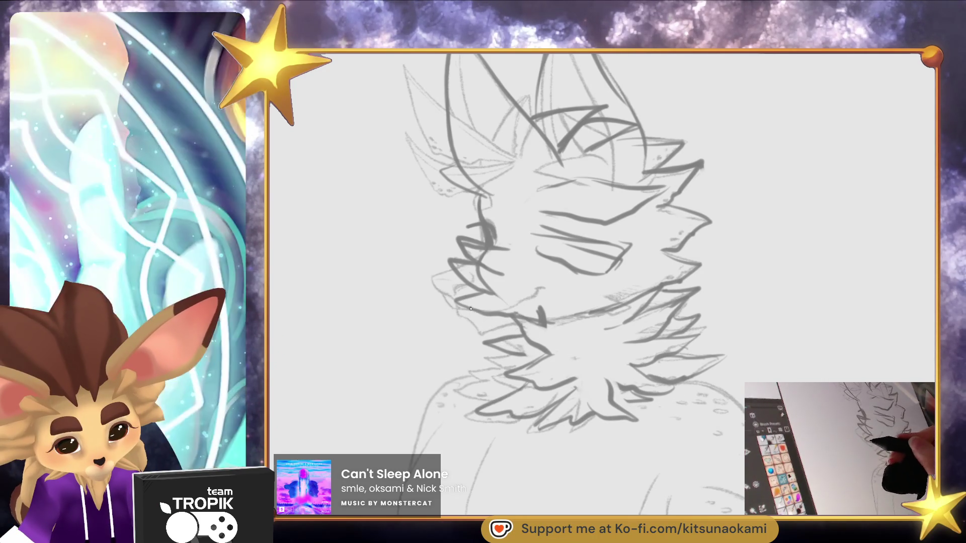
{"action": "mouse_move", "coordinate": [511, 327]}
{"action": "left_mouse_down"}
{"action": "mouse_move", "coordinate": [481, 334]}
{"action": "mouse_move", "coordinate": [450, 273]}
{"action": "left_mouse_up"}
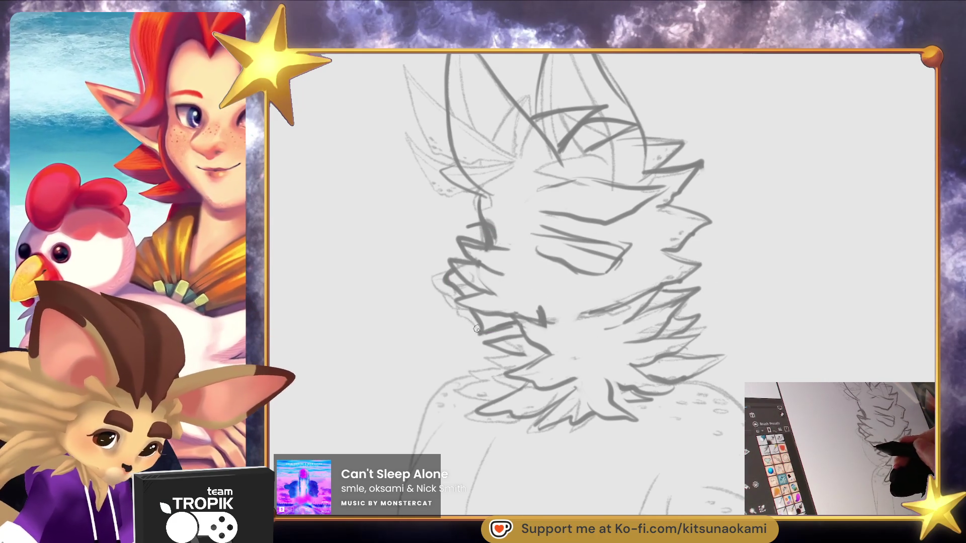
Sketch the back view's shoulder, torso and chest curves, replacing the long chest stroke with a shorter one
{"action": "key", "text": "2"}
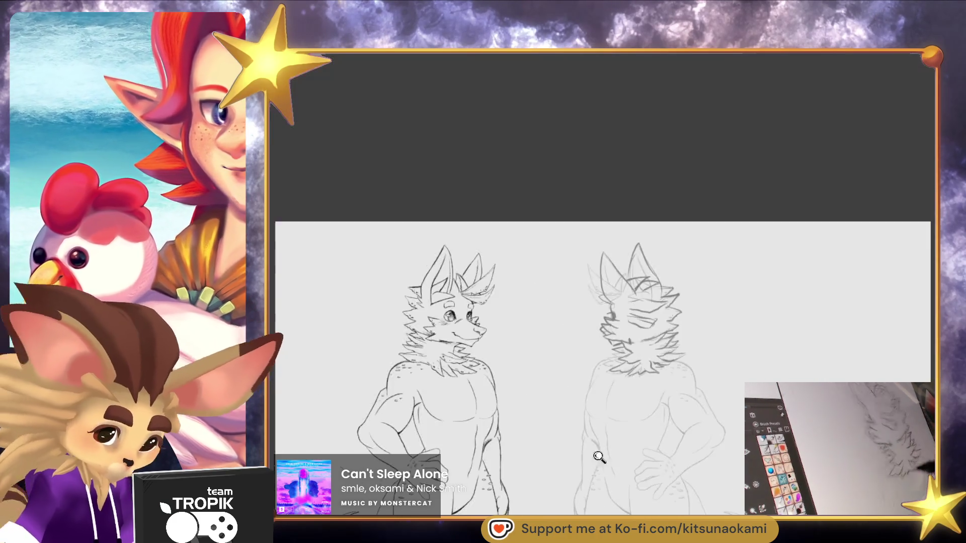
{"action": "mouse_move", "coordinate": [687, 420]}
{"action": "left_mouse_down"}
{"action": "mouse_move", "coordinate": [705, 398]}
{"action": "mouse_move", "coordinate": [694, 379]}
{"action": "mouse_move", "coordinate": [662, 406]}
{"action": "left_mouse_up"}
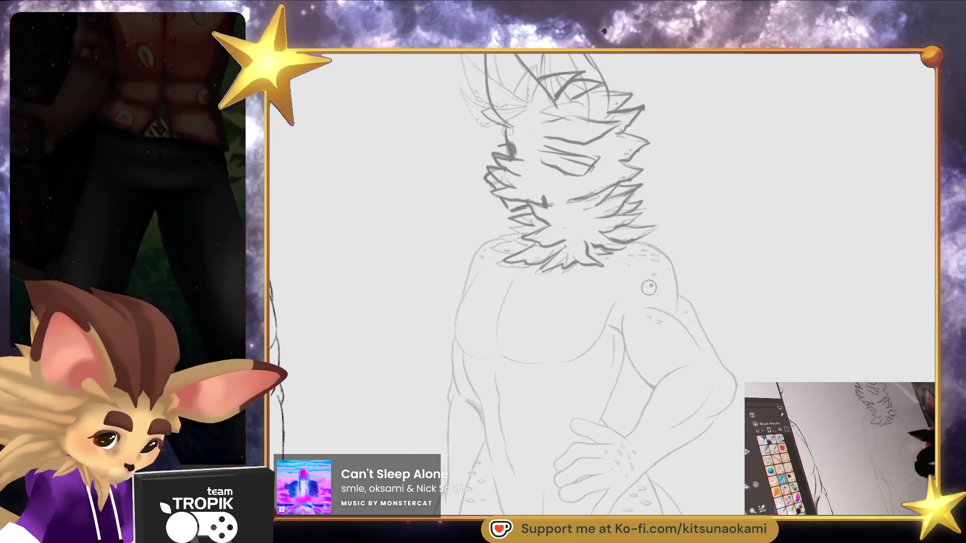
{"action": "left_click_drag", "start_coordinate": [644, 277], "coordinate": [599, 412]}
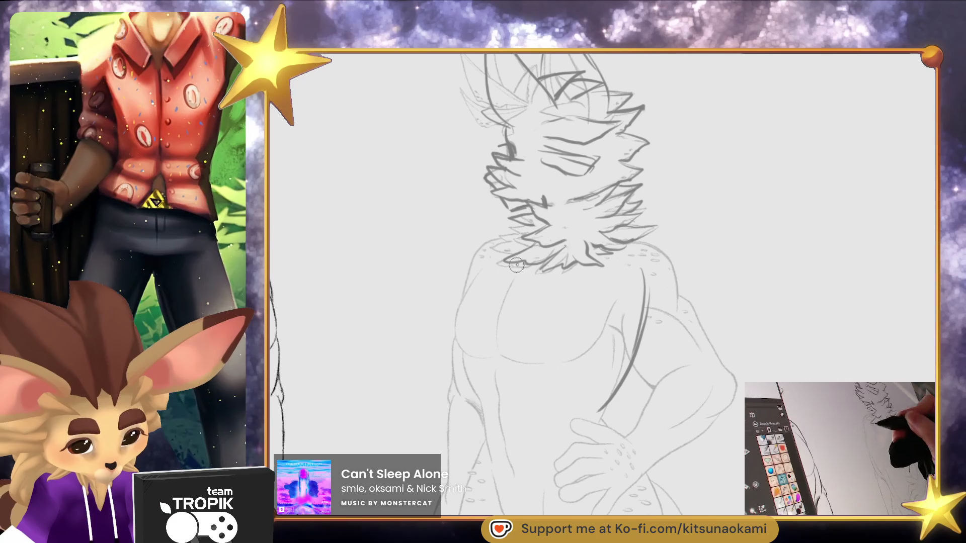
{"action": "mouse_move", "coordinate": [465, 292]}
{"action": "left_mouse_down"}
{"action": "mouse_move", "coordinate": [521, 237]}
{"action": "mouse_move", "coordinate": [466, 317]}
{"action": "left_mouse_up"}
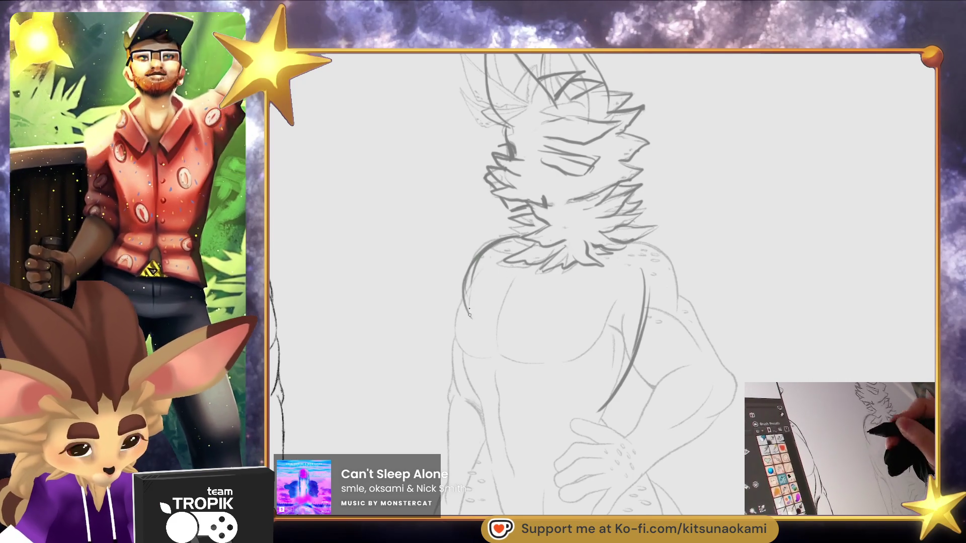
{"action": "mouse_move", "coordinate": [535, 280]}
{"action": "left_mouse_down"}
{"action": "mouse_move", "coordinate": [483, 323]}
{"action": "mouse_move", "coordinate": [499, 377]}
{"action": "left_mouse_up"}
{"action": "key", "text": "e"}
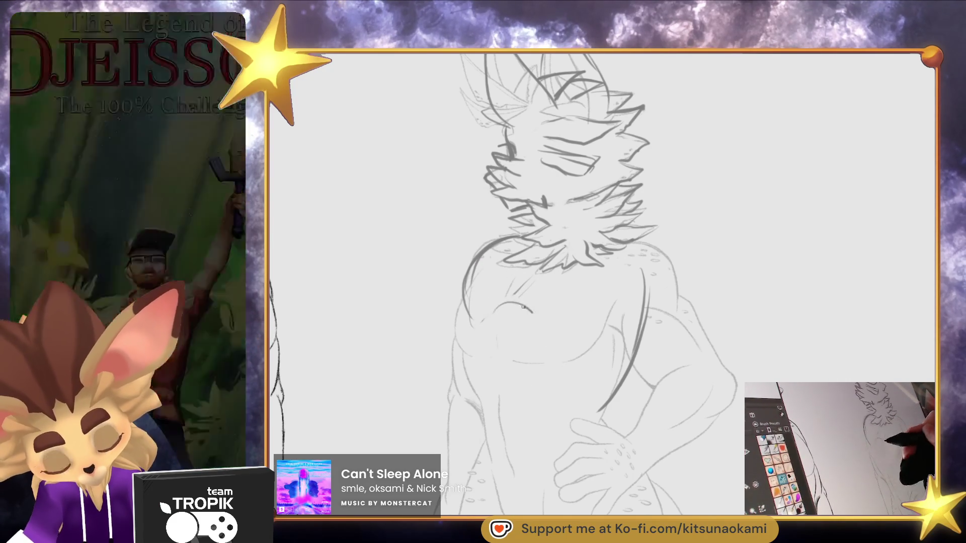
{"action": "mouse_move", "coordinate": [484, 415]}
{"action": "left_mouse_down"}
{"action": "mouse_move", "coordinate": [518, 309]}
{"action": "mouse_move", "coordinate": [458, 309]}
{"action": "mouse_move", "coordinate": [449, 405]}
{"action": "mouse_move", "coordinate": [474, 427]}
{"action": "left_mouse_up"}
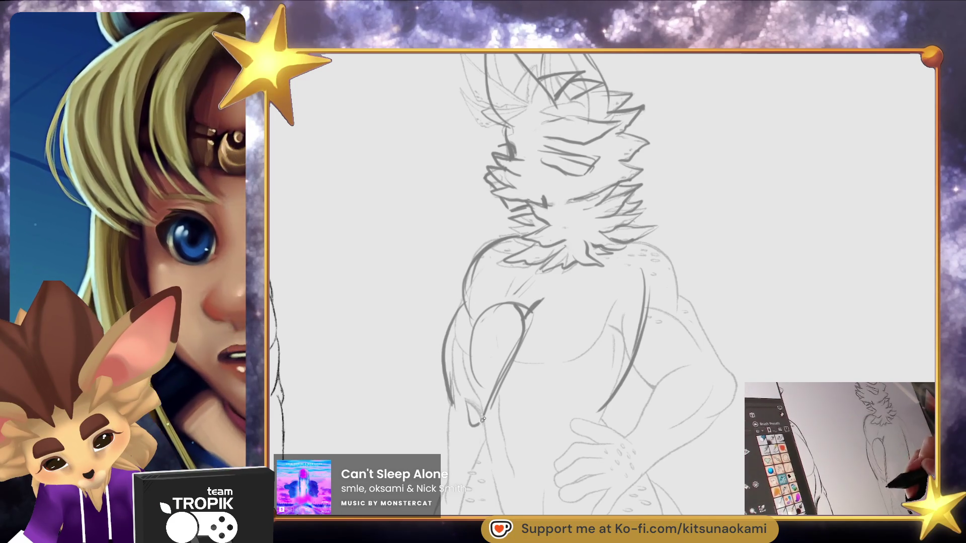
{"action": "left_click_drag", "start_coordinate": [613, 269], "coordinate": [579, 402]}
{"action": "key", "text": "ctrl+z"}
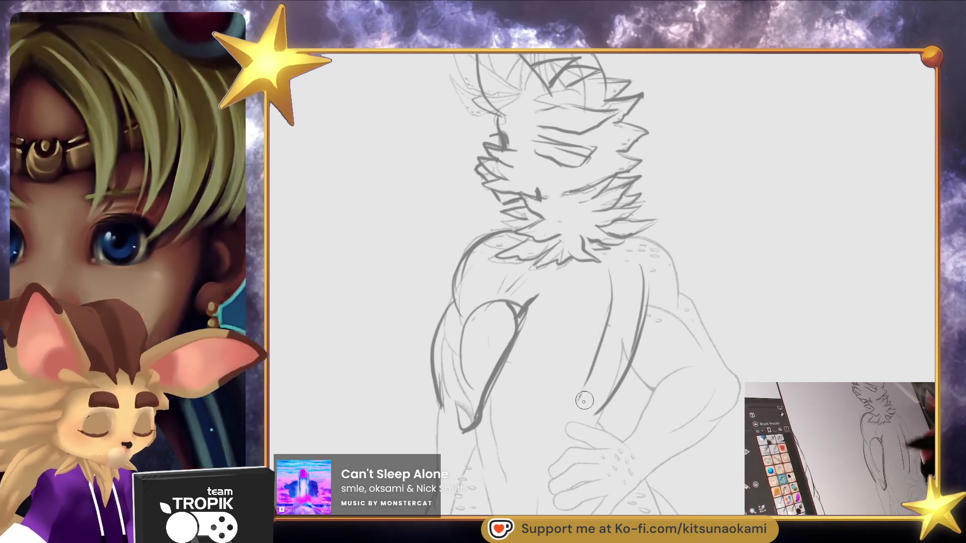
{"action": "left_click_drag", "start_coordinate": [612, 275], "coordinate": [598, 351]}
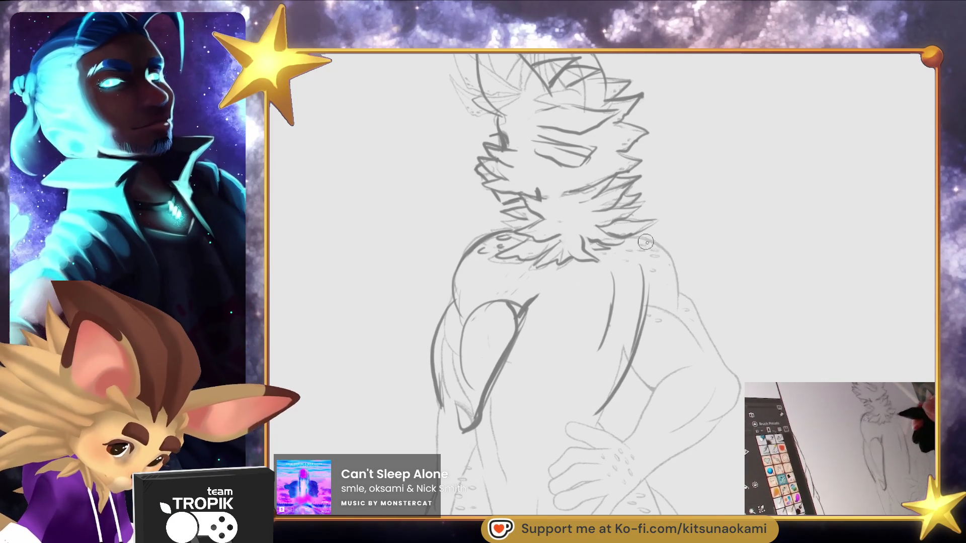
Darken the back, right shoulder and right arm outline, adding inner upper-arm and forearm curves
{"action": "left_click_drag", "start_coordinate": [654, 240], "coordinate": [683, 287]}
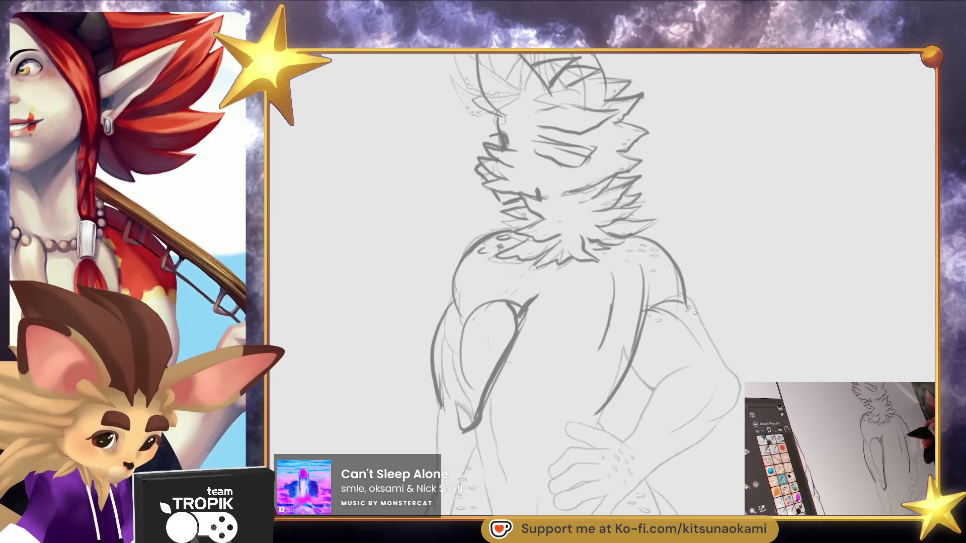
{"action": "left_click_drag", "start_coordinate": [649, 318], "coordinate": [715, 412]}
{"action": "left_click_drag", "start_coordinate": [704, 348], "coordinate": [739, 421]}
{"action": "left_click_drag", "start_coordinate": [701, 329], "coordinate": [739, 397]}
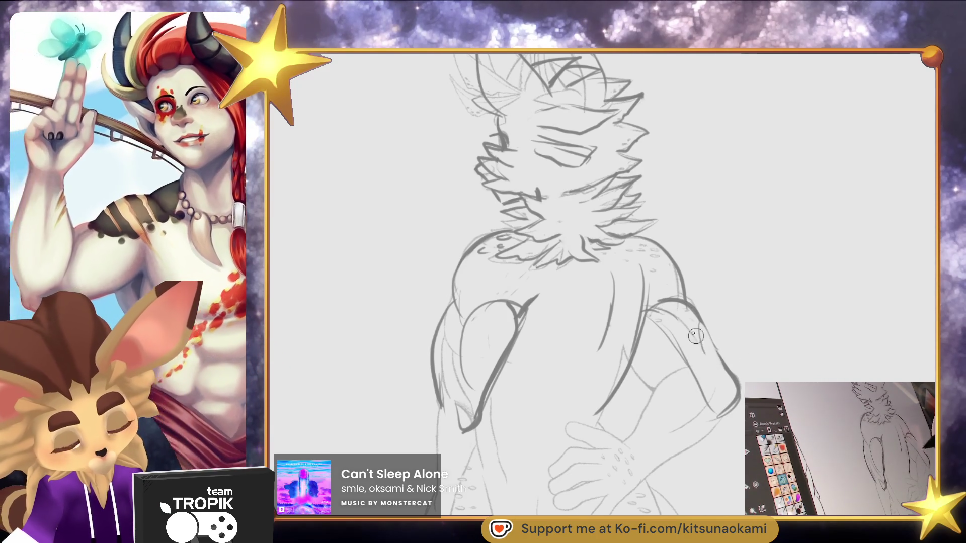
{"action": "left_click_drag", "start_coordinate": [654, 307], "coordinate": [685, 361]}
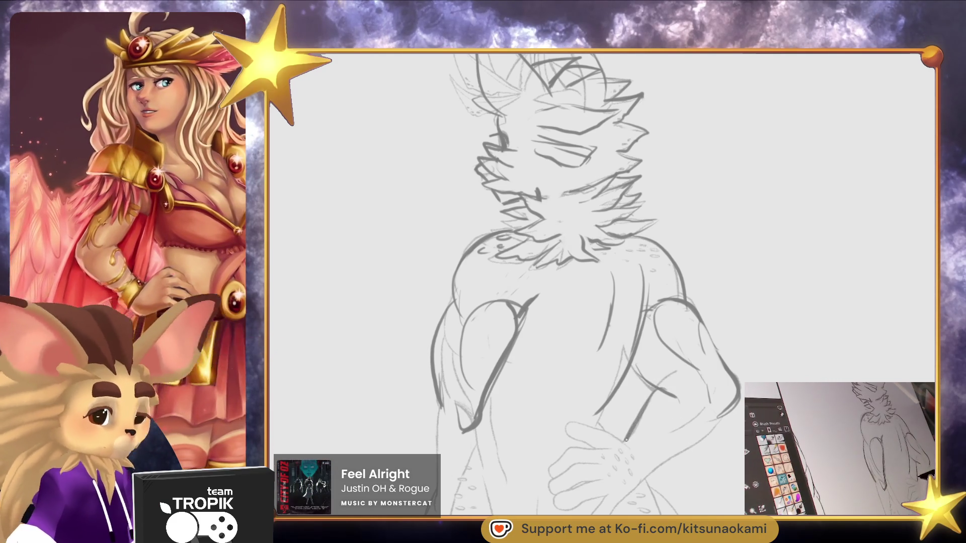
{"action": "mouse_move", "coordinate": [610, 451]}
{"action": "left_mouse_down"}
{"action": "mouse_move", "coordinate": [638, 492]}
{"action": "mouse_move", "coordinate": [724, 417]}
{"action": "mouse_move", "coordinate": [727, 400]}
{"action": "left_mouse_up"}
Erase the old hand sketch lines and strengthen the outer left-arm contour with the pencil
{"action": "left_click_drag", "start_coordinate": [715, 440], "coordinate": [725, 315]}
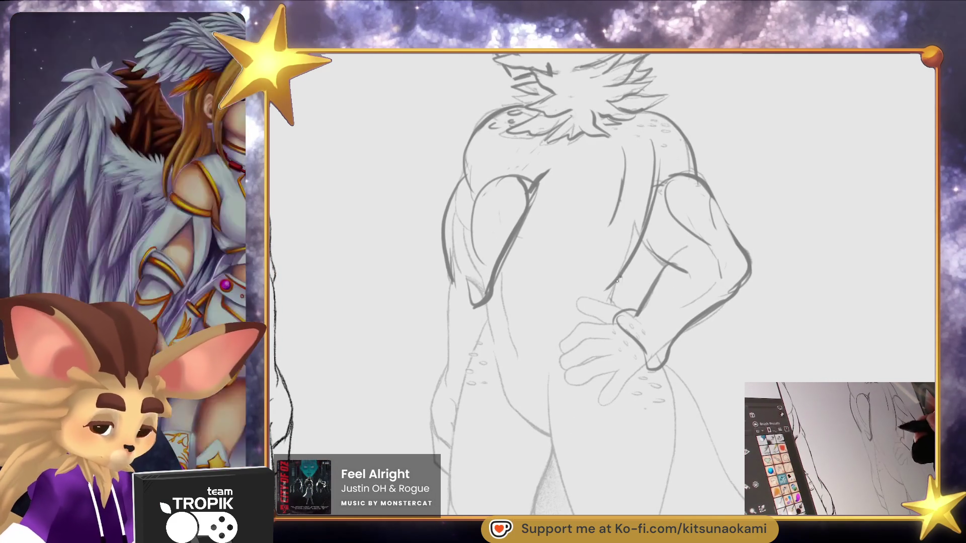
{"action": "scroll", "coordinate": [621, 276], "scroll_direction": "down", "scroll_amount": 5}
{"action": "scroll", "coordinate": [625, 367], "scroll_direction": "up", "scroll_amount": 4}
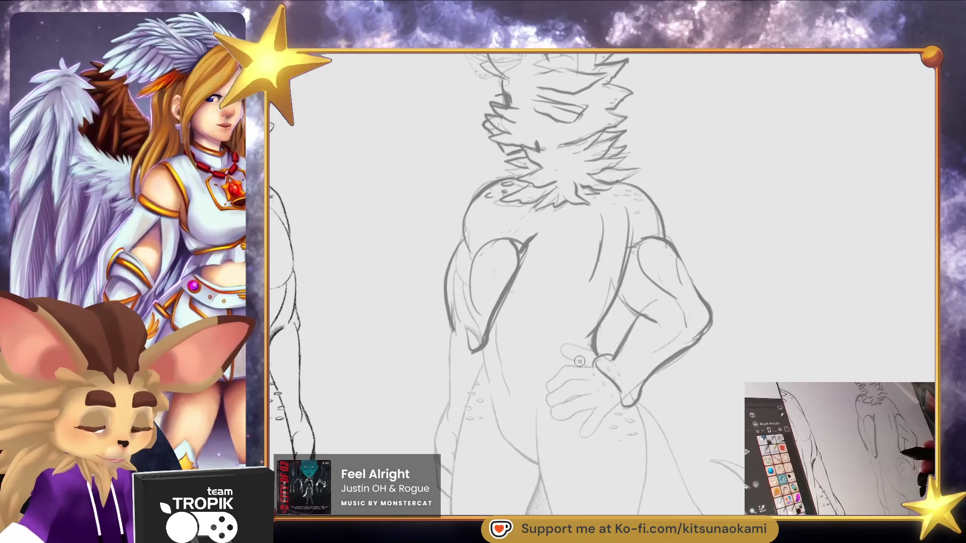
{"action": "left_click_drag", "start_coordinate": [580, 359], "coordinate": [565, 342]}
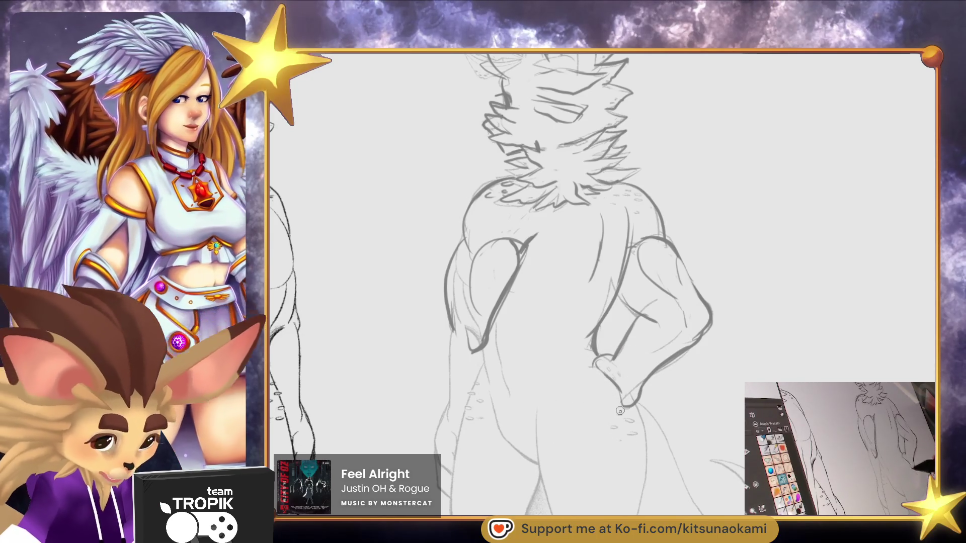
{"action": "key", "text": "p"}
{"action": "left_click_drag", "start_coordinate": [497, 330], "coordinate": [487, 392]}
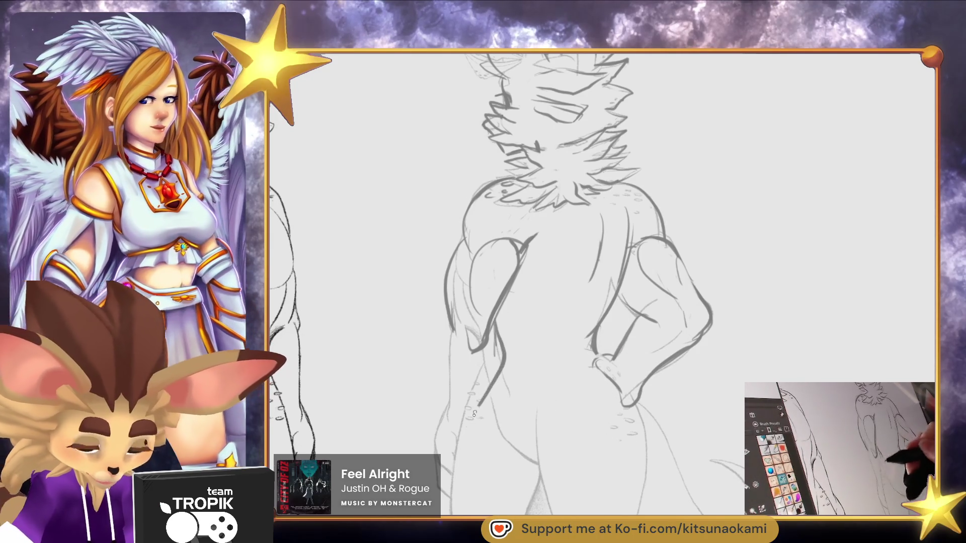
{"action": "left_click_drag", "start_coordinate": [458, 329], "coordinate": [449, 420]}
{"action": "left_click_drag", "start_coordinate": [465, 309], "coordinate": [450, 348]}
Redraw the lower buttock curve and add a short stroke near the right hip
{"action": "left_click", "coordinate": [732, 418]}
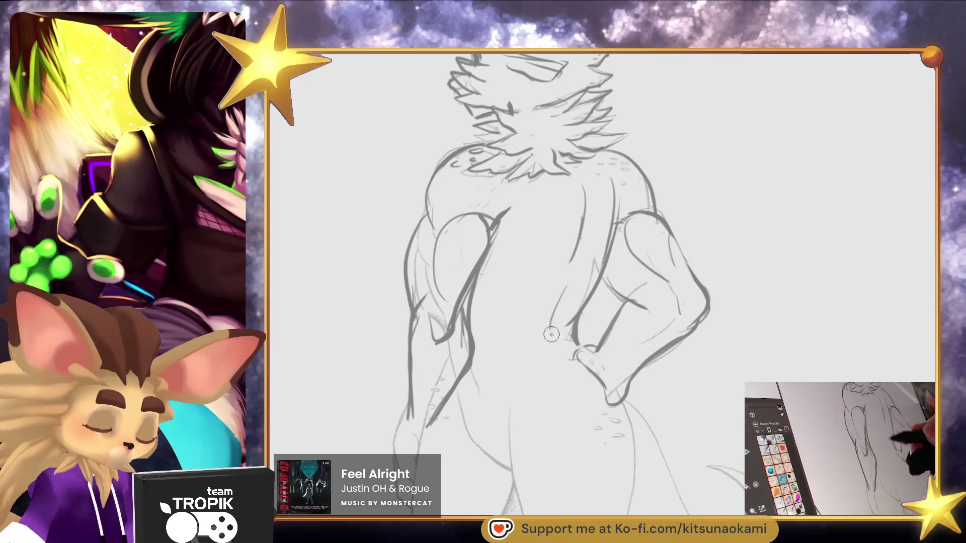
{"action": "left_click_drag", "start_coordinate": [583, 389], "coordinate": [578, 345]}
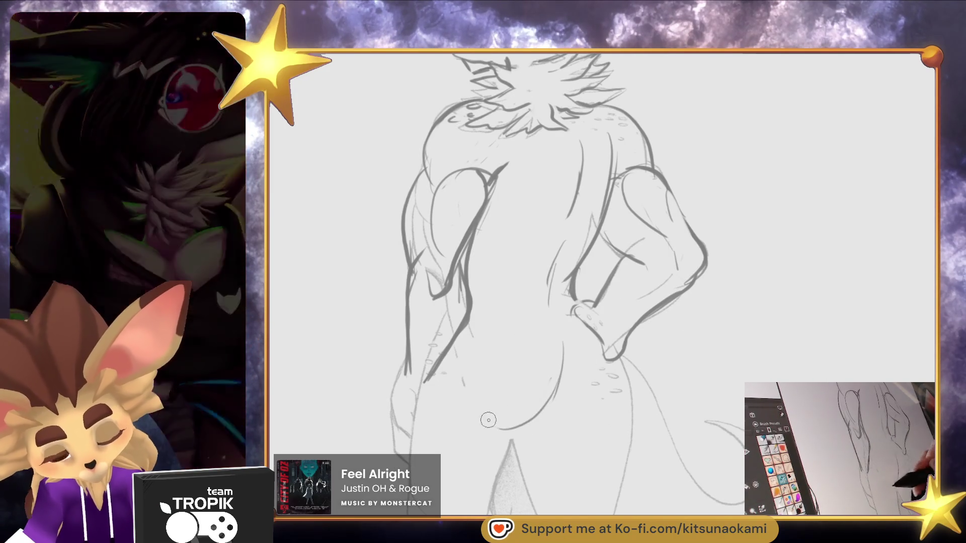
{"action": "left_click_drag", "start_coordinate": [461, 419], "coordinate": [555, 370]}
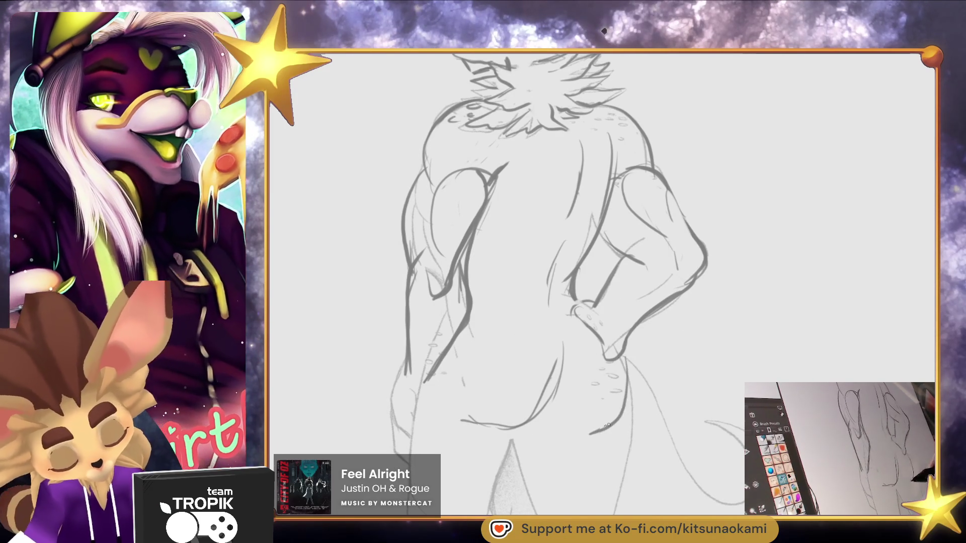
{"action": "key", "text": "ctrl+z"}
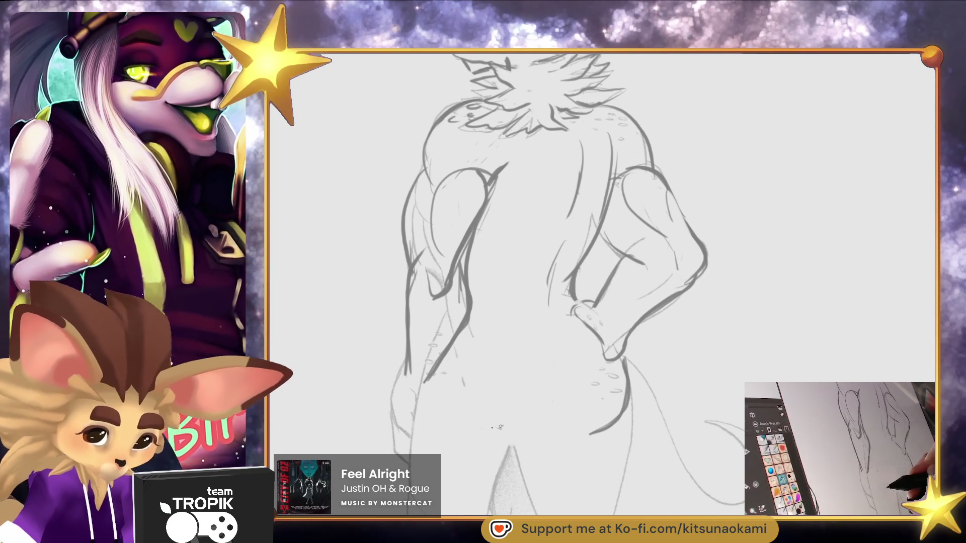
{"action": "left_click_drag", "start_coordinate": [481, 429], "coordinate": [553, 347]}
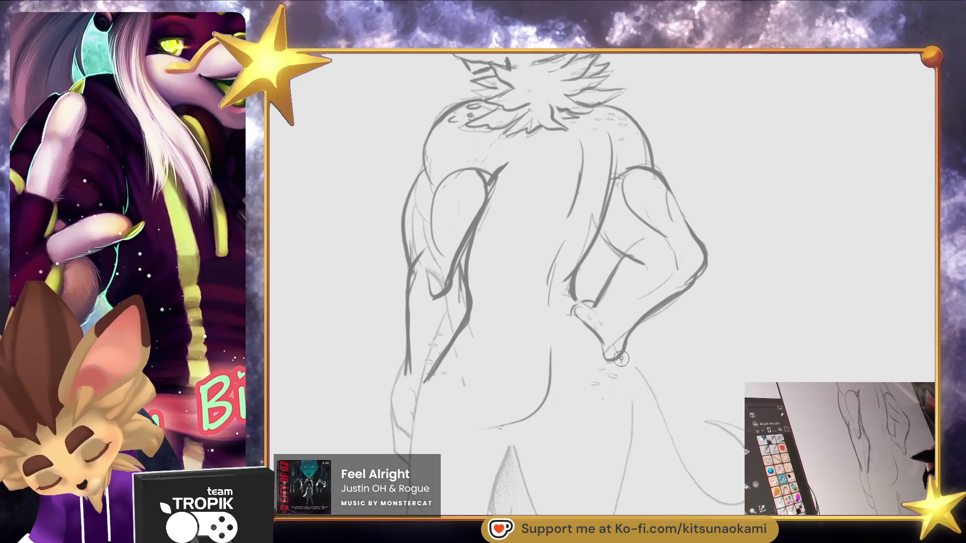
{"action": "left_click_drag", "start_coordinate": [576, 420], "coordinate": [594, 412]}
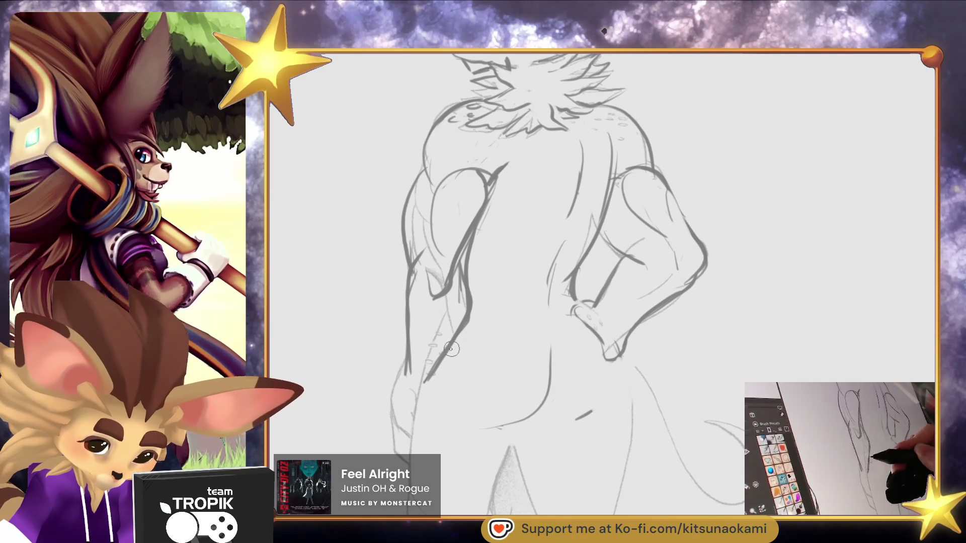
Rework the left leg contour and sketch the hanging left fist
{"action": "left_click_drag", "start_coordinate": [456, 332], "coordinate": [427, 426]}
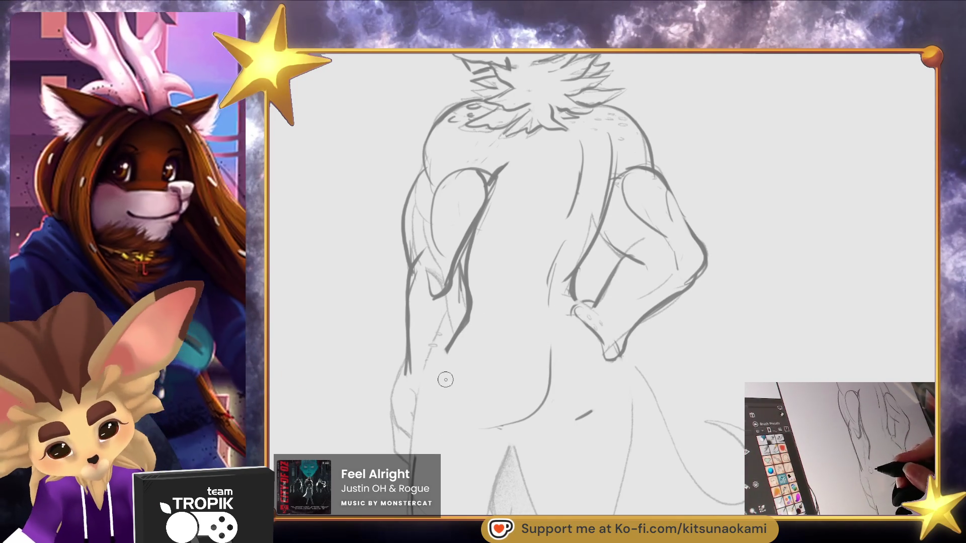
{"action": "left_click_drag", "start_coordinate": [469, 369], "coordinate": [480, 374]}
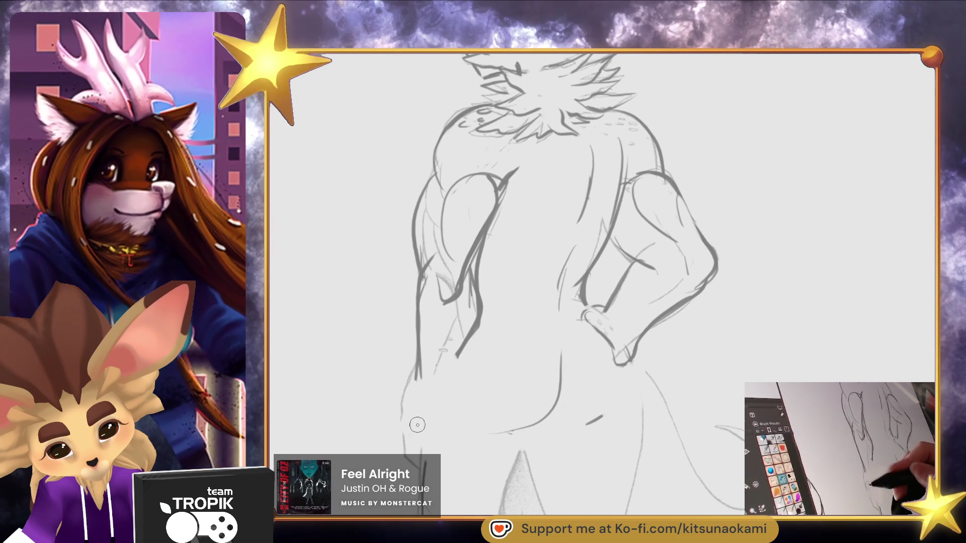
{"action": "left_click_drag", "start_coordinate": [421, 425], "coordinate": [431, 447]}
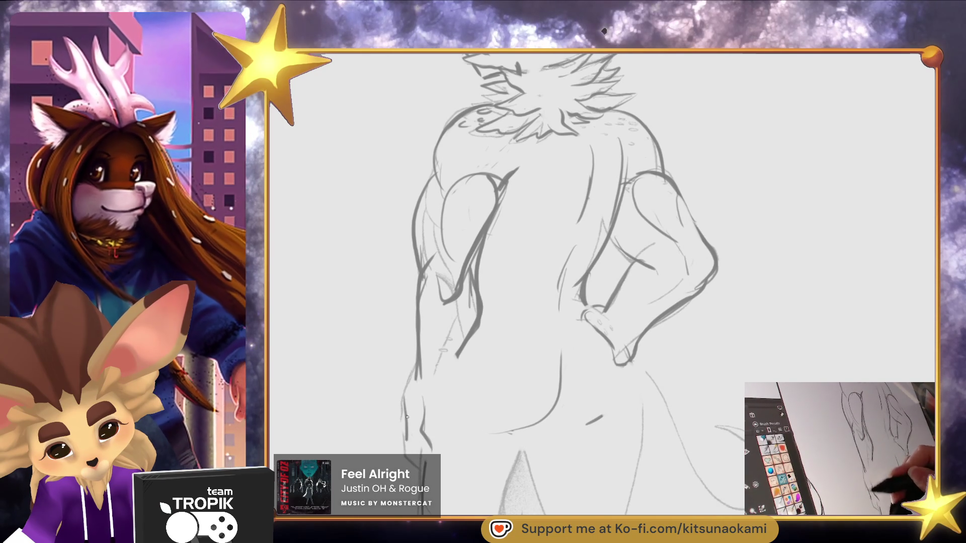
{"action": "mouse_move", "coordinate": [439, 436]}
{"action": "left_mouse_down"}
{"action": "mouse_move", "coordinate": [449, 447]}
{"action": "mouse_move", "coordinate": [441, 460]}
{"action": "left_mouse_up"}
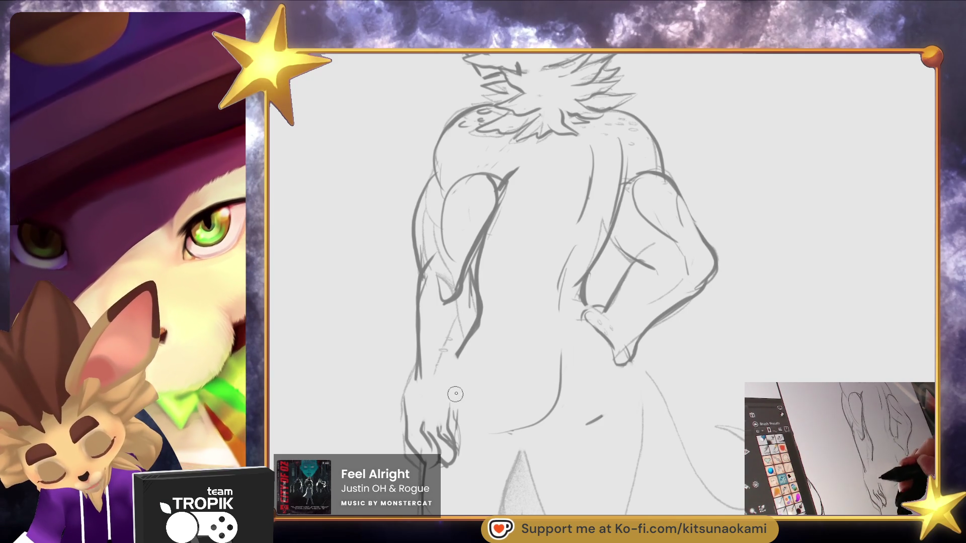
{"action": "mouse_move", "coordinate": [463, 396]}
{"action": "left_mouse_down"}
{"action": "mouse_move", "coordinate": [471, 443]}
{"action": "mouse_move", "coordinate": [469, 413]}
{"action": "left_mouse_up"}
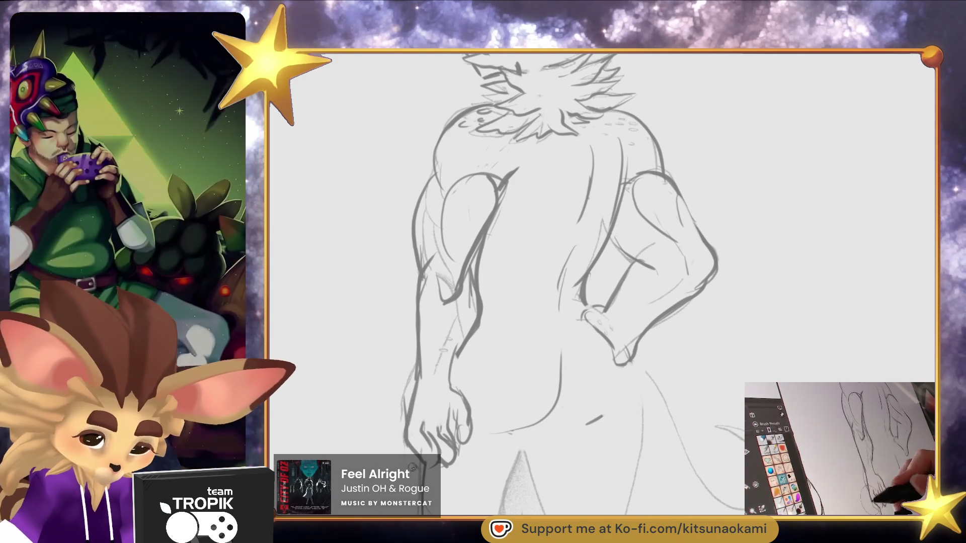
{"action": "scroll", "coordinate": [590, 389], "scroll_direction": "down", "scroll_amount": 5}
{"action": "scroll", "coordinate": [589, 389], "scroll_direction": "up", "scroll_amount": 3}
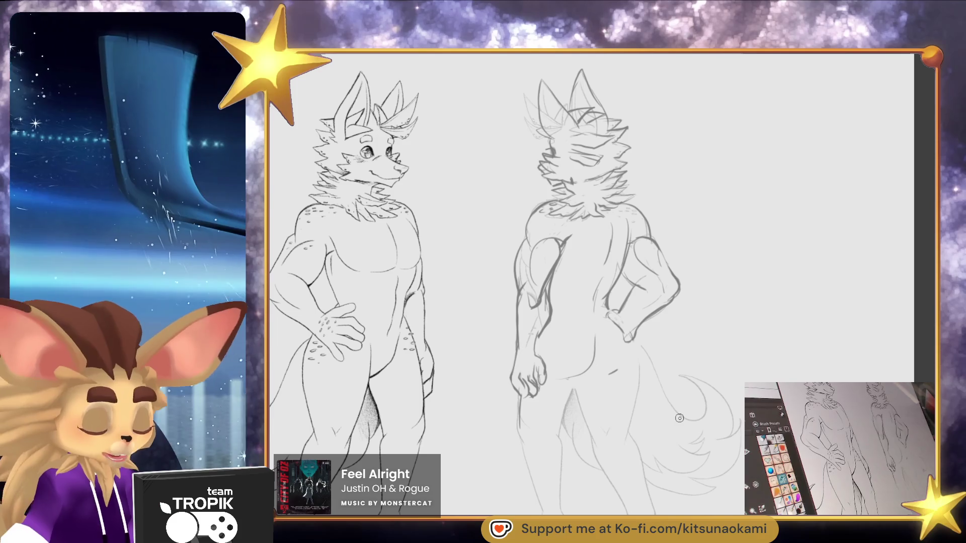
Darken the arm contours near the back figure's shoulder, undoing one stray stroke beside the arm
{"action": "left_click", "coordinate": [566, 254]}
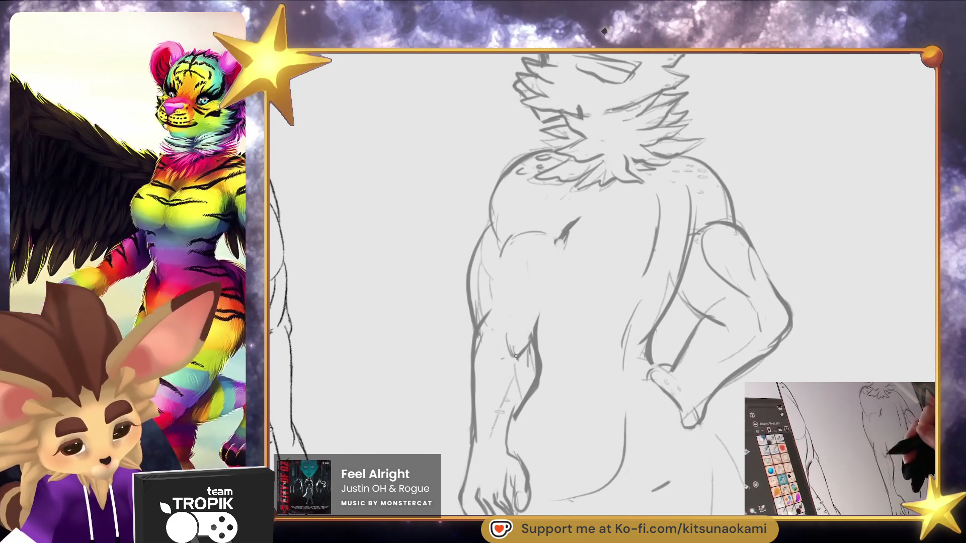
{"action": "left_click_drag", "start_coordinate": [511, 327], "coordinate": [508, 282]}
{"action": "left_click_drag", "start_coordinate": [561, 249], "coordinate": [536, 330]}
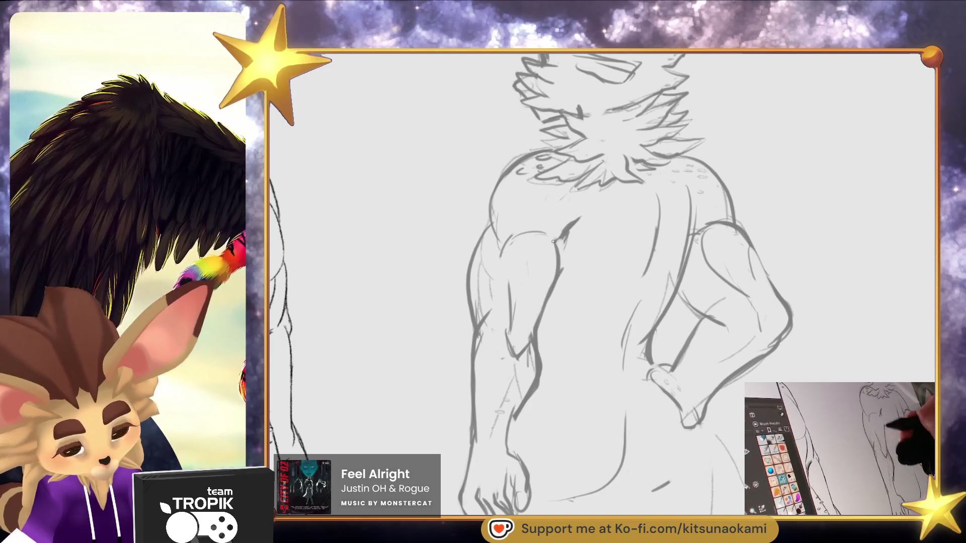
{"action": "scroll", "coordinate": [559, 352], "scroll_direction": "down", "scroll_amount": 2}
{"action": "key", "text": "ctrl+z"}
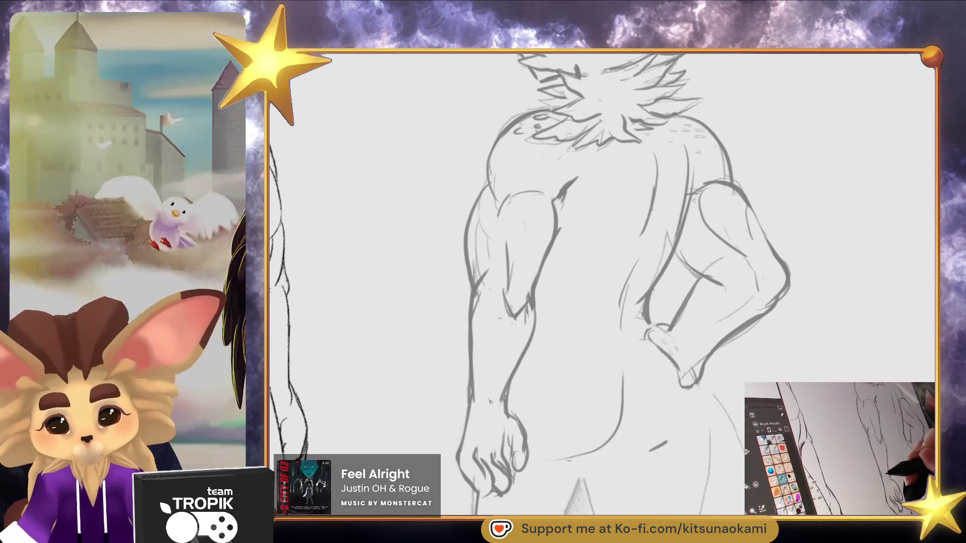
{"action": "scroll", "coordinate": [690, 411], "scroll_direction": "down", "scroll_amount": 1}
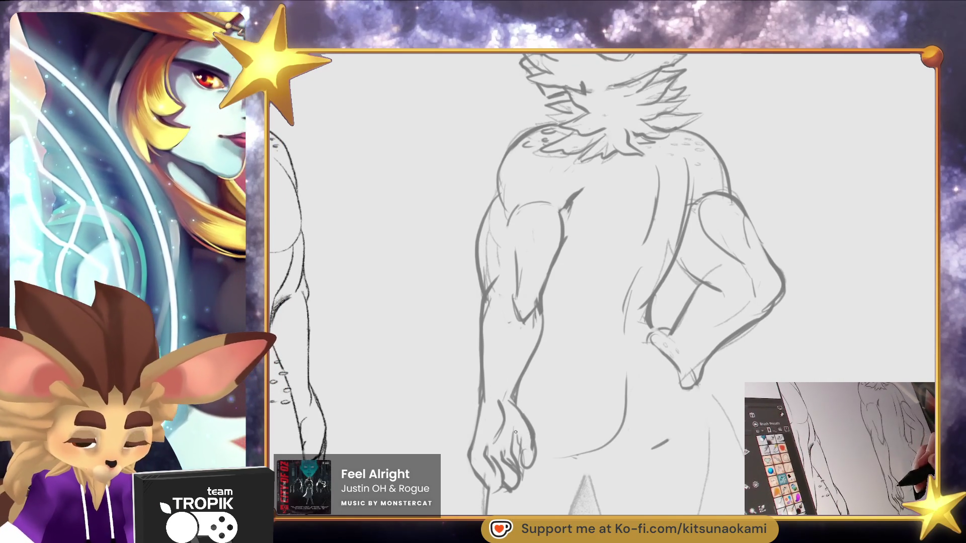
{"action": "left_click_drag", "start_coordinate": [650, 451], "coordinate": [681, 440]}
{"action": "scroll", "coordinate": [671, 466], "scroll_direction": "down", "scroll_amount": 3}
{"action": "scroll", "coordinate": [671, 466], "scroll_direction": "up", "scroll_amount": 3}
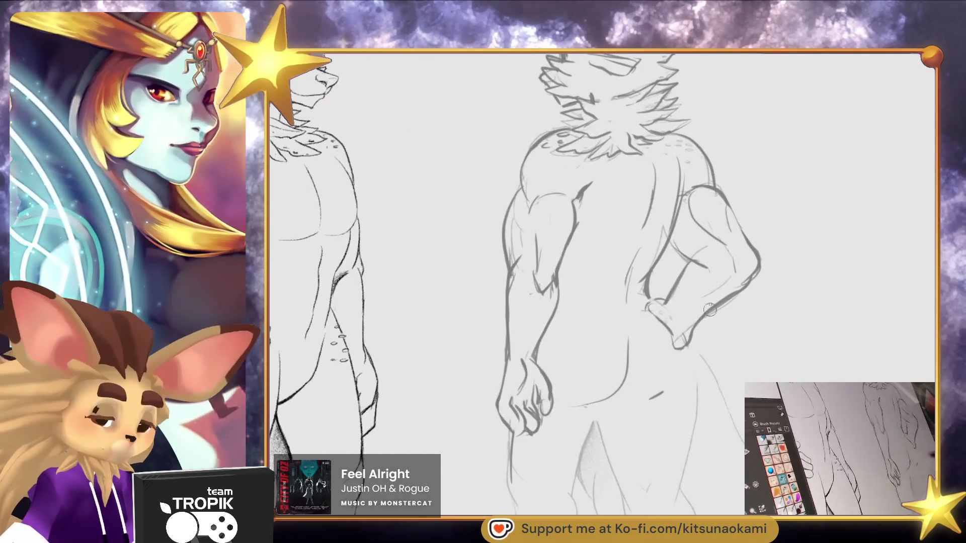
{"action": "left_click_drag", "start_coordinate": [710, 246], "coordinate": [708, 288]}
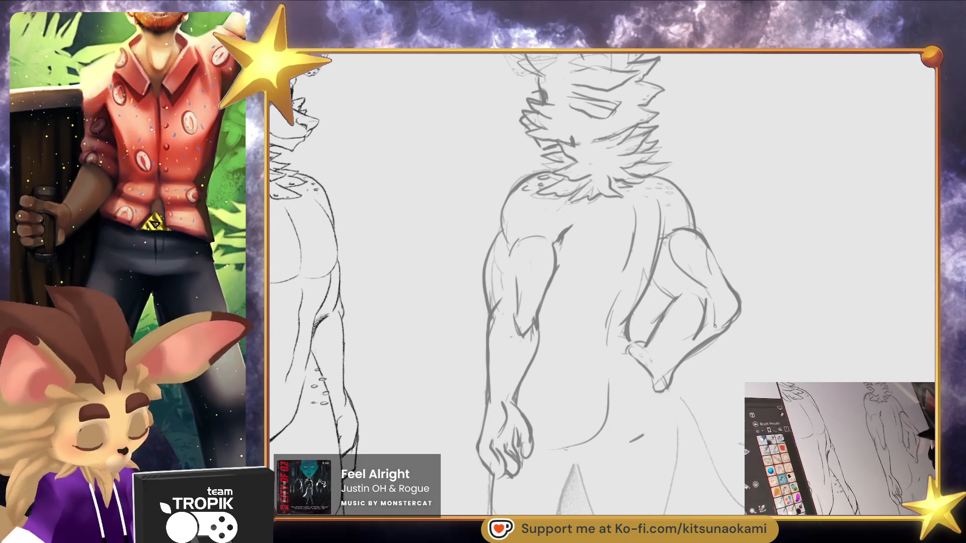
{"action": "scroll", "coordinate": [689, 266], "scroll_direction": "down", "scroll_amount": 2}
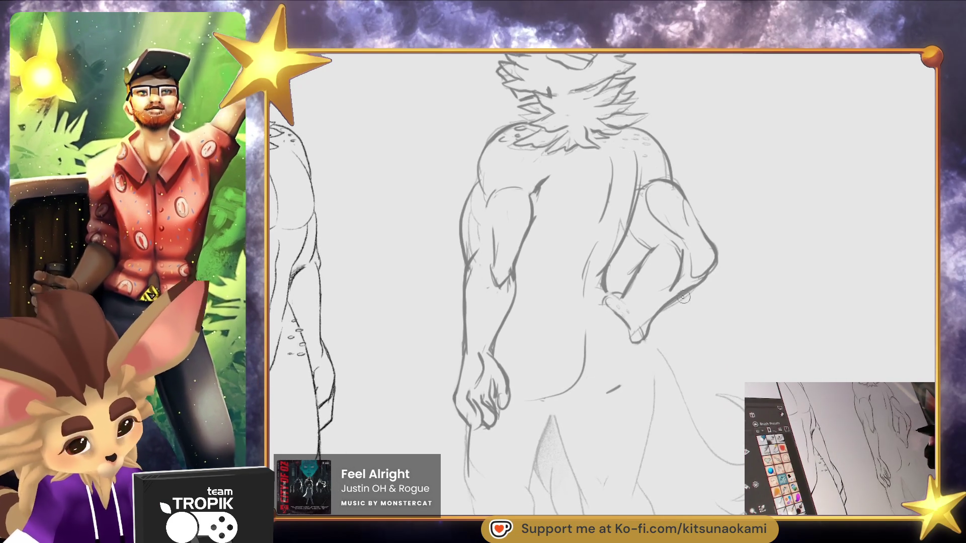
Erase the lines around the hand on the hip and redraw them darker
{"action": "left_click_drag", "start_coordinate": [646, 315], "coordinate": [627, 290]}
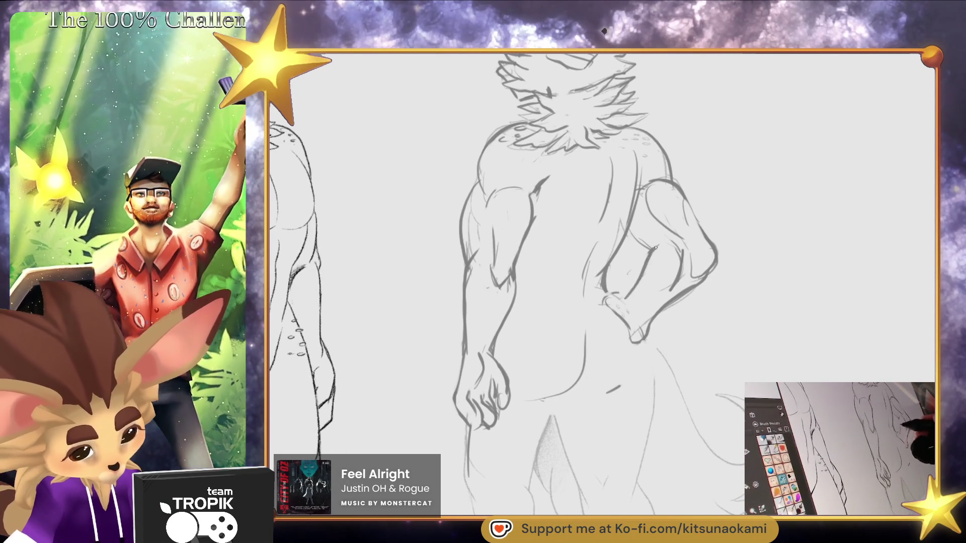
{"action": "mouse_move", "coordinate": [626, 288]}
{"action": "left_mouse_down"}
{"action": "mouse_move", "coordinate": [619, 314]}
{"action": "mouse_move", "coordinate": [610, 292]}
{"action": "mouse_move", "coordinate": [635, 336]}
{"action": "left_mouse_up"}
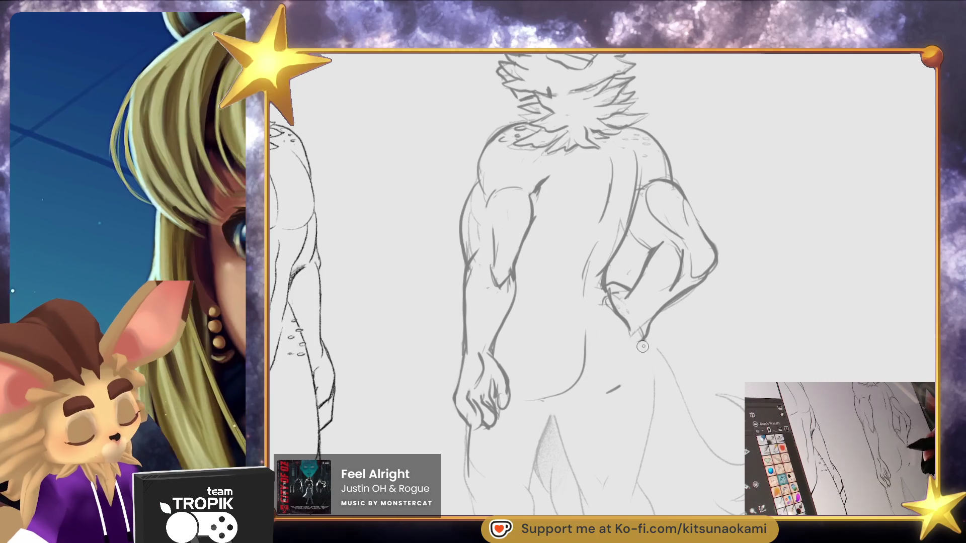
{"action": "left_click_drag", "start_coordinate": [701, 385], "coordinate": [703, 275]}
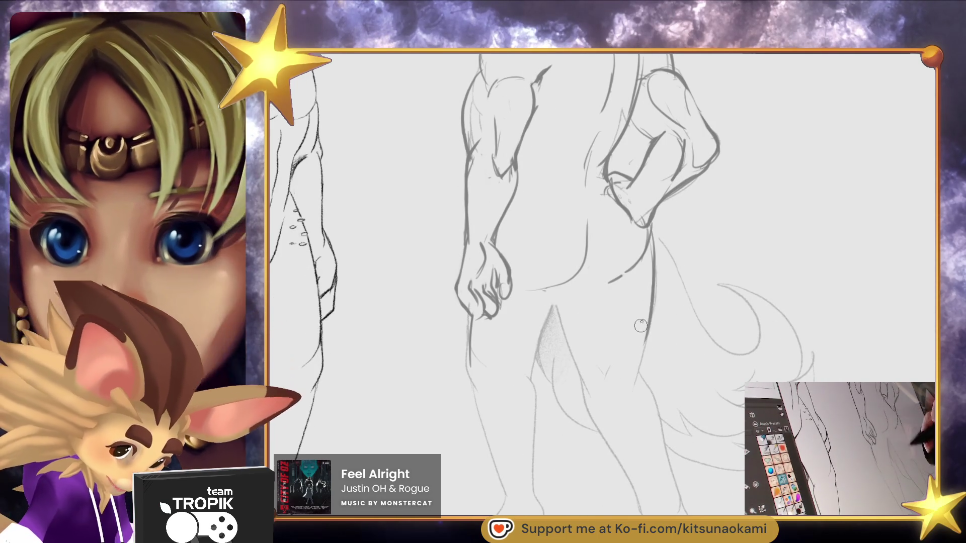
With a smaller brush, darken the back figure's inner thigh lines
{"action": "left_click_drag", "start_coordinate": [607, 244], "coordinate": [597, 350]}
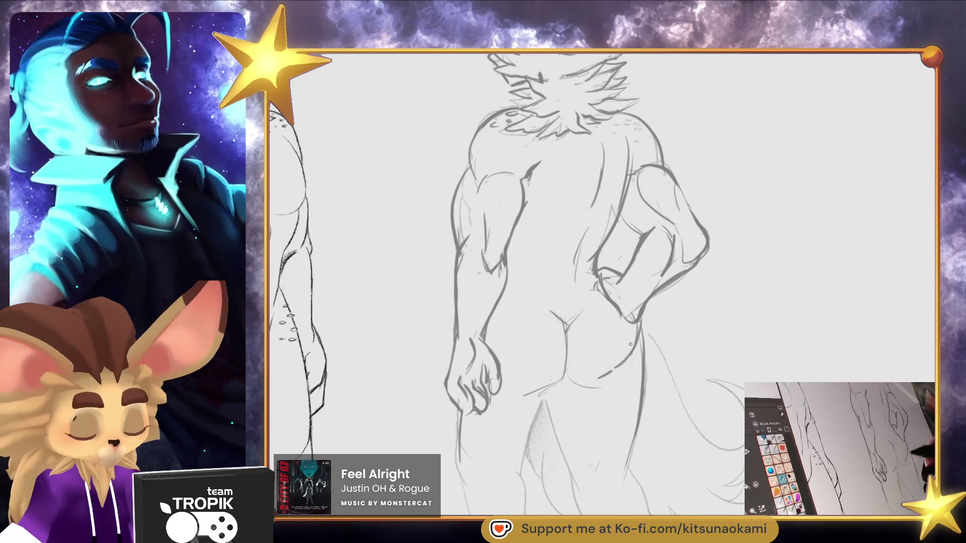
{"action": "key", "text": "bracketleft"}
{"action": "mouse_move", "coordinate": [664, 415]}
{"action": "left_mouse_down"}
{"action": "mouse_move", "coordinate": [664, 481]}
{"action": "mouse_move", "coordinate": [708, 379]}
{"action": "mouse_move", "coordinate": [707, 335]}
{"action": "mouse_move", "coordinate": [662, 294]}
{"action": "left_mouse_up"}
{"action": "left_click_drag", "start_coordinate": [559, 262], "coordinate": [512, 362]}
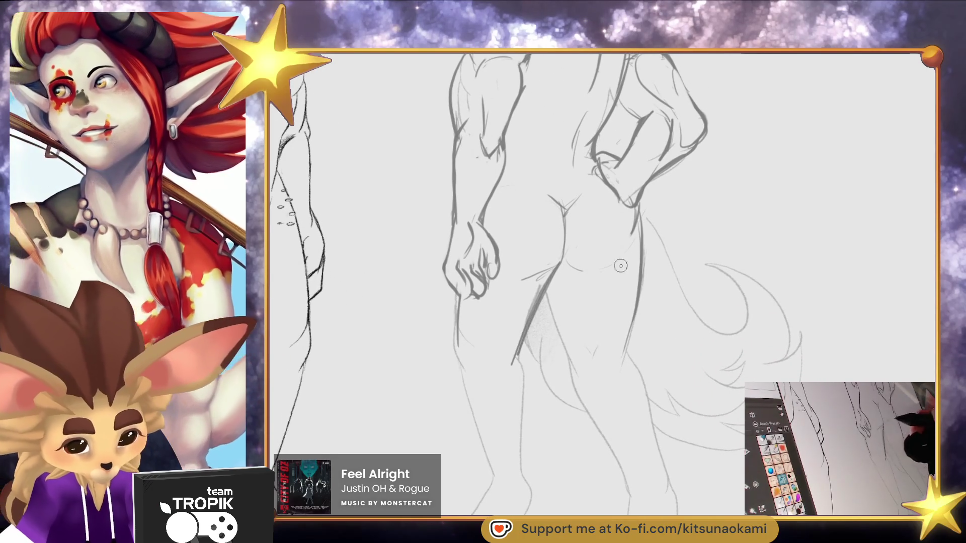
{"action": "left_click_drag", "start_coordinate": [555, 271], "coordinate": [576, 374]}
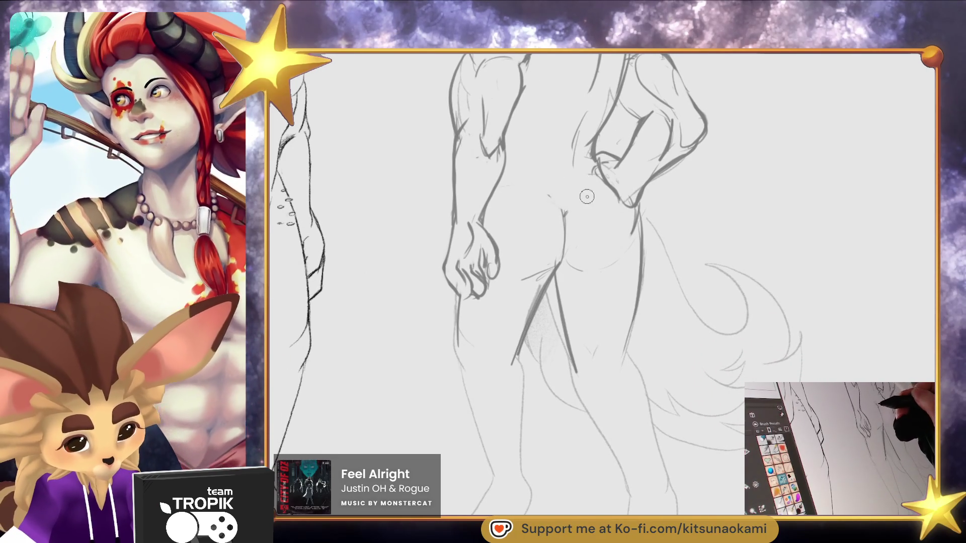
{"action": "mouse_move", "coordinate": [558, 164]}
{"action": "left_mouse_down"}
{"action": "mouse_move", "coordinate": [586, 222]}
{"action": "mouse_move", "coordinate": [589, 294]}
{"action": "left_mouse_up"}
{"action": "left_click_drag", "start_coordinate": [783, 342], "coordinate": [730, 215]}
Sketch the knee curve and long contour lines running down the legs
{"action": "left_click_drag", "start_coordinate": [562, 322], "coordinate": [583, 366]}
{"action": "mouse_move", "coordinate": [582, 312]}
{"action": "left_mouse_down"}
{"action": "mouse_move", "coordinate": [607, 358]}
{"action": "mouse_move", "coordinate": [620, 455]}
{"action": "left_mouse_up"}
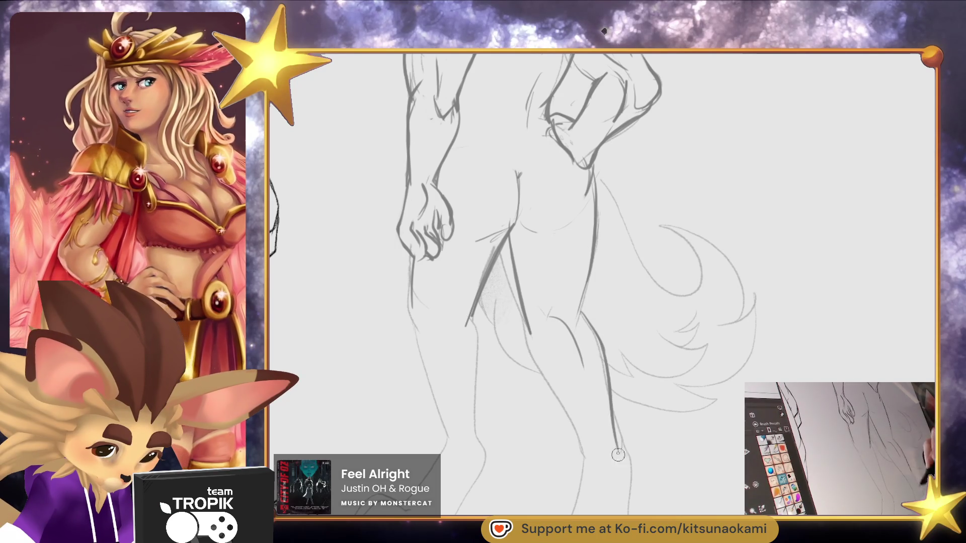
{"action": "left_click_drag", "start_coordinate": [531, 325], "coordinate": [586, 456]}
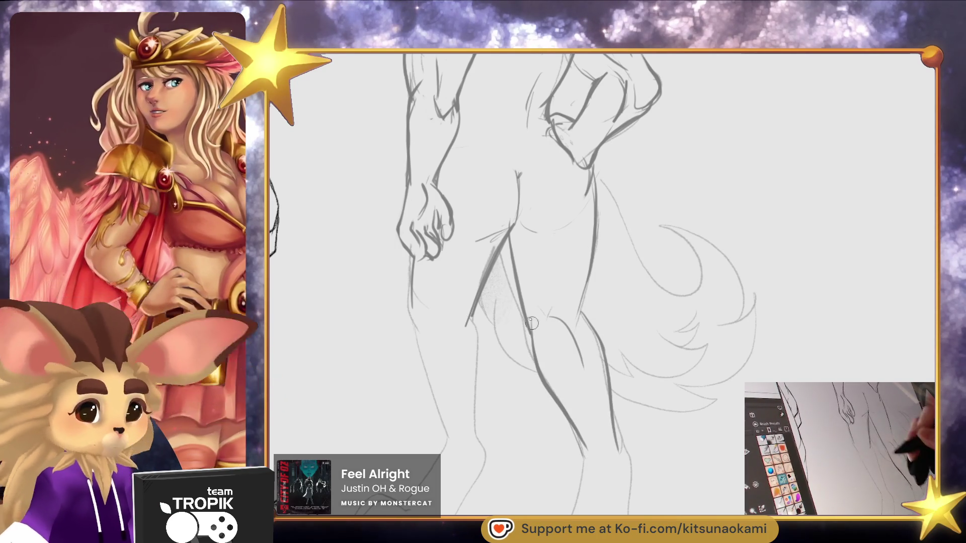
{"action": "mouse_move", "coordinate": [666, 324]}
{"action": "left_mouse_down"}
{"action": "mouse_move", "coordinate": [650, 398]}
{"action": "mouse_move", "coordinate": [746, 401]}
{"action": "mouse_move", "coordinate": [713, 350]}
{"action": "mouse_move", "coordinate": [589, 296]}
{"action": "left_mouse_up"}
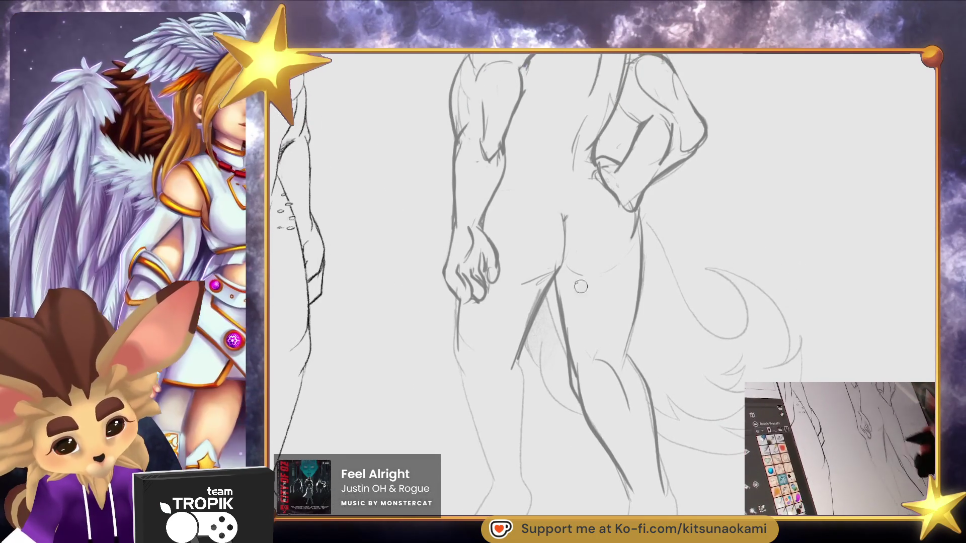
{"action": "mouse_move", "coordinate": [688, 283]}
{"action": "left_mouse_down"}
{"action": "mouse_move", "coordinate": [695, 315]}
{"action": "mouse_move", "coordinate": [676, 459]}
{"action": "mouse_move", "coordinate": [684, 409]}
{"action": "left_mouse_up"}
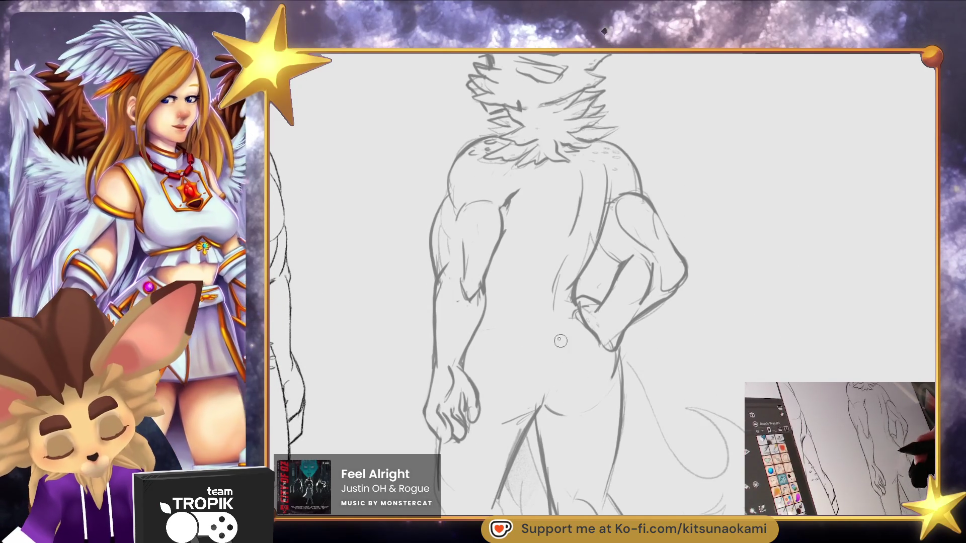
Continue the lower leg contours down toward the feet
{"action": "mouse_move", "coordinate": [730, 443]}
{"action": "left_mouse_down"}
{"action": "mouse_move", "coordinate": [714, 403]}
{"action": "mouse_move", "coordinate": [726, 358]}
{"action": "left_mouse_up"}
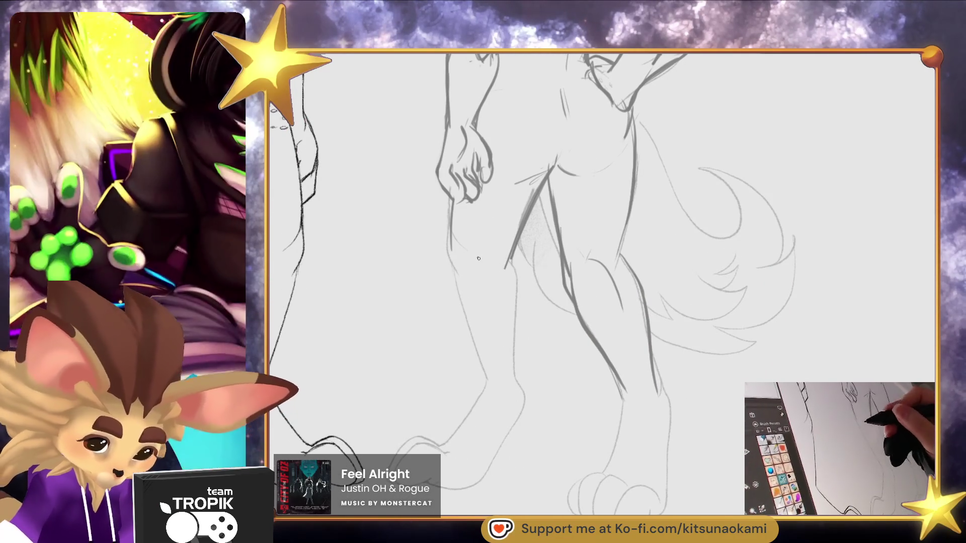
{"action": "left_click_drag", "start_coordinate": [477, 258], "coordinate": [501, 297]}
{"action": "left_click_drag", "start_coordinate": [512, 253], "coordinate": [518, 397]}
{"action": "left_click_drag", "start_coordinate": [476, 303], "coordinate": [491, 322]}
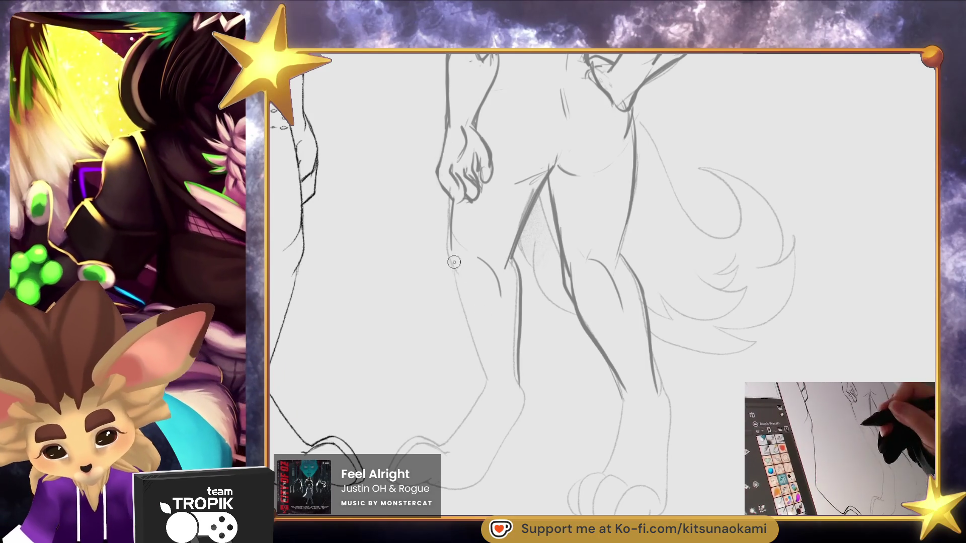
{"action": "left_click_drag", "start_coordinate": [453, 264], "coordinate": [476, 344]}
{"action": "left_click_drag", "start_coordinate": [636, 196], "coordinate": [629, 433]}
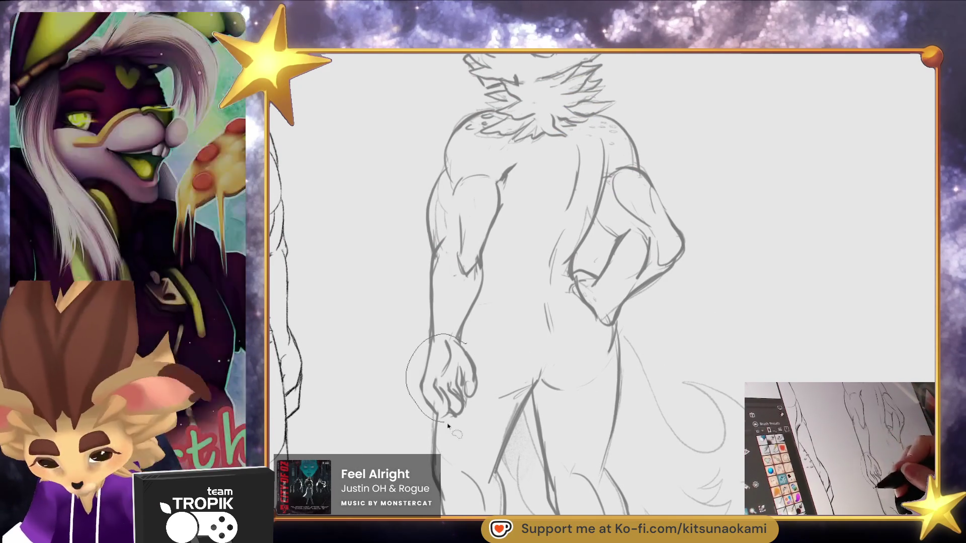
Freehand-select the hanging hand and shift and rotate it slightly with a transform
{"action": "left_click_drag", "start_coordinate": [441, 426], "coordinate": [466, 344]}
{"action": "key", "text": "ctrl+t"}
{"action": "left_click_drag", "start_coordinate": [451, 390], "coordinate": [457, 402]}
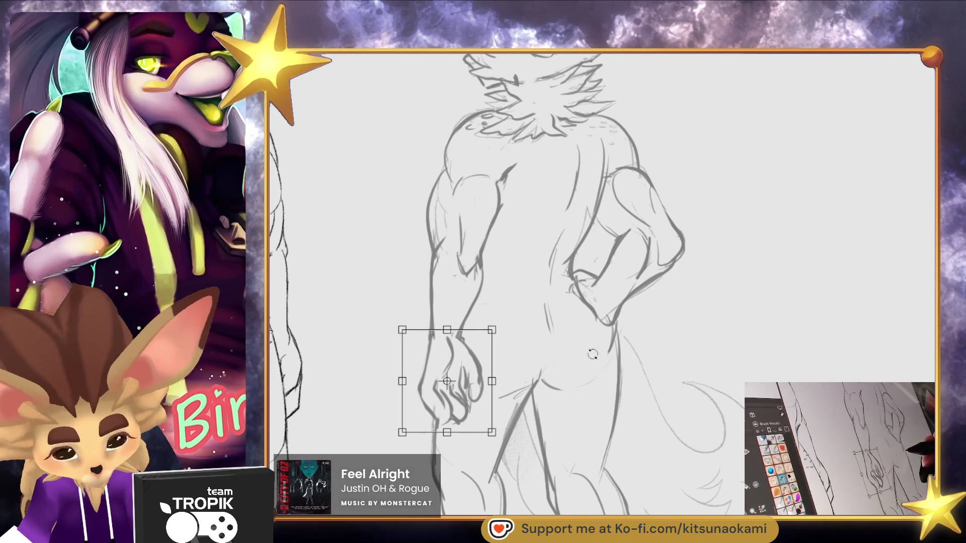
{"action": "key", "text": "Return"}
Move down to the legs and lasso the right foot
{"action": "mouse_move", "coordinate": [649, 362]}
{"action": "left_mouse_down"}
{"action": "mouse_move", "coordinate": [632, 438]}
{"action": "mouse_move", "coordinate": [617, 448]}
{"action": "mouse_move", "coordinate": [651, 213]}
{"action": "left_mouse_up"}
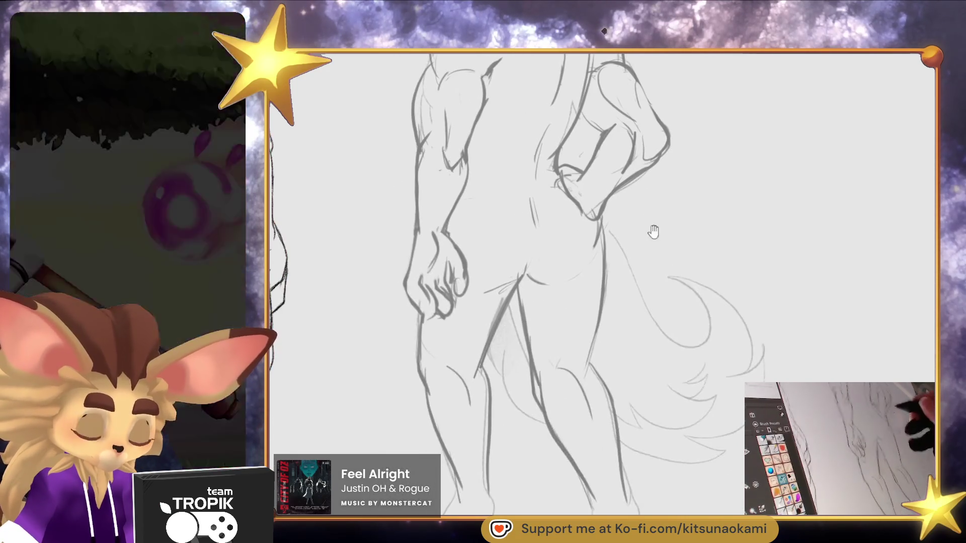
{"action": "scroll", "coordinate": [690, 395], "scroll_direction": "down", "scroll_amount": 5}
{"action": "scroll", "coordinate": [711, 438], "scroll_direction": "down", "scroll_amount": 5}
{"action": "scroll", "coordinate": [686, 455], "scroll_direction": "up", "scroll_amount": 5}
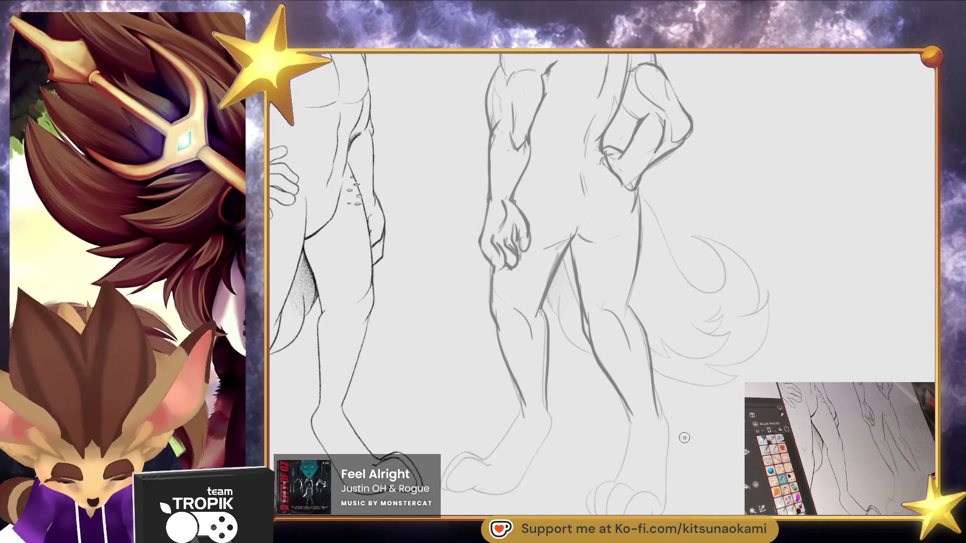
{"action": "mouse_move", "coordinate": [580, 335]}
{"action": "left_mouse_down"}
{"action": "mouse_move", "coordinate": [697, 460]}
{"action": "mouse_move", "coordinate": [677, 443]}
{"action": "left_mouse_up"}
Squash the right foot shorter with a transform and darken the lower leg line
{"action": "key", "text": "ctrl+t"}
{"action": "scroll", "coordinate": [671, 439], "scroll_direction": "down", "scroll_amount": 2}
{"action": "left_click_drag", "start_coordinate": [644, 507], "coordinate": [643, 470]}
{"action": "key", "text": "Return"}
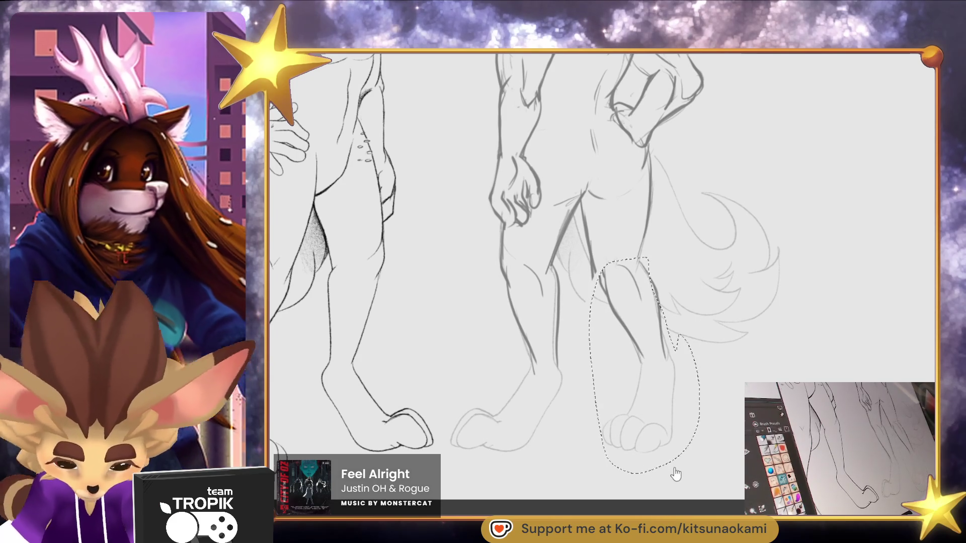
{"action": "key", "text": "bracketleft"}
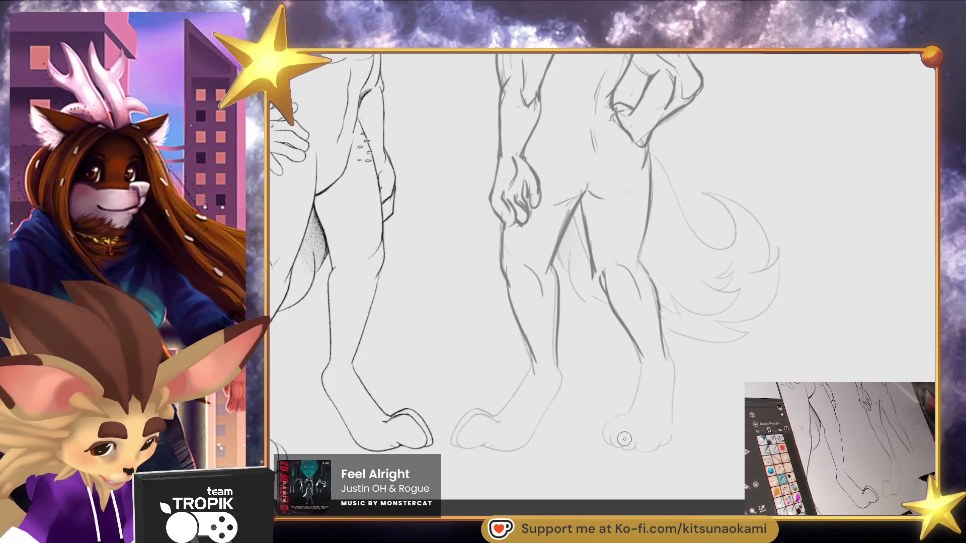
{"action": "left_click_drag", "start_coordinate": [642, 373], "coordinate": [627, 424]}
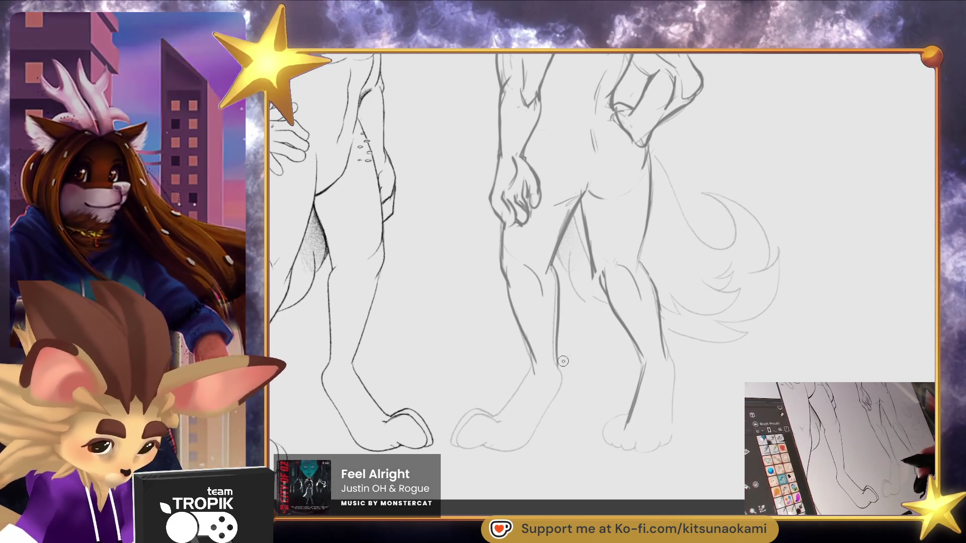
Lasso the left foot, then enlarge, move and rotate it slightly counter-clockwise
{"action": "mouse_move", "coordinate": [569, 355]}
{"action": "left_mouse_down"}
{"action": "mouse_move", "coordinate": [488, 373]}
{"action": "mouse_move", "coordinate": [576, 414]}
{"action": "left_mouse_up"}
{"action": "key", "text": "ctrl+t"}
{"action": "left_click_drag", "start_coordinate": [578, 479], "coordinate": [586, 500]}
{"action": "left_click_drag", "start_coordinate": [524, 437], "coordinate": [533, 446]}
{"action": "left_click_drag", "start_coordinate": [644, 432], "coordinate": [640, 433]}
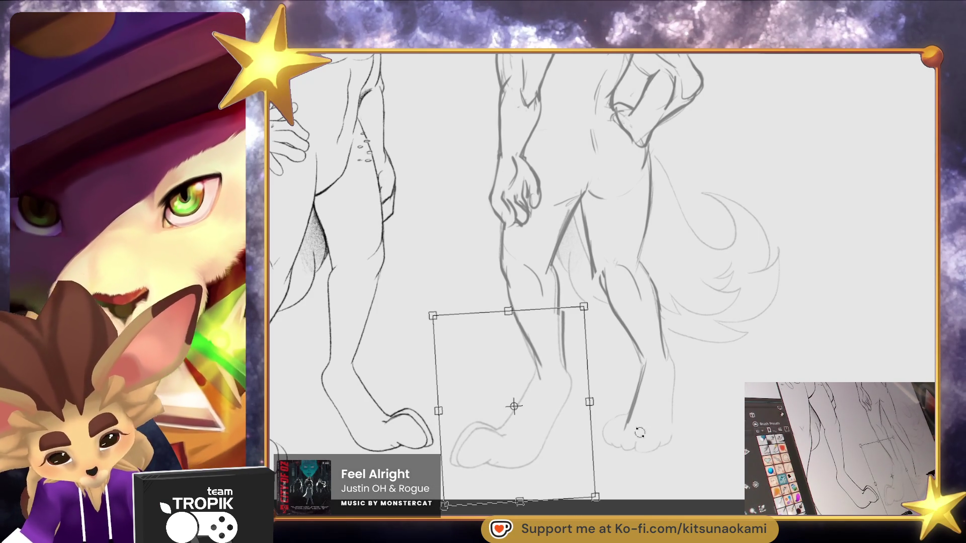
{"action": "key", "text": "Return"}
Erase the sketchy left foot lines and redraw the heel outline up to the ankle
{"action": "mouse_move", "coordinate": [506, 445]}
{"action": "left_mouse_down"}
{"action": "mouse_move", "coordinate": [475, 454]}
{"action": "mouse_move", "coordinate": [460, 448]}
{"action": "mouse_move", "coordinate": [488, 456]}
{"action": "left_mouse_up"}
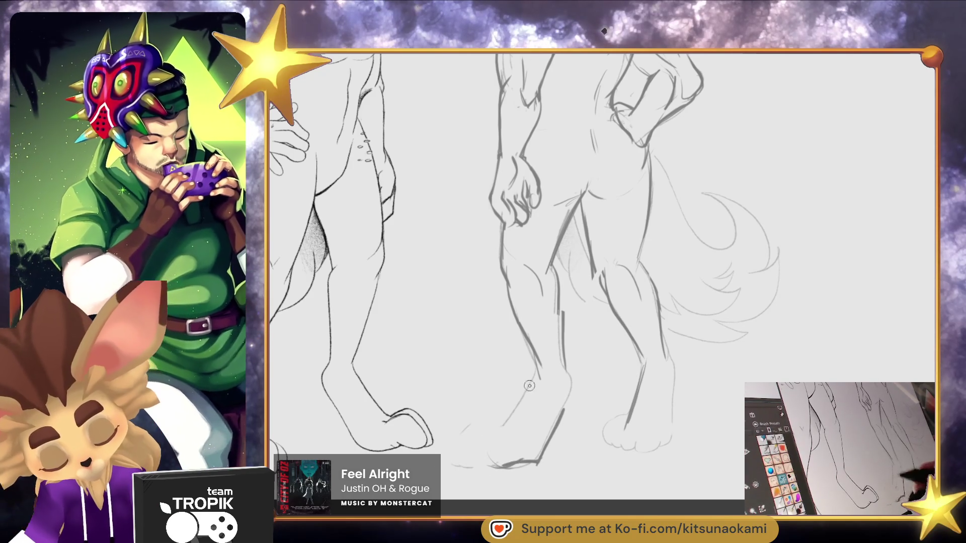
{"action": "left_click_drag", "start_coordinate": [469, 452], "coordinate": [487, 463]}
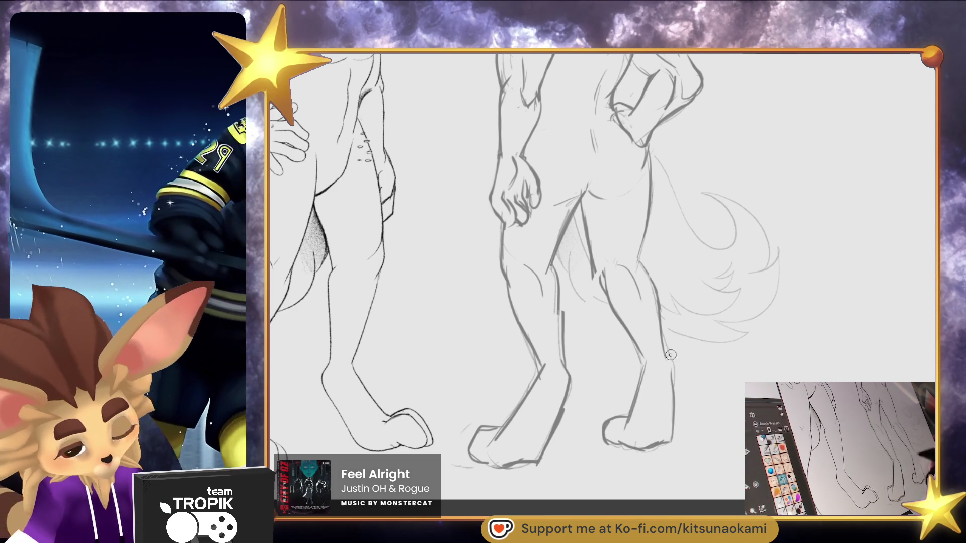
{"action": "left_click_drag", "start_coordinate": [476, 458], "coordinate": [504, 426]}
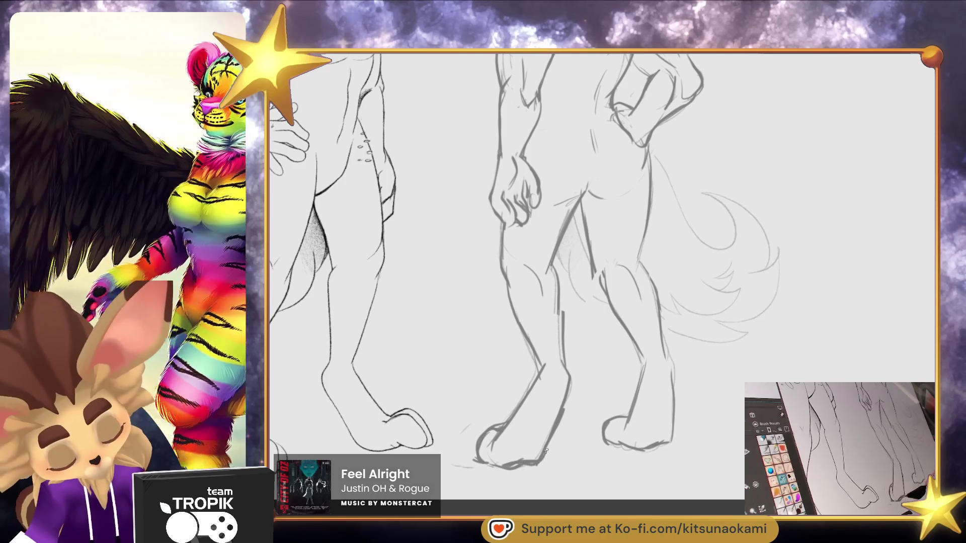
{"action": "mouse_move", "coordinate": [648, 314]}
{"action": "left_mouse_down"}
{"action": "mouse_move", "coordinate": [634, 375]}
{"action": "mouse_move", "coordinate": [590, 455]}
{"action": "left_mouse_up"}
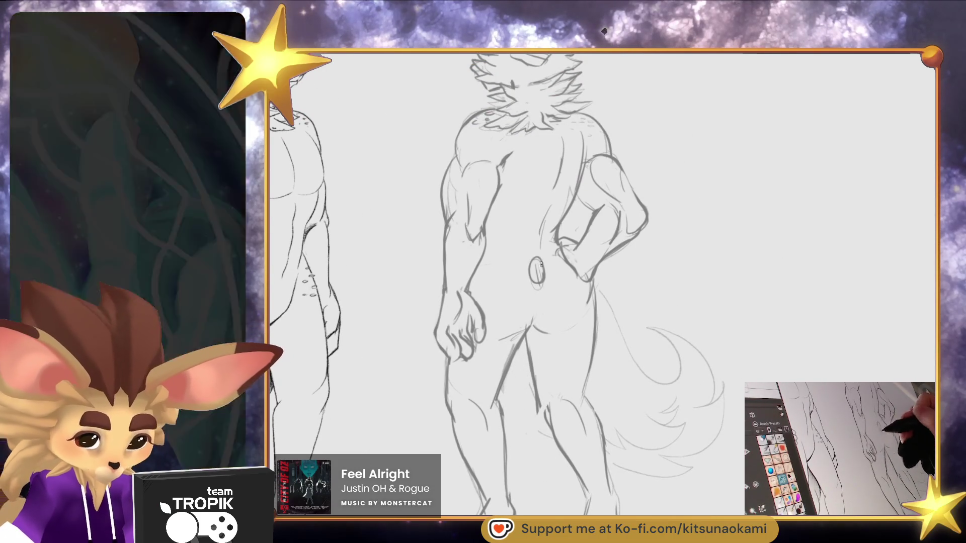
Mark an oval on the lower back and erase the tail's upper curl and stray right-leg strokes
{"action": "left_click_drag", "start_coordinate": [538, 256], "coordinate": [535, 258]}
{"action": "key", "text": "e"}
{"action": "mouse_move", "coordinate": [644, 382]}
{"action": "left_mouse_down"}
{"action": "mouse_move", "coordinate": [672, 328]}
{"action": "mouse_move", "coordinate": [719, 442]}
{"action": "mouse_move", "coordinate": [655, 431]}
{"action": "mouse_move", "coordinate": [628, 461]}
{"action": "mouse_move", "coordinate": [686, 347]}
{"action": "left_mouse_up"}
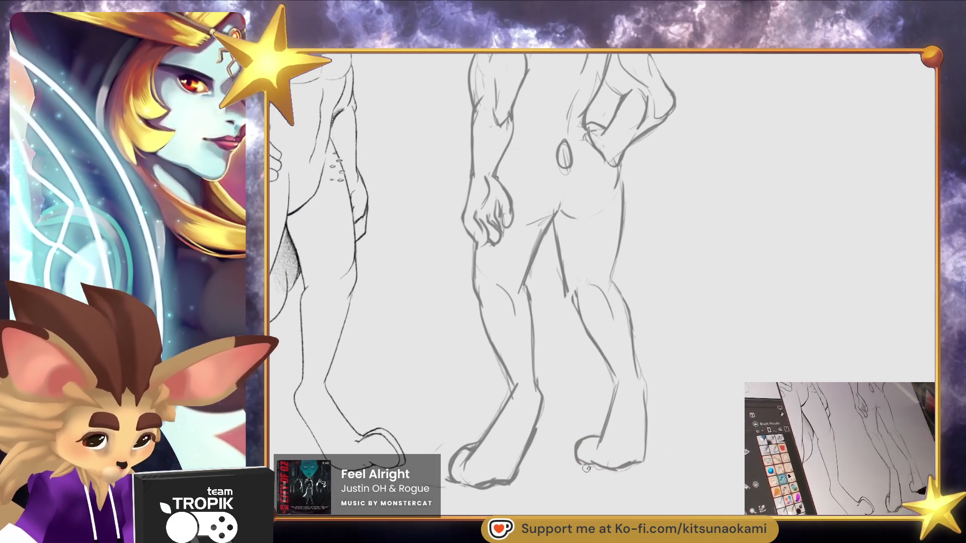
{"action": "left_click_drag", "start_coordinate": [578, 466], "coordinate": [599, 455]}
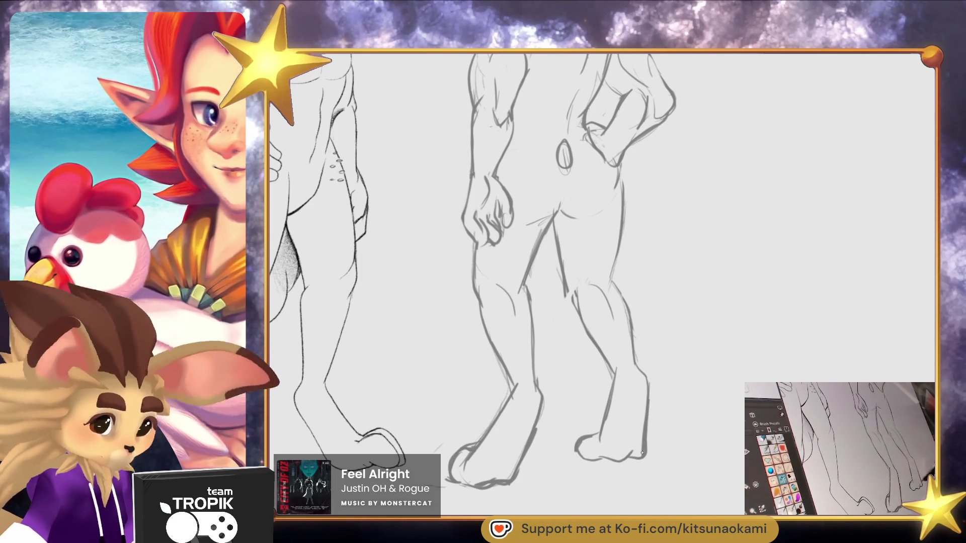
Add a short lower-back line and redraw the right hip and leg lines darker
{"action": "key", "text": "ctrl+0"}
{"action": "scroll", "coordinate": [674, 384], "scroll_direction": "up", "scroll_amount": 3}
{"action": "left_click_drag", "start_coordinate": [674, 383], "coordinate": [668, 426]}
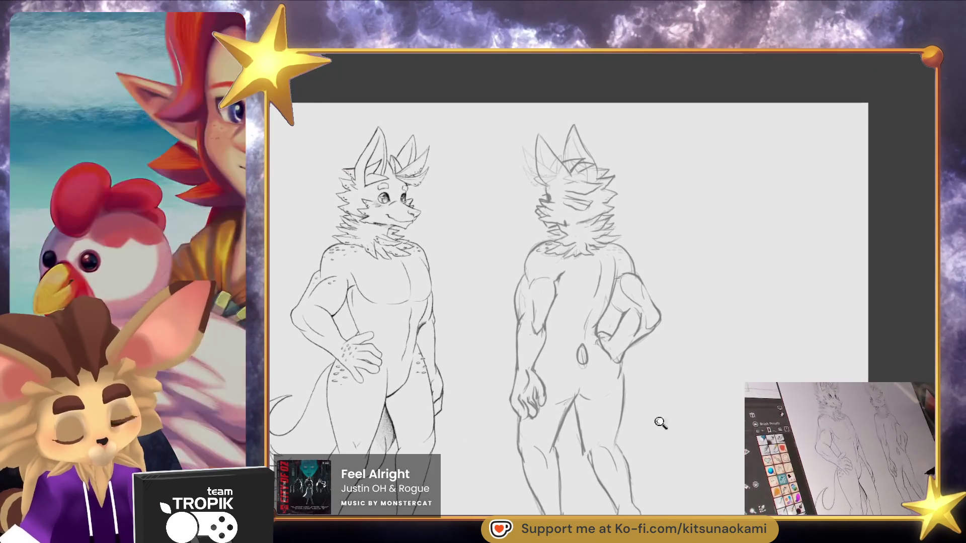
{"action": "scroll", "coordinate": [669, 425], "scroll_direction": "up", "scroll_amount": 3}
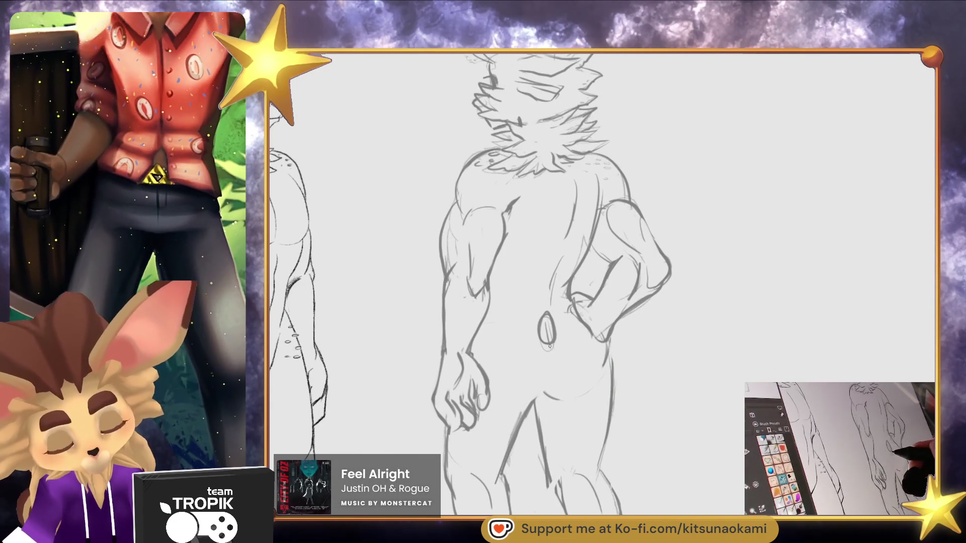
{"action": "left_click_drag", "start_coordinate": [501, 401], "coordinate": [523, 396]}
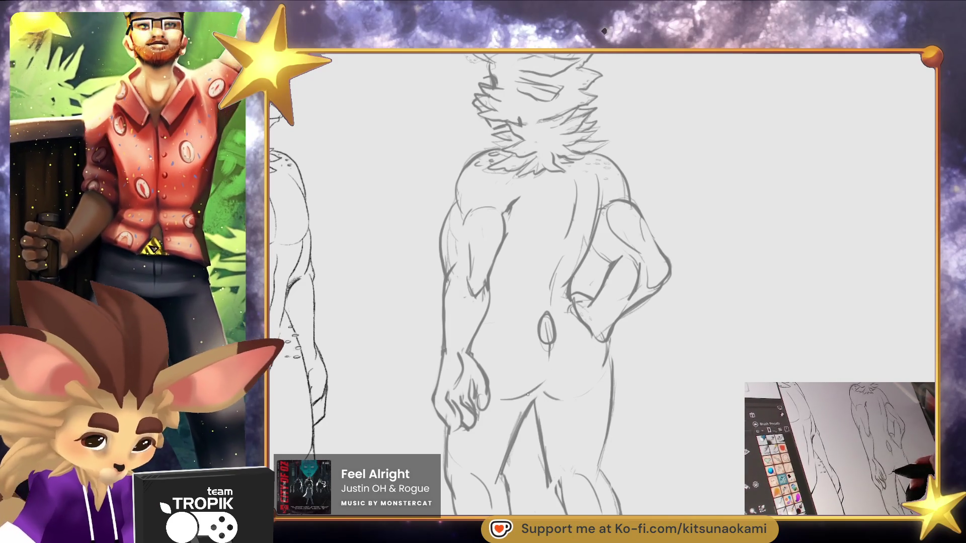
{"action": "scroll", "coordinate": [659, 371], "scroll_direction": "down", "scroll_amount": 5}
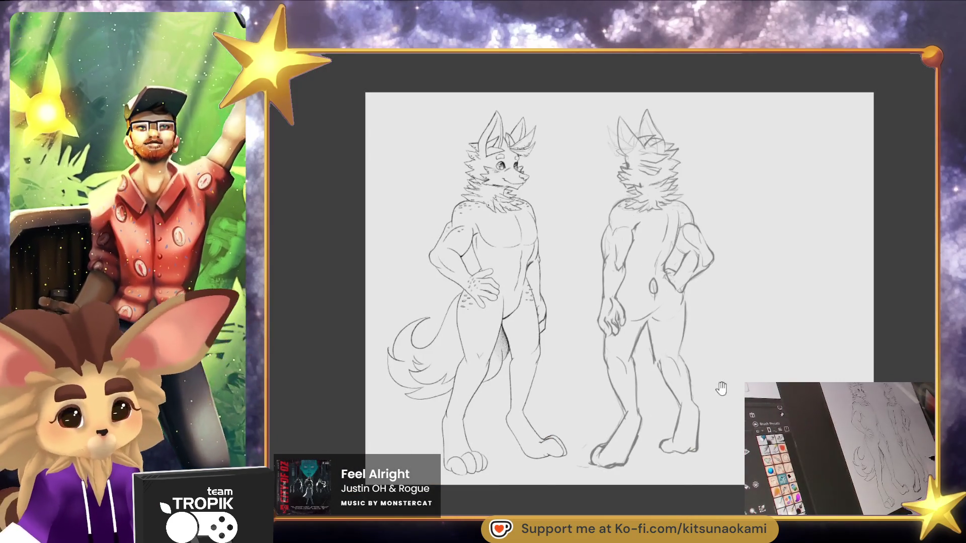
{"action": "scroll", "coordinate": [720, 388], "scroll_direction": "up", "scroll_amount": 2}
{"action": "scroll", "coordinate": [702, 317], "scroll_direction": "down", "scroll_amount": 1}
{"action": "scroll", "coordinate": [702, 322], "scroll_direction": "up", "scroll_amount": 3}
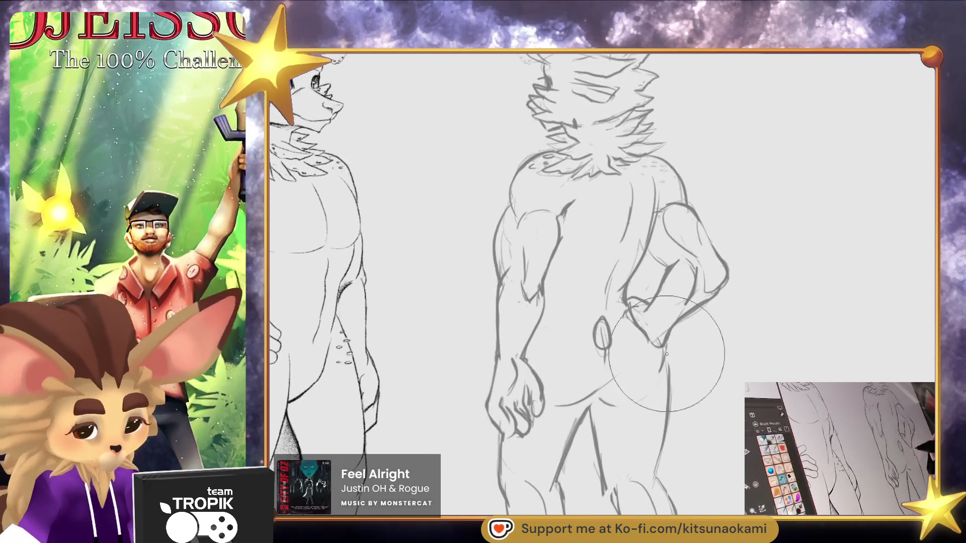
{"action": "left_click_drag", "start_coordinate": [661, 376], "coordinate": [670, 392]}
{"action": "left_click_drag", "start_coordinate": [663, 457], "coordinate": [663, 361]}
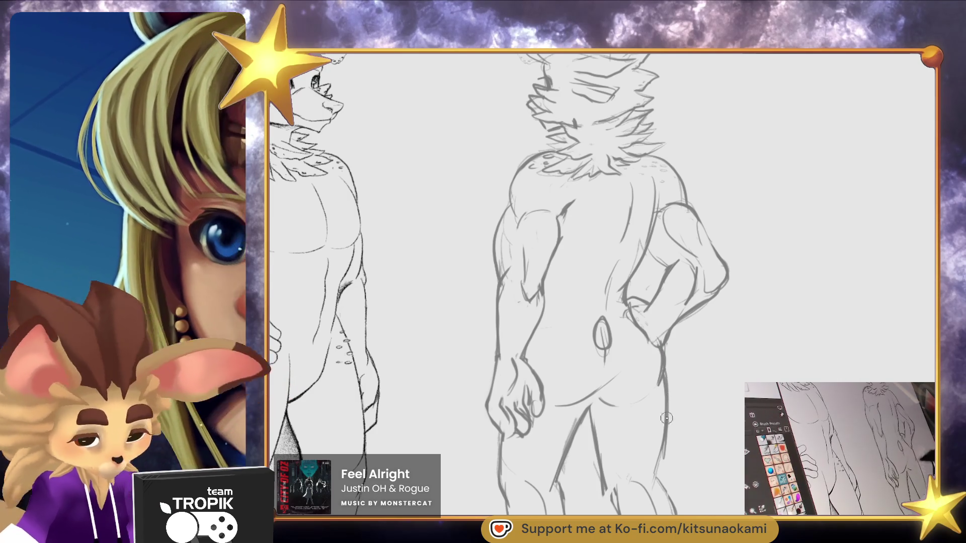
Pan and zoom around both figures to review their heads and ears
{"action": "scroll", "coordinate": [687, 421], "scroll_direction": "down", "scroll_amount": 4}
{"action": "scroll", "coordinate": [712, 390], "scroll_direction": "up", "scroll_amount": 4}
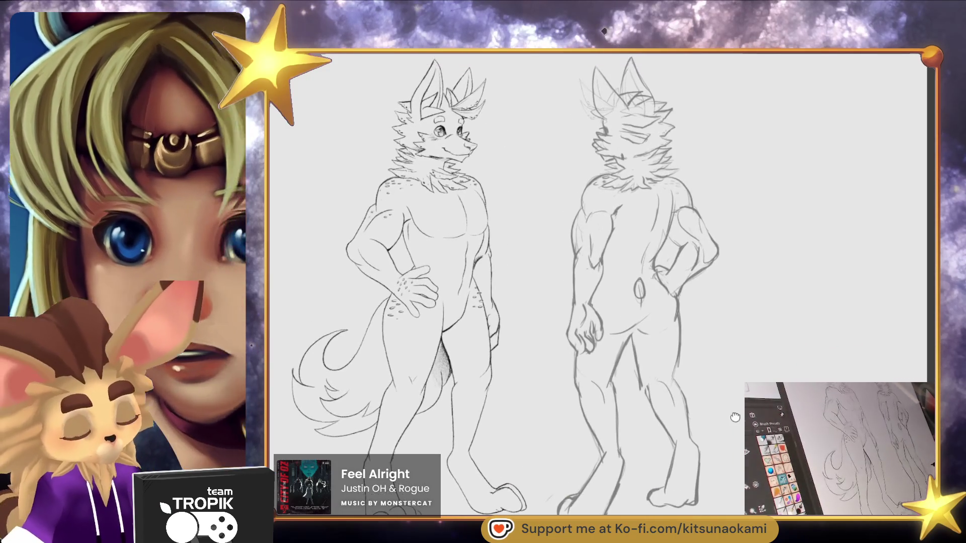
{"action": "scroll", "coordinate": [667, 292], "scroll_direction": "up", "scroll_amount": 2}
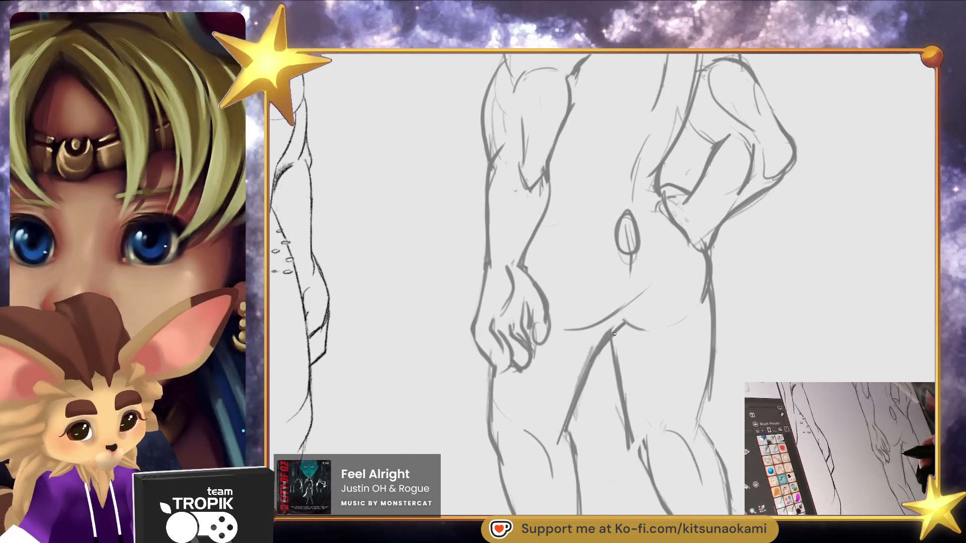
{"action": "scroll", "coordinate": [605, 343], "scroll_direction": "down", "scroll_amount": 5}
{"action": "scroll", "coordinate": [696, 258], "scroll_direction": "up", "scroll_amount": 5}
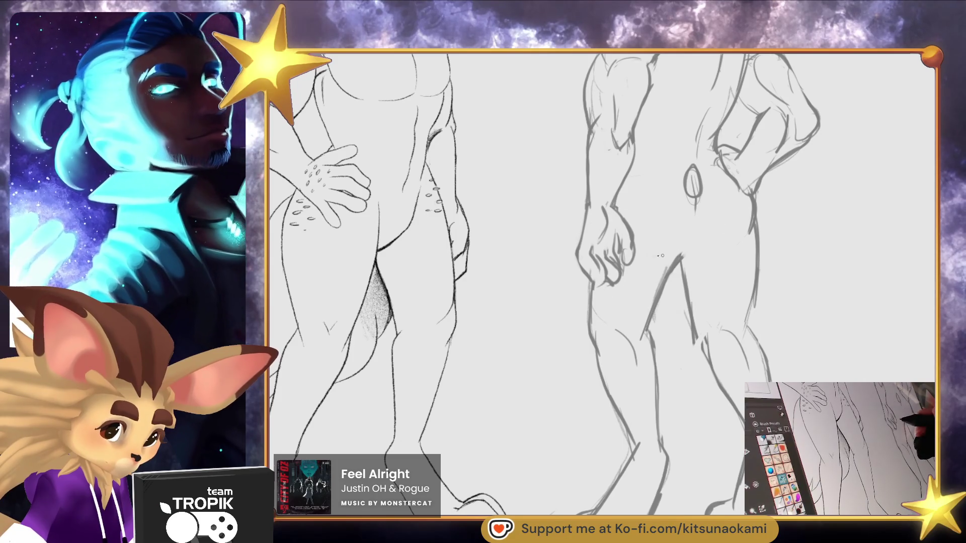
{"action": "left_click_drag", "start_coordinate": [652, 257], "coordinate": [628, 368]}
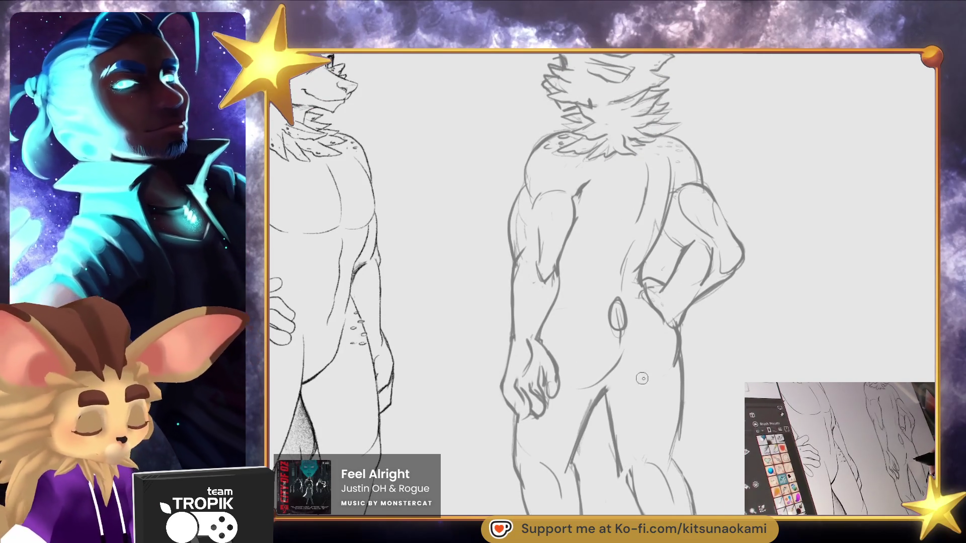
{"action": "scroll", "coordinate": [664, 374], "scroll_direction": "down", "scroll_amount": 3}
{"action": "scroll", "coordinate": [725, 433], "scroll_direction": "up", "scroll_amount": 1}
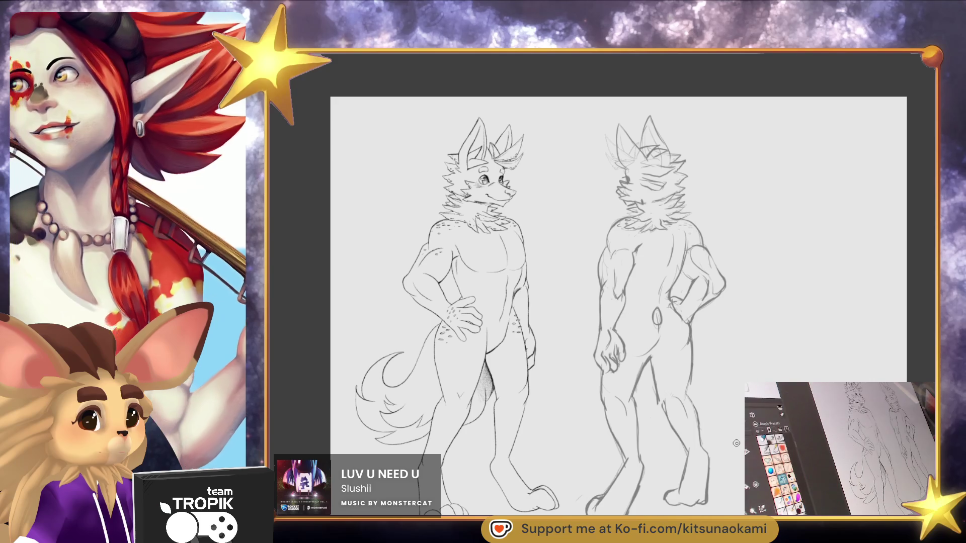
{"action": "scroll", "coordinate": [664, 348], "scroll_direction": "up", "scroll_amount": 3}
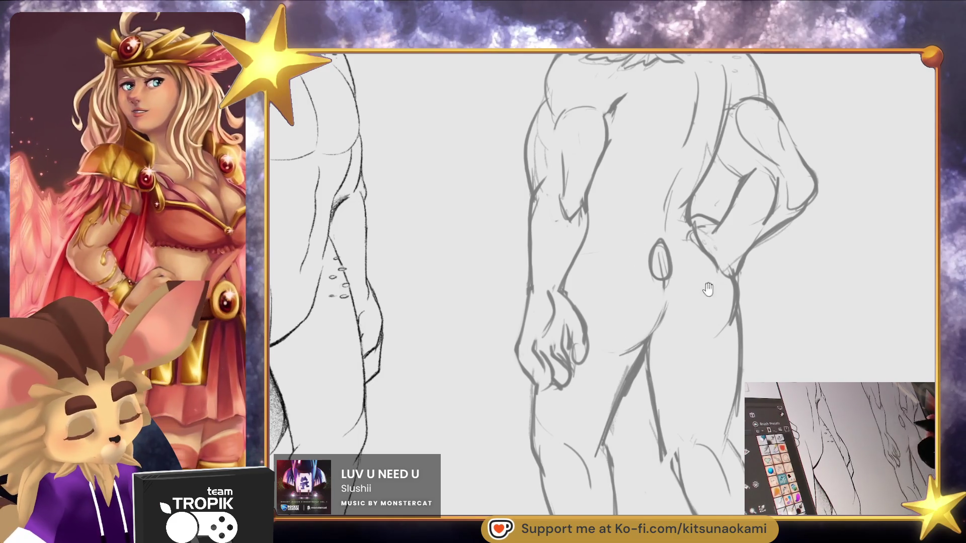
{"action": "scroll", "coordinate": [702, 280], "scroll_direction": "down", "scroll_amount": 5}
{"action": "scroll", "coordinate": [720, 403], "scroll_direction": "up", "scroll_amount": 4}
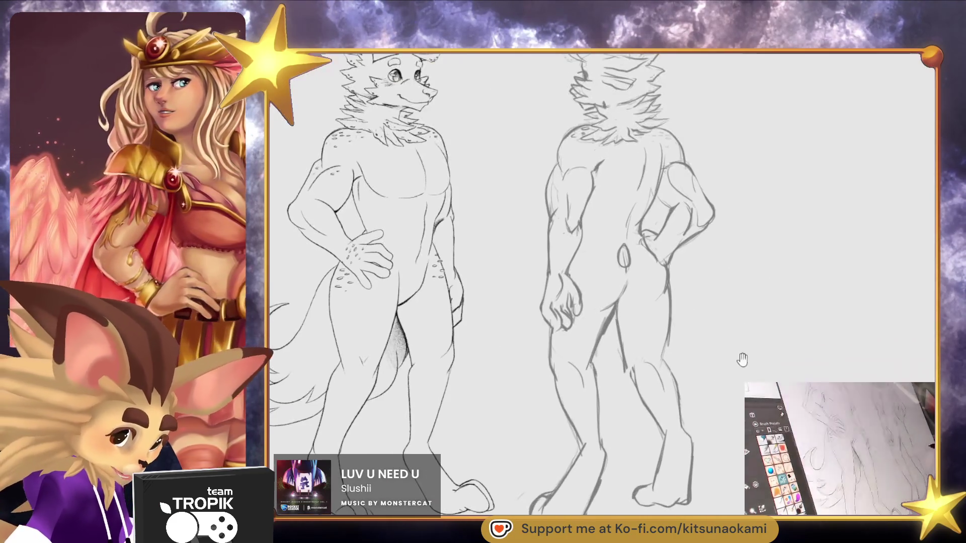
{"action": "left_click_drag", "start_coordinate": [745, 353], "coordinate": [744, 362]}
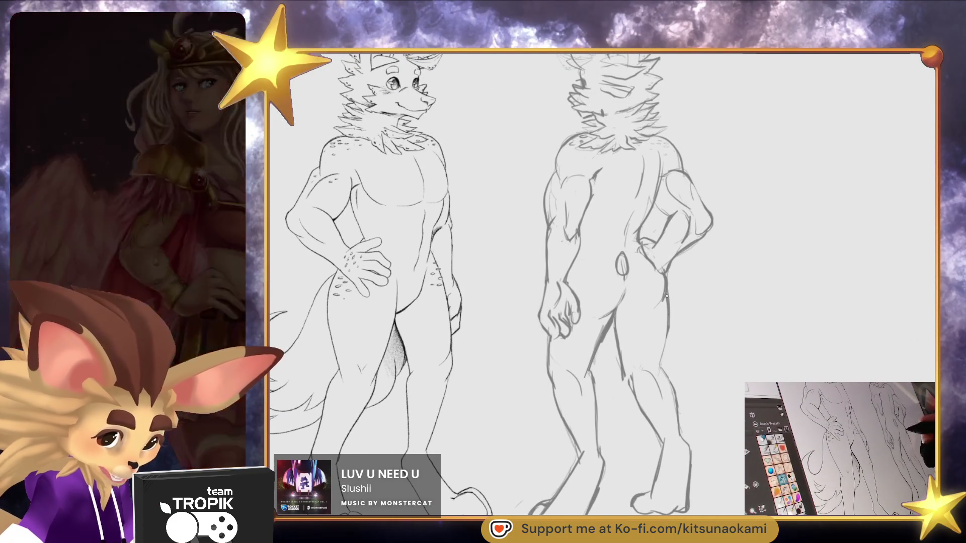
{"action": "mouse_move", "coordinate": [670, 377]}
{"action": "left_mouse_down"}
{"action": "mouse_move", "coordinate": [711, 408]}
{"action": "mouse_move", "coordinate": [708, 437]}
{"action": "mouse_move", "coordinate": [716, 419]}
{"action": "mouse_move", "coordinate": [713, 428]}
{"action": "left_mouse_up"}
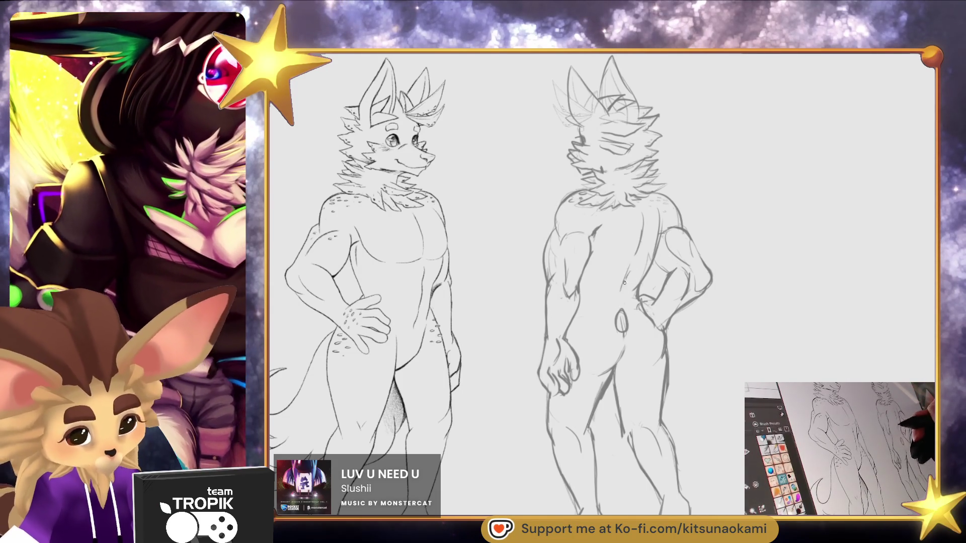
{"action": "key", "text": "ctrl+plus"}
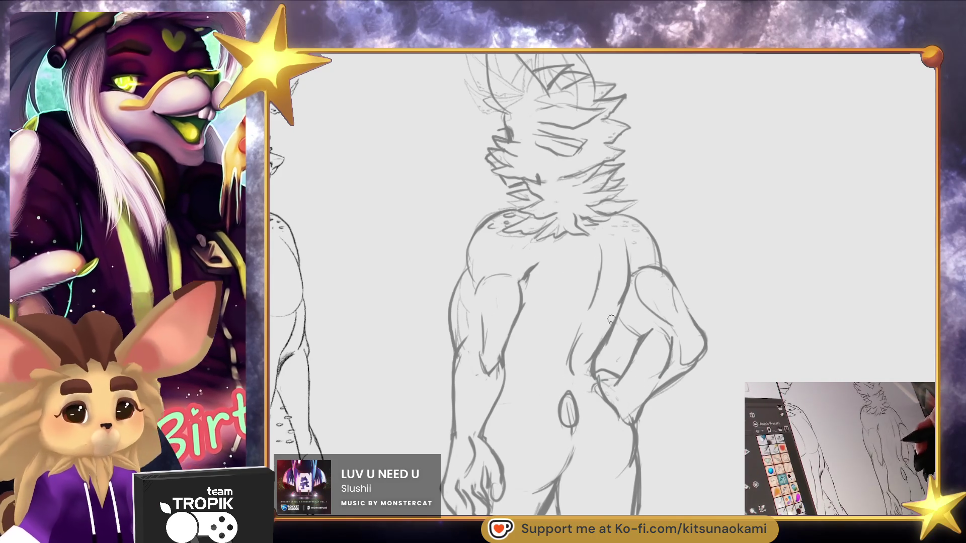
{"action": "key", "text": "ctrl+minus"}
{"action": "key", "text": "ctrl+minus"}
{"action": "key", "text": "ctrl+minus"}
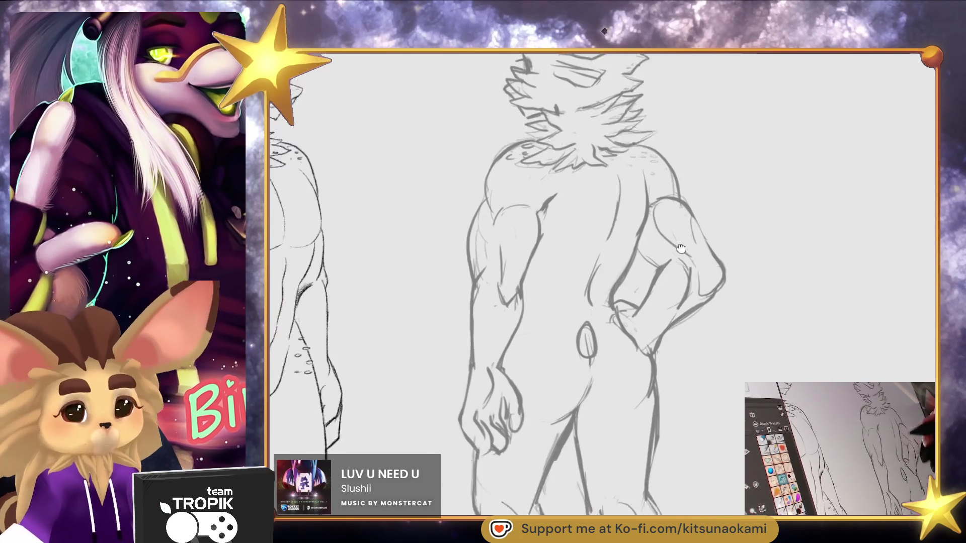
{"action": "key", "text": "ctrl+plus"}
{"action": "key", "text": "ctrl+plus"}
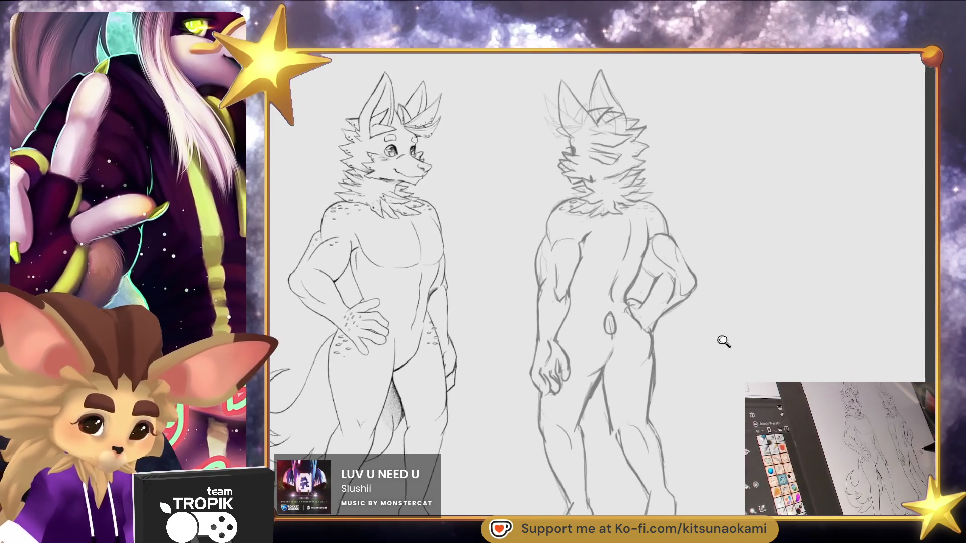
Zoom in on the back-view head and add lines along the left ear's lower edge
{"action": "key", "text": "ctrl+plus"}
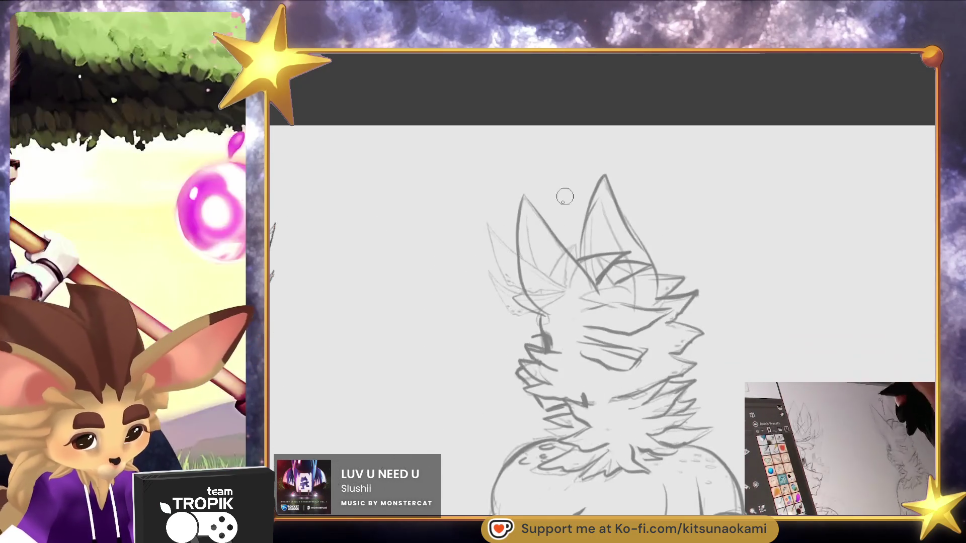
{"action": "left_click_drag", "start_coordinate": [516, 257], "coordinate": [495, 227]}
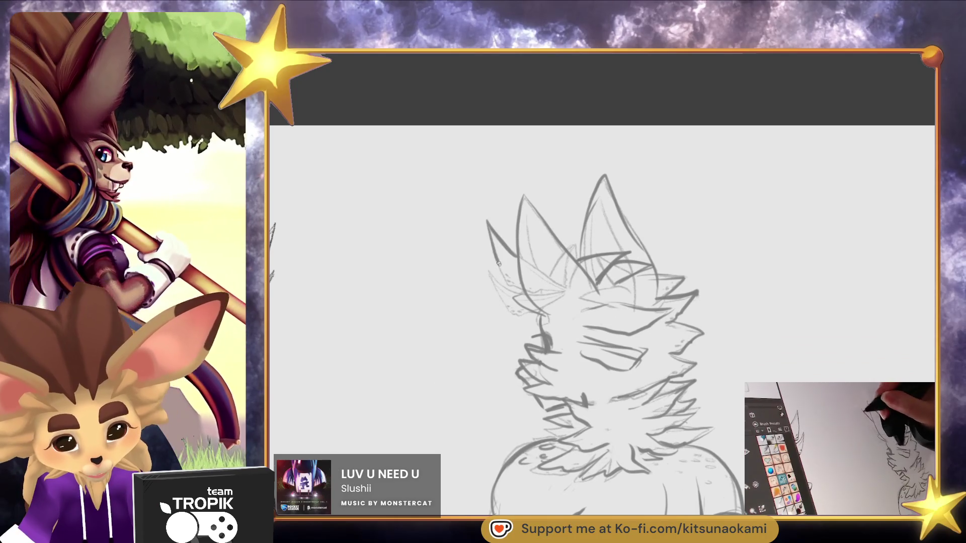
{"action": "left_click_drag", "start_coordinate": [512, 287], "coordinate": [528, 302]}
{"action": "left_click_drag", "start_coordinate": [489, 275], "coordinate": [507, 306]}
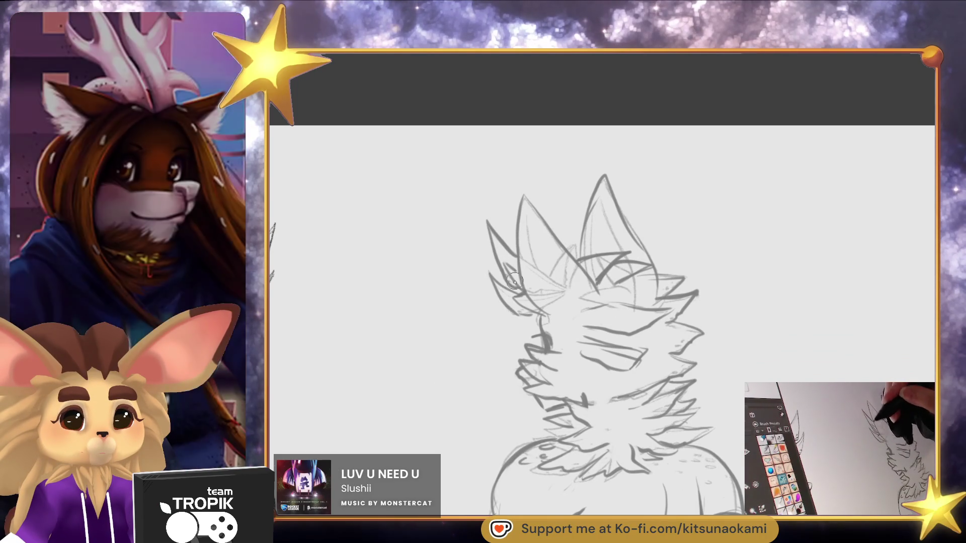
With a tiny brush in canvas-only view, erase stray strokes inside the right ear
{"action": "left_click_drag", "start_coordinate": [663, 234], "coordinate": [641, 199]}
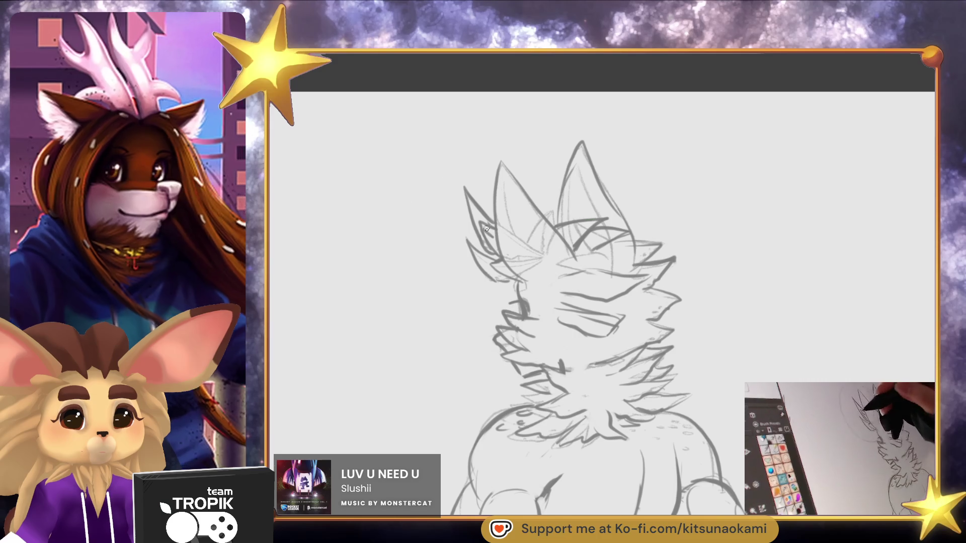
{"action": "key", "text": "bracketright"}
{"action": "key", "text": "bracketright"}
{"action": "key", "text": "bracketright"}
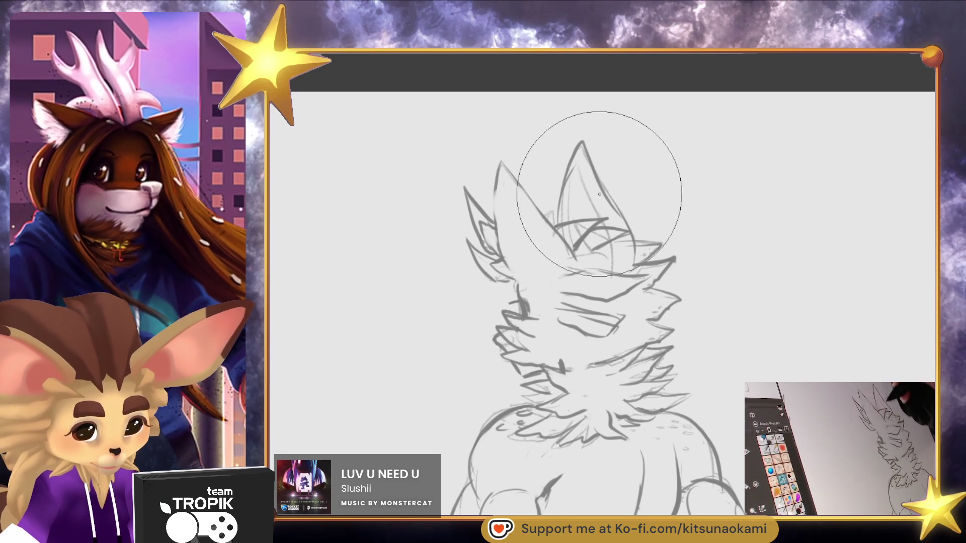
{"action": "key", "text": "bracketleft"}
{"action": "key", "text": "bracketleft"}
{"action": "key", "text": "bracketleft"}
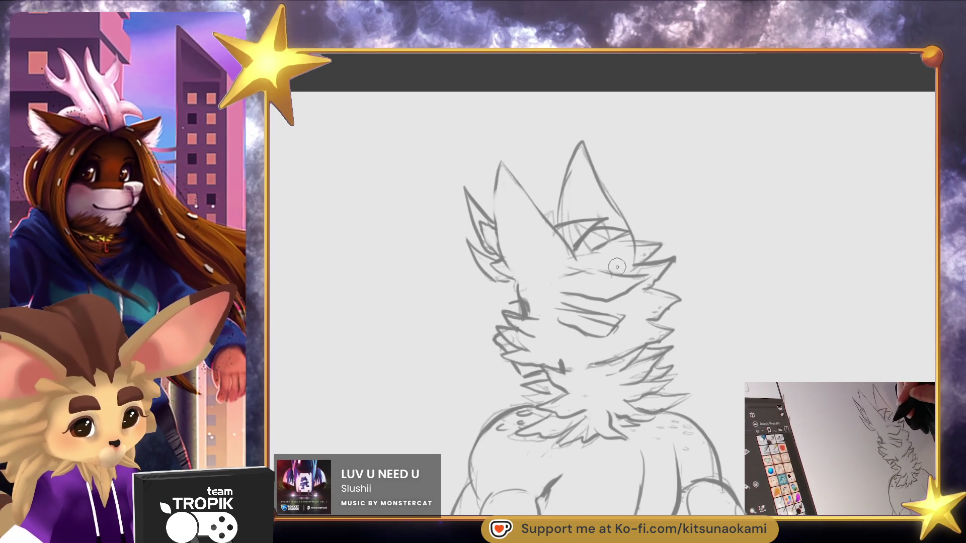
{"action": "key", "text": "bracketleft"}
{"action": "key", "text": "bracketleft"}
{"action": "key", "text": "Tab"}
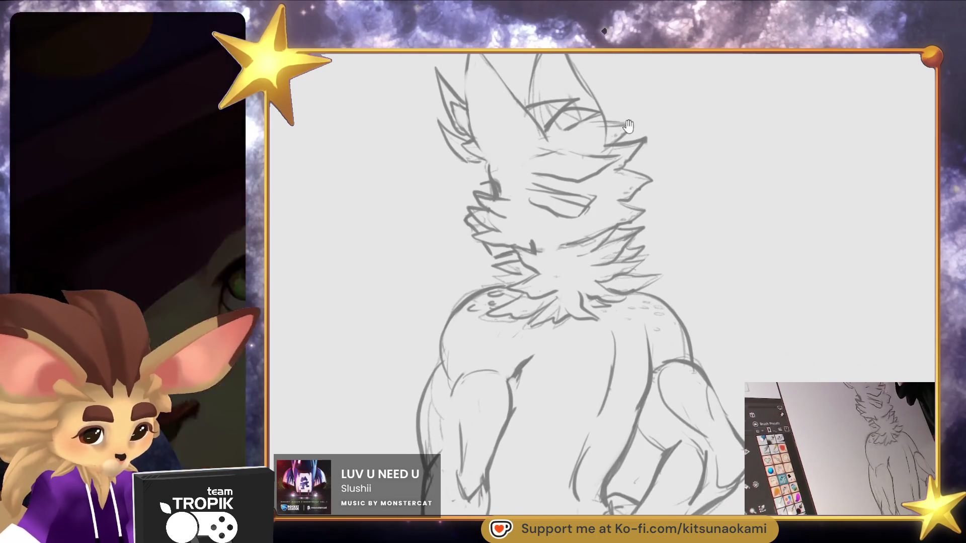
{"action": "mouse_move", "coordinate": [563, 174]}
{"action": "left_mouse_down"}
{"action": "mouse_move", "coordinate": [557, 151]}
{"action": "mouse_move", "coordinate": [573, 151]}
{"action": "mouse_move", "coordinate": [558, 151]}
{"action": "mouse_move", "coordinate": [571, 169]}
{"action": "left_mouse_up"}
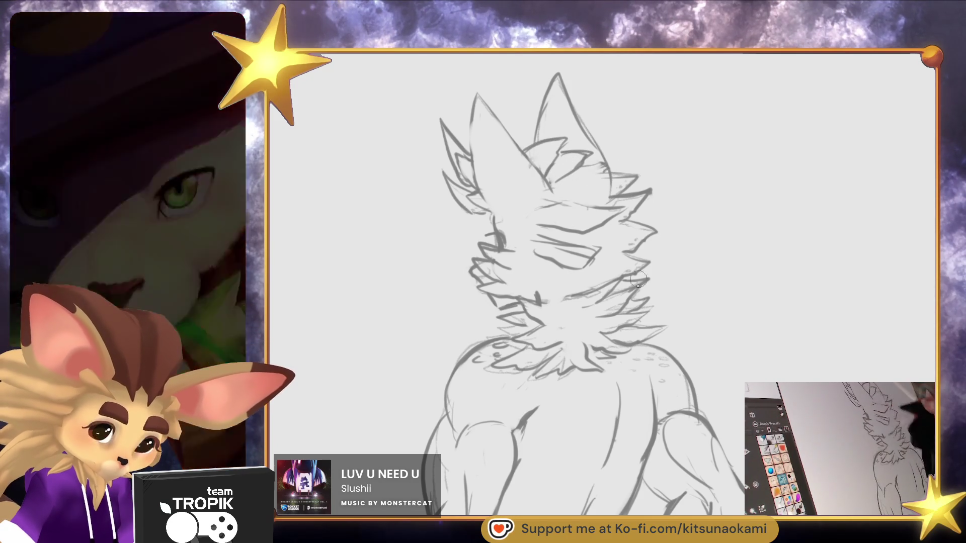
{"action": "key", "text": "ctrl+0"}
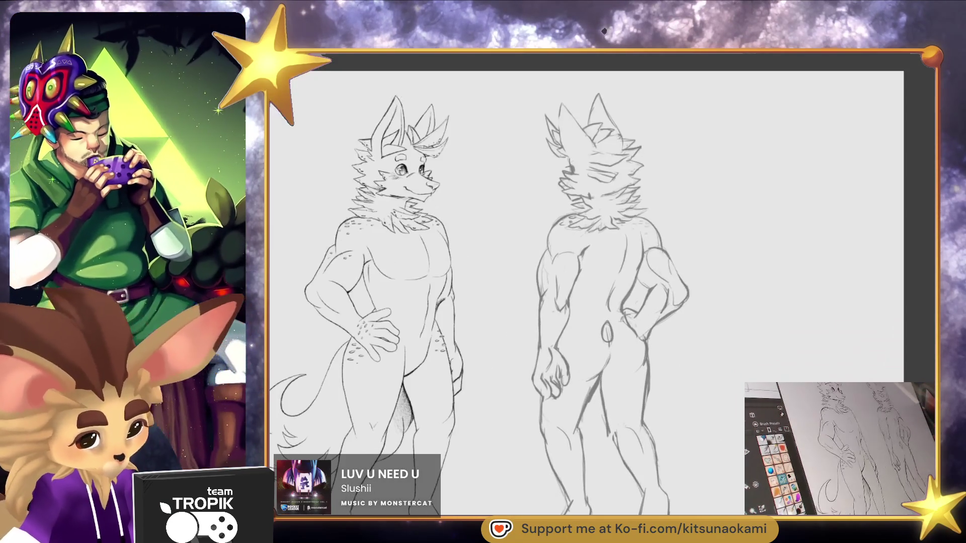
{"action": "scroll", "coordinate": [591, 285], "scroll_direction": "up", "scroll_amount": 2}
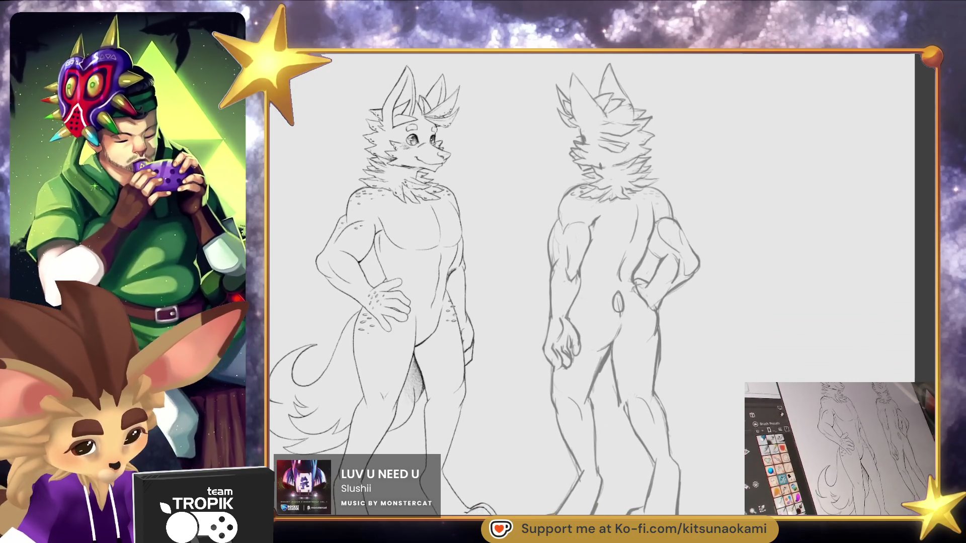
{"action": "key", "text": "ctrl+0"}
Briefly mirror the canvas to check the figures' proportions, then restore it
{"action": "key", "text": "m"}
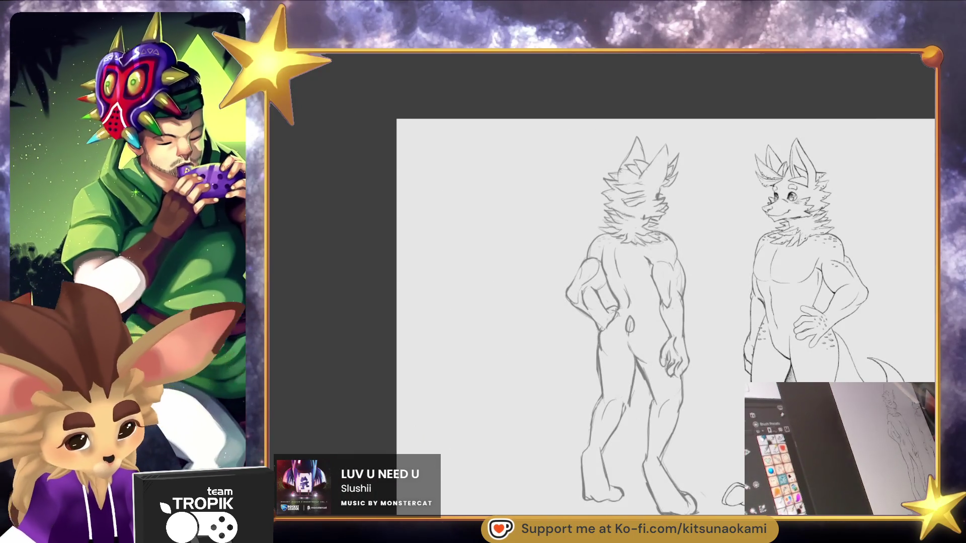
{"action": "key", "text": "m"}
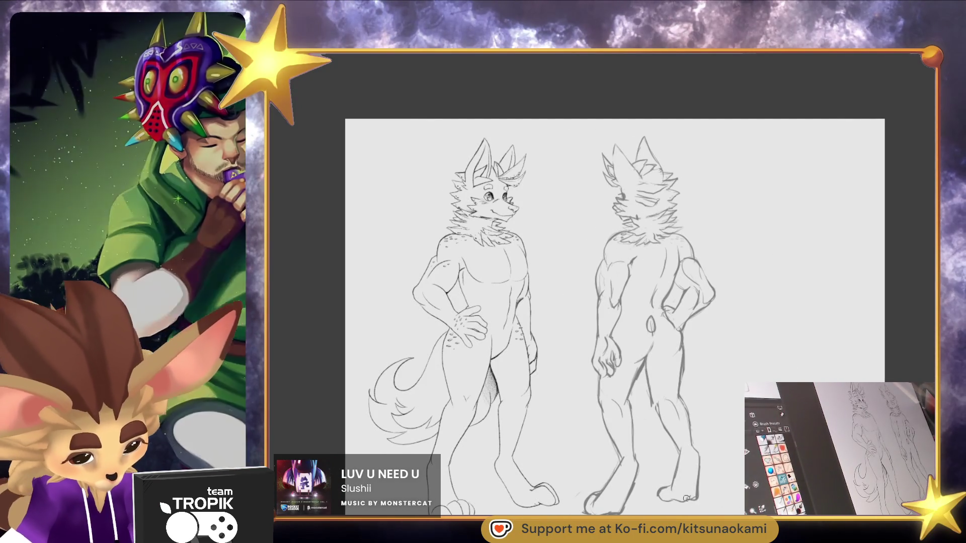
{"action": "left_click_drag", "start_coordinate": [713, 503], "coordinate": [733, 468]}
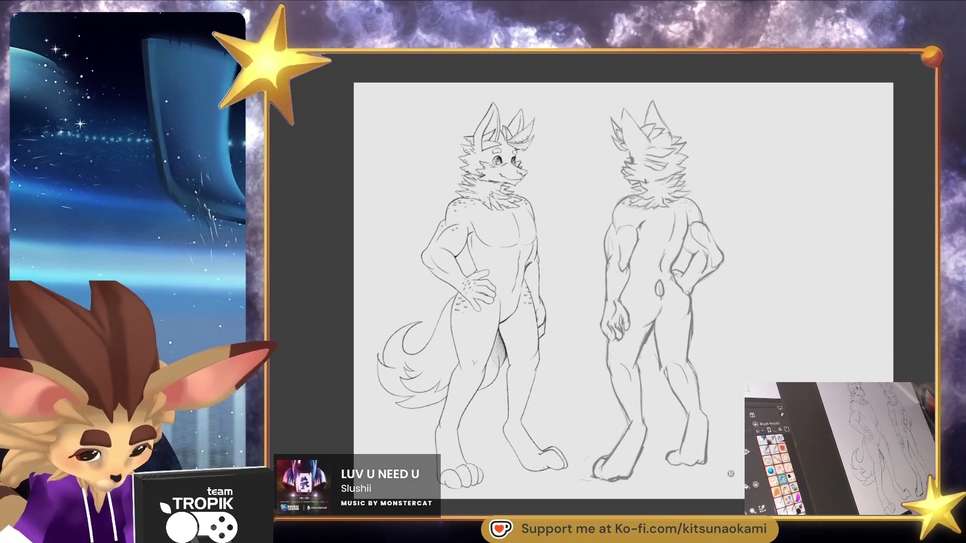
Select the back-view figure's lower legs and feet and shift them down about 20 px
{"action": "mouse_move", "coordinate": [680, 388]}
{"action": "left_mouse_down"}
{"action": "mouse_move", "coordinate": [609, 500]}
{"action": "mouse_move", "coordinate": [725, 397]}
{"action": "left_mouse_up"}
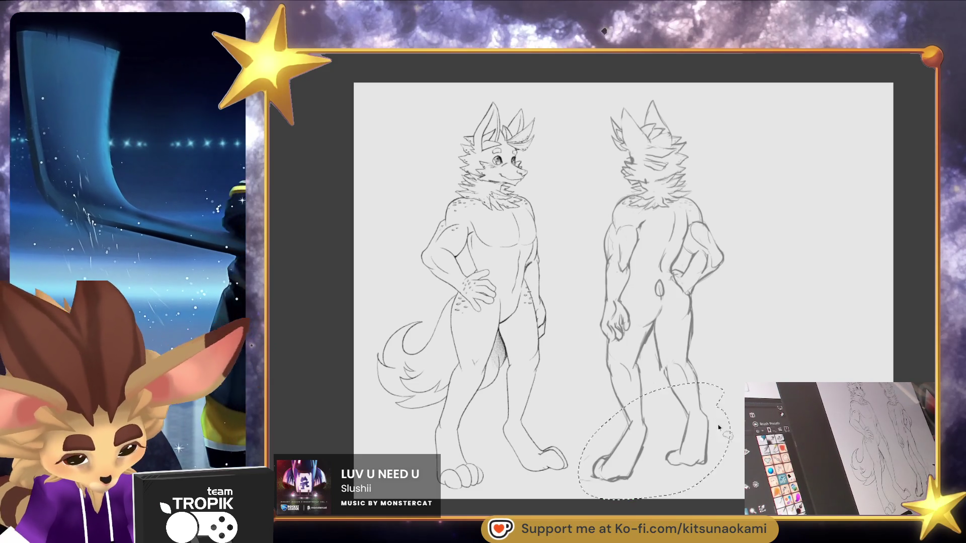
{"action": "key", "text": "ctrl+t"}
{"action": "left_click_drag", "start_coordinate": [689, 458], "coordinate": [693, 466]}
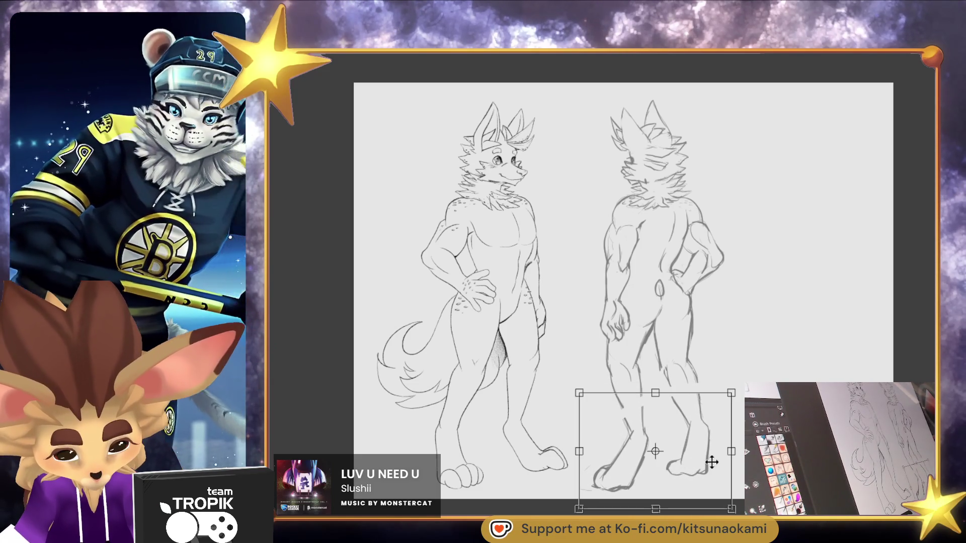
{"action": "key", "text": "Return"}
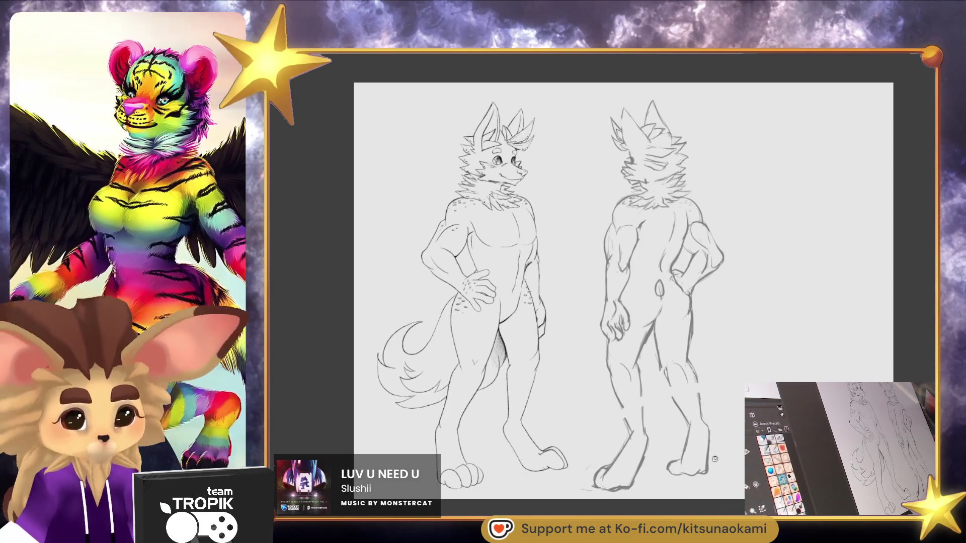
{"action": "left_click", "coordinate": [700, 416]}
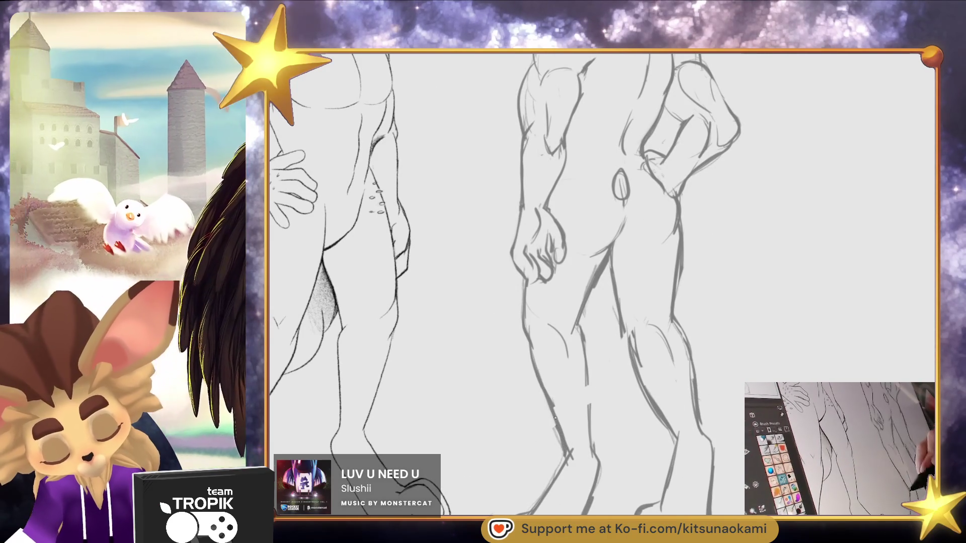
{"action": "scroll", "coordinate": [665, 292], "scroll_direction": "down", "scroll_amount": 5}
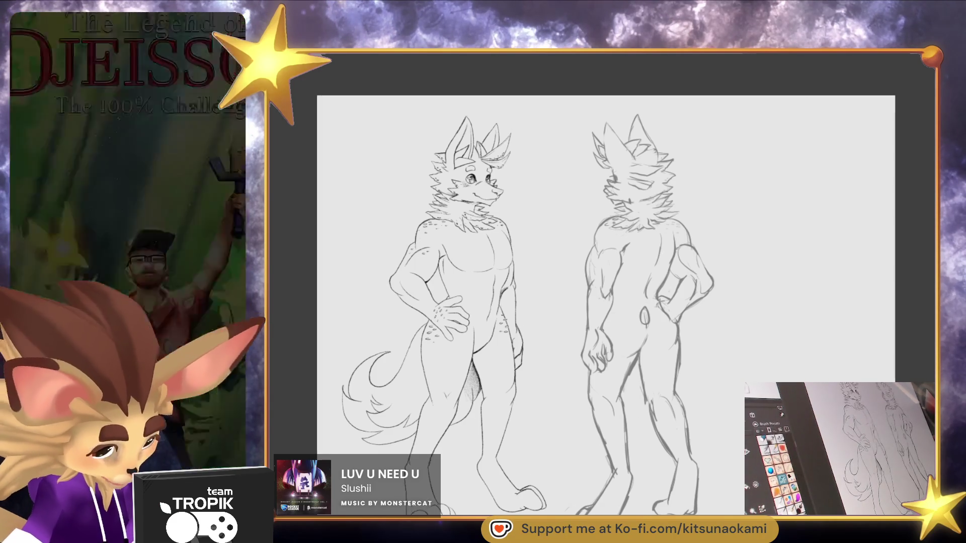
Erase the short stray line beside the back-view head's right ear
{"action": "scroll", "coordinate": [631, 229], "scroll_direction": "up", "scroll_amount": 5}
{"action": "mouse_move", "coordinate": [619, 253]}
{"action": "left_mouse_down"}
{"action": "mouse_move", "coordinate": [598, 264]}
{"action": "mouse_move", "coordinate": [629, 252]}
{"action": "mouse_move", "coordinate": [620, 271]}
{"action": "left_mouse_up"}
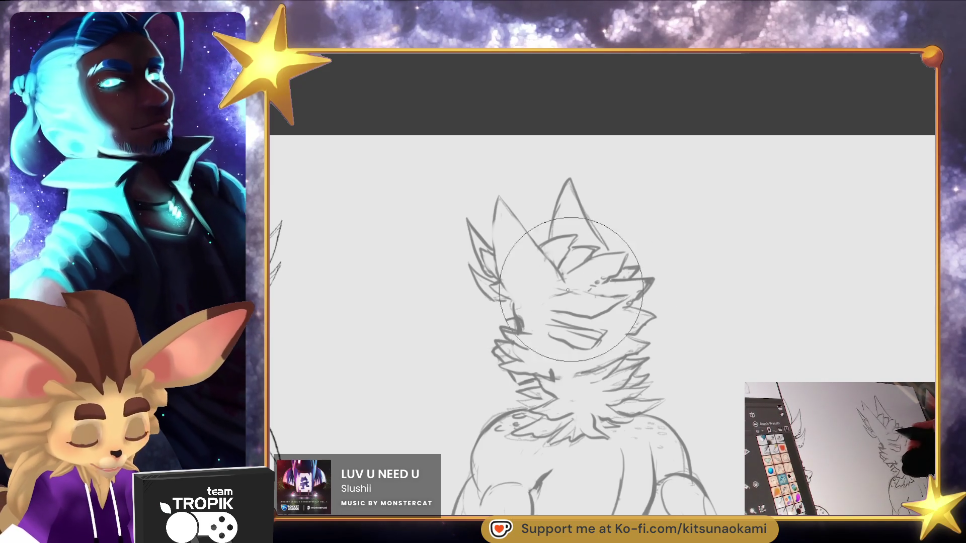
Erase the back-view face's closed-eye strokes and draw a new mouth line and muzzle stroke
{"action": "mouse_move", "coordinate": [557, 289]}
{"action": "left_mouse_down"}
{"action": "mouse_move", "coordinate": [623, 303]}
{"action": "mouse_move", "coordinate": [576, 314]}
{"action": "left_mouse_up"}
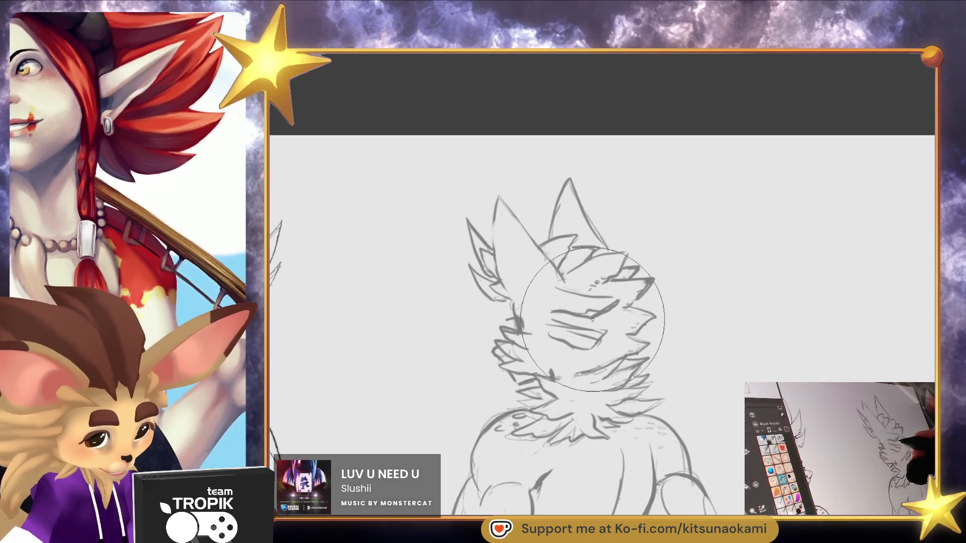
{"action": "key", "text": "e"}
{"action": "mouse_move", "coordinate": [596, 322]}
{"action": "left_mouse_down"}
{"action": "mouse_move", "coordinate": [556, 336]}
{"action": "mouse_move", "coordinate": [610, 346]}
{"action": "left_mouse_up"}
{"action": "key", "text": "b"}
{"action": "left_click_drag", "start_coordinate": [565, 322], "coordinate": [584, 335]}
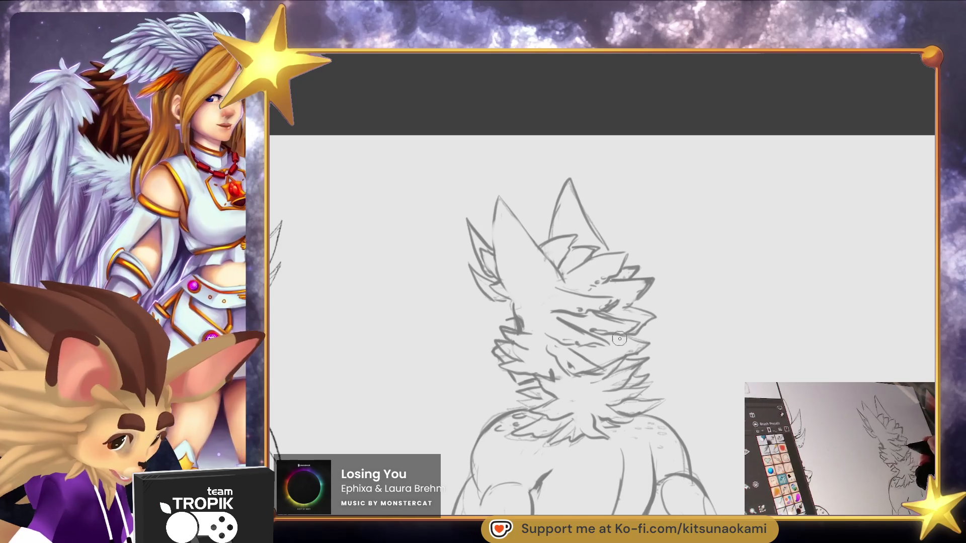
{"action": "scroll", "coordinate": [682, 331], "scroll_direction": "down", "scroll_amount": 5}
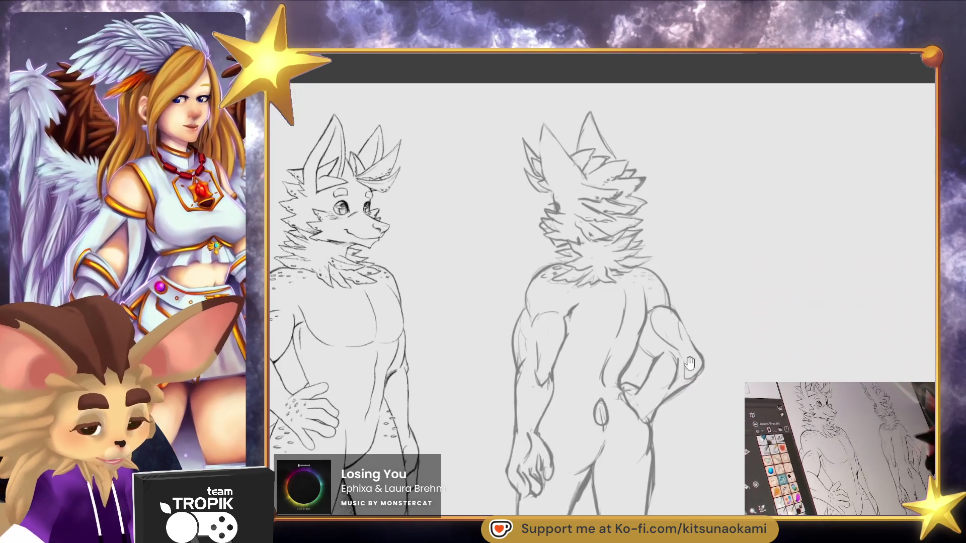
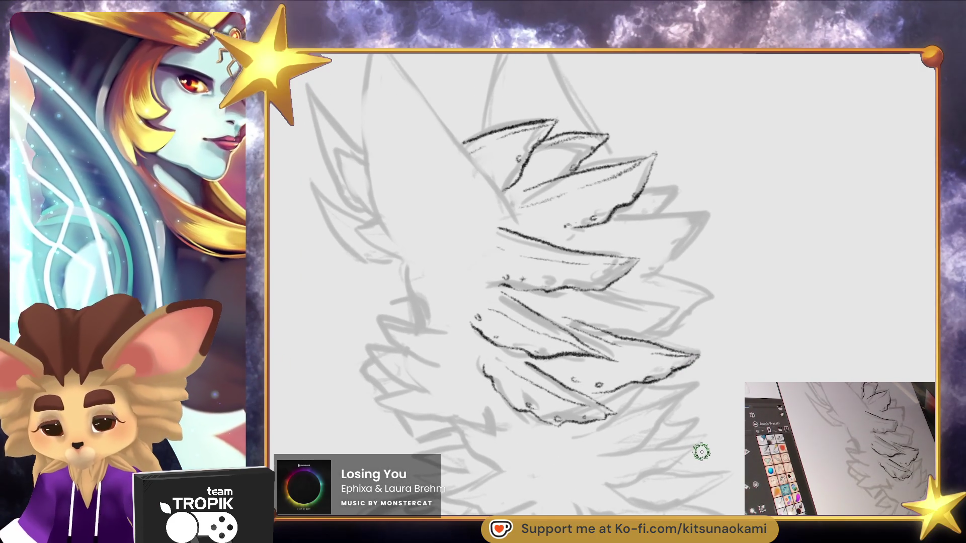
Ink the edges of the layered fur tufts on the head in dark rough lines
{"action": "scroll", "coordinate": [707, 446], "scroll_direction": "down", "scroll_amount": 3}
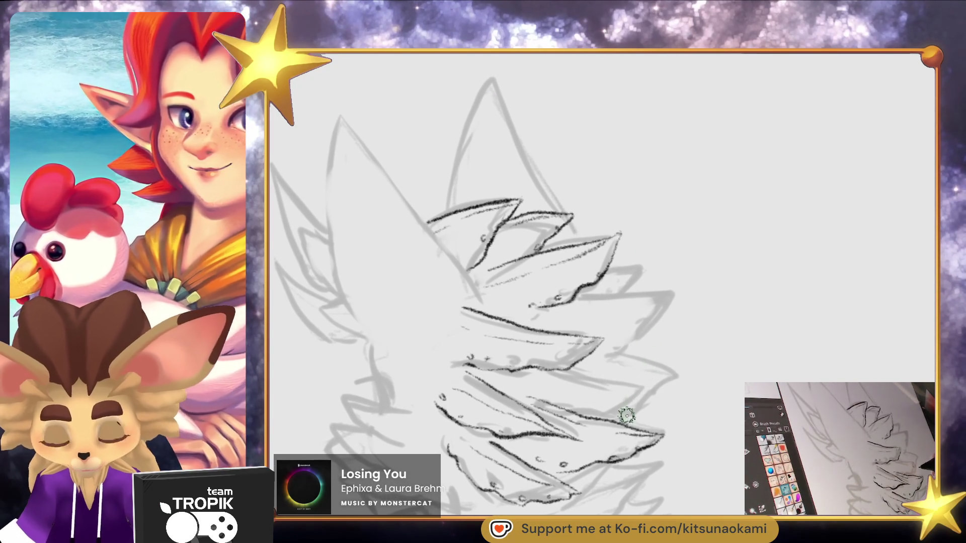
{"action": "left_click_drag", "start_coordinate": [649, 388], "coordinate": [578, 376]}
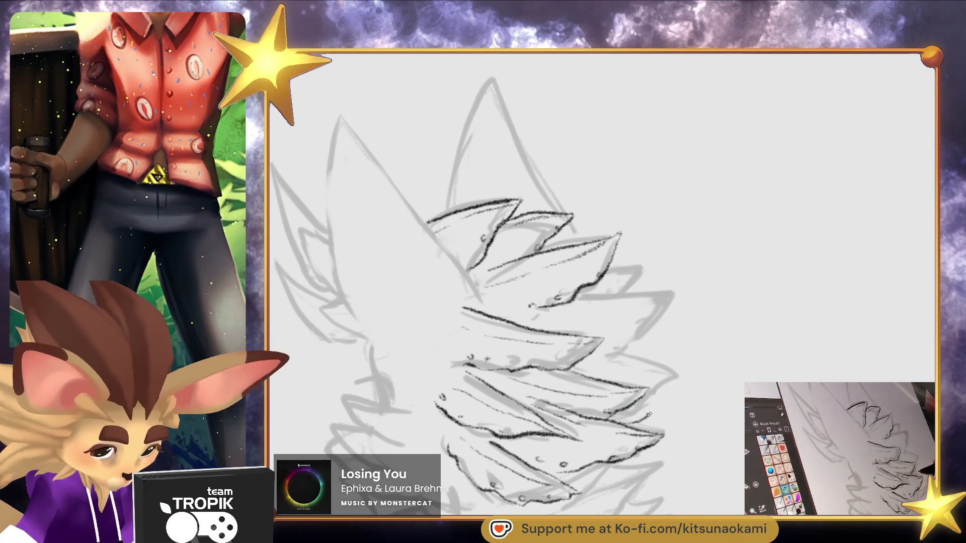
{"action": "mouse_move", "coordinate": [689, 383]}
{"action": "left_mouse_down"}
{"action": "mouse_move", "coordinate": [601, 354]}
{"action": "mouse_move", "coordinate": [629, 347]}
{"action": "mouse_move", "coordinate": [669, 307]}
{"action": "mouse_move", "coordinate": [631, 296]}
{"action": "mouse_move", "coordinate": [647, 269]}
{"action": "mouse_move", "coordinate": [607, 271]}
{"action": "left_mouse_up"}
{"action": "scroll", "coordinate": [694, 377], "scroll_direction": "down", "scroll_amount": 4}
{"action": "scroll", "coordinate": [694, 376], "scroll_direction": "left", "scroll_amount": 4}
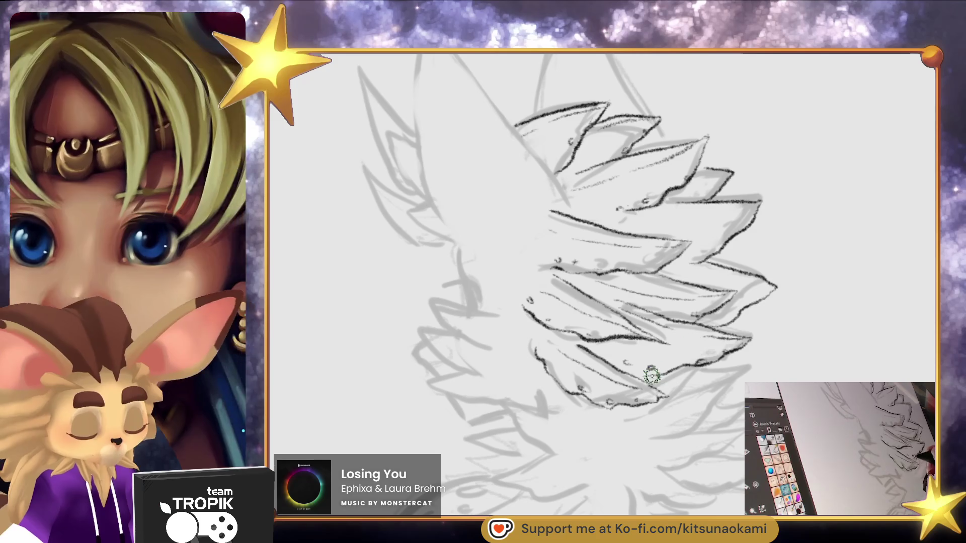
{"action": "left_click_drag", "start_coordinate": [671, 384], "coordinate": [684, 415]}
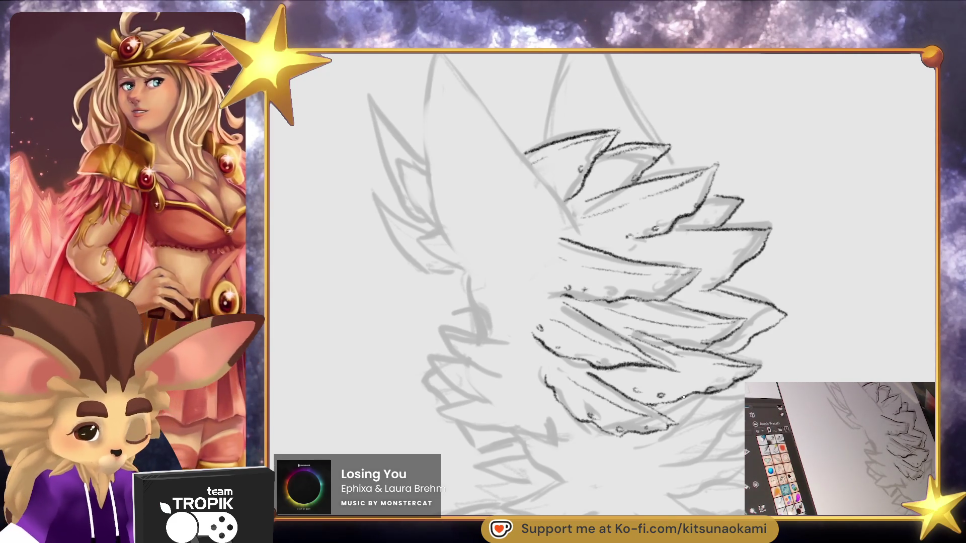
Add zigzag fur tips and small curl marks on the left side of the tufts
{"action": "mouse_move", "coordinate": [534, 333]}
{"action": "left_mouse_down"}
{"action": "mouse_move", "coordinate": [559, 309]}
{"action": "mouse_move", "coordinate": [595, 302]}
{"action": "mouse_move", "coordinate": [496, 275]}
{"action": "mouse_move", "coordinate": [566, 320]}
{"action": "left_mouse_up"}
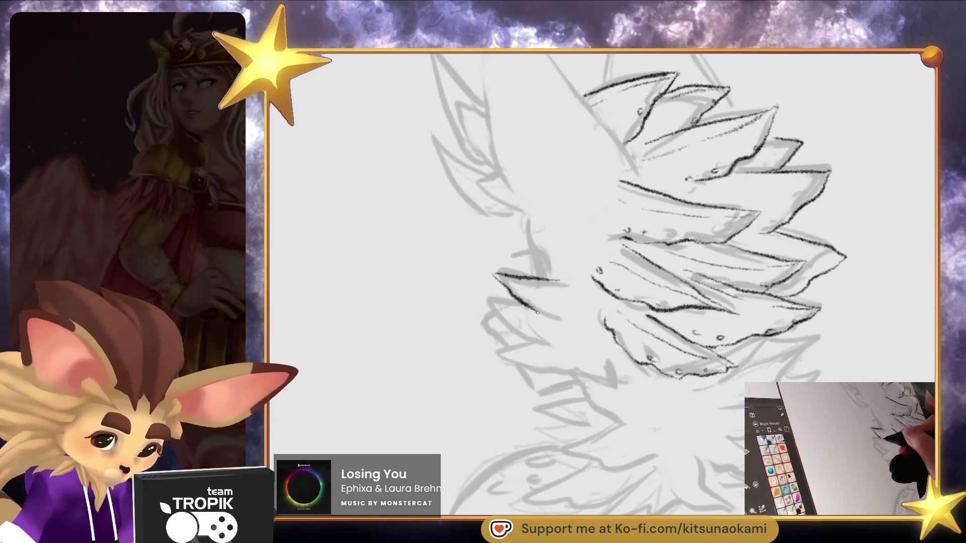
{"action": "mouse_move", "coordinate": [528, 291]}
{"action": "left_mouse_down"}
{"action": "mouse_move", "coordinate": [529, 306]}
{"action": "mouse_move", "coordinate": [573, 319]}
{"action": "left_mouse_up"}
{"action": "mouse_move", "coordinate": [481, 304]}
{"action": "left_mouse_down"}
{"action": "mouse_move", "coordinate": [502, 326]}
{"action": "mouse_move", "coordinate": [565, 341]}
{"action": "mouse_move", "coordinate": [491, 359]}
{"action": "mouse_move", "coordinate": [586, 379]}
{"action": "left_mouse_up"}
{"action": "left_click_drag", "start_coordinate": [537, 299], "coordinate": [534, 302]}
{"action": "left_click_drag", "start_coordinate": [545, 332], "coordinate": [542, 336]}
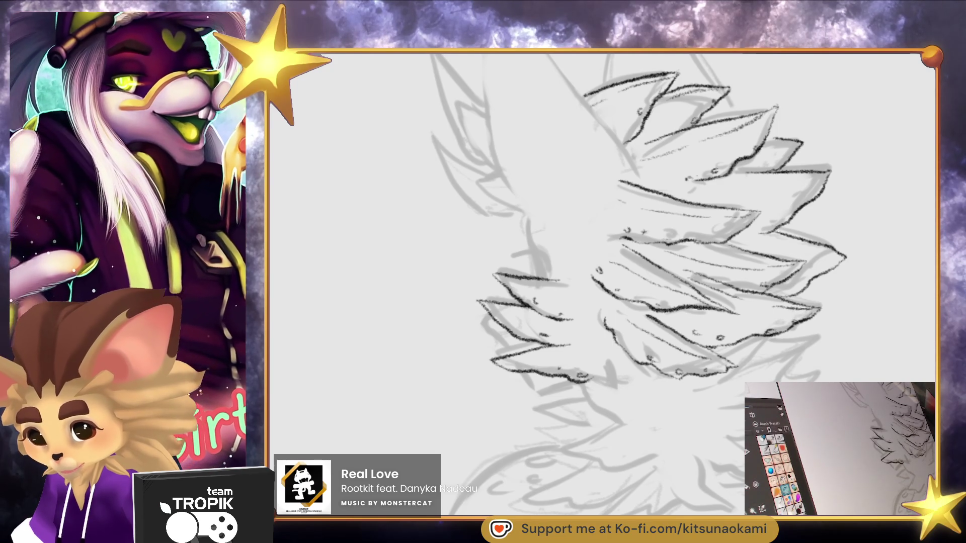
Rotate the canvas upright and ink the left ear outline and its base lines
{"action": "mouse_move", "coordinate": [733, 371]}
{"action": "left_mouse_down"}
{"action": "mouse_move", "coordinate": [604, 411]}
{"action": "mouse_move", "coordinate": [554, 382]}
{"action": "mouse_move", "coordinate": [537, 399]}
{"action": "left_mouse_up"}
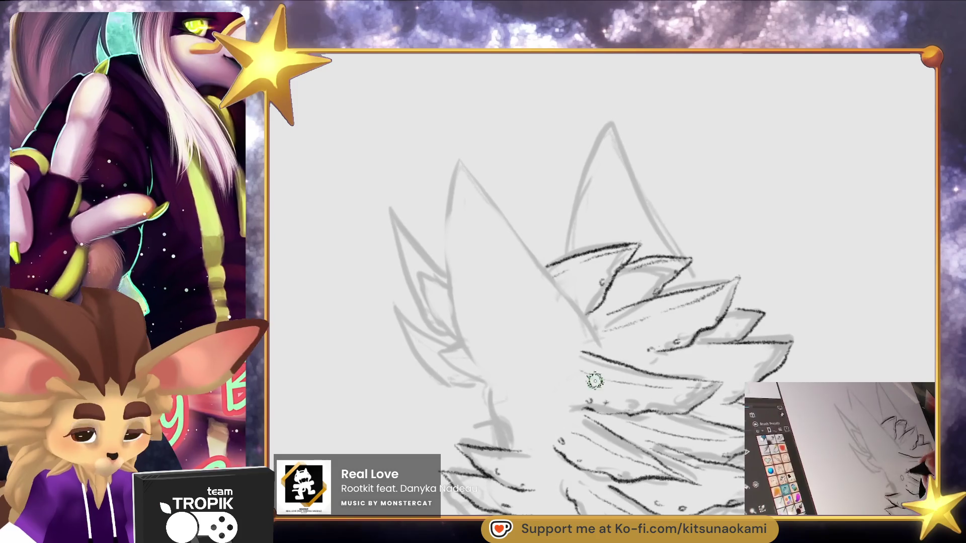
{"action": "mouse_move", "coordinate": [595, 338]}
{"action": "left_mouse_down"}
{"action": "mouse_move", "coordinate": [459, 160]}
{"action": "mouse_move", "coordinate": [446, 282]}
{"action": "mouse_move", "coordinate": [493, 374]}
{"action": "left_mouse_up"}
{"action": "left_click_drag", "start_coordinate": [565, 432], "coordinate": [571, 371]}
{"action": "mouse_move", "coordinate": [500, 317]}
{"action": "left_mouse_down"}
{"action": "mouse_move", "coordinate": [499, 359]}
{"action": "mouse_move", "coordinate": [518, 387]}
{"action": "left_mouse_up"}
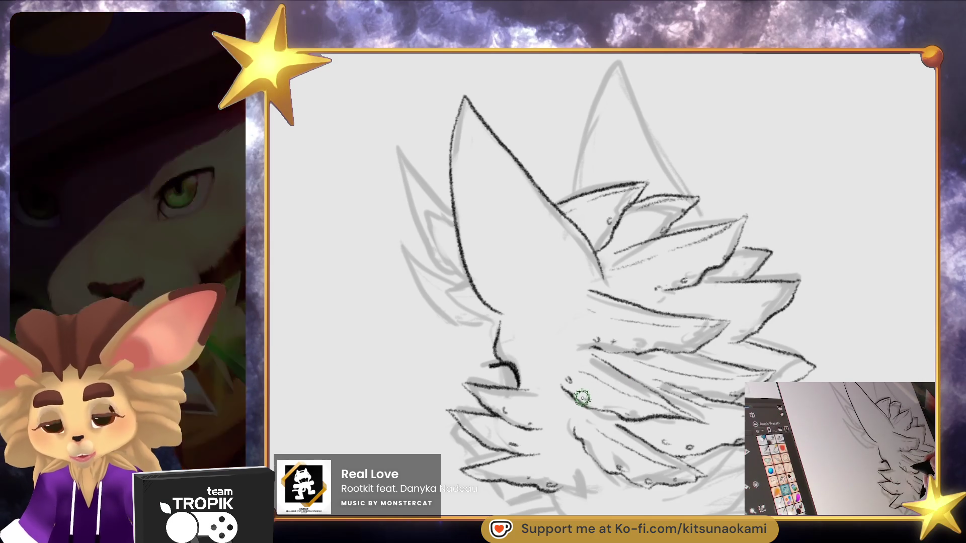
Re-ink the eye darker and ink the hair's left edge and the chin line
{"action": "left_click_drag", "start_coordinate": [503, 360], "coordinate": [512, 390]}
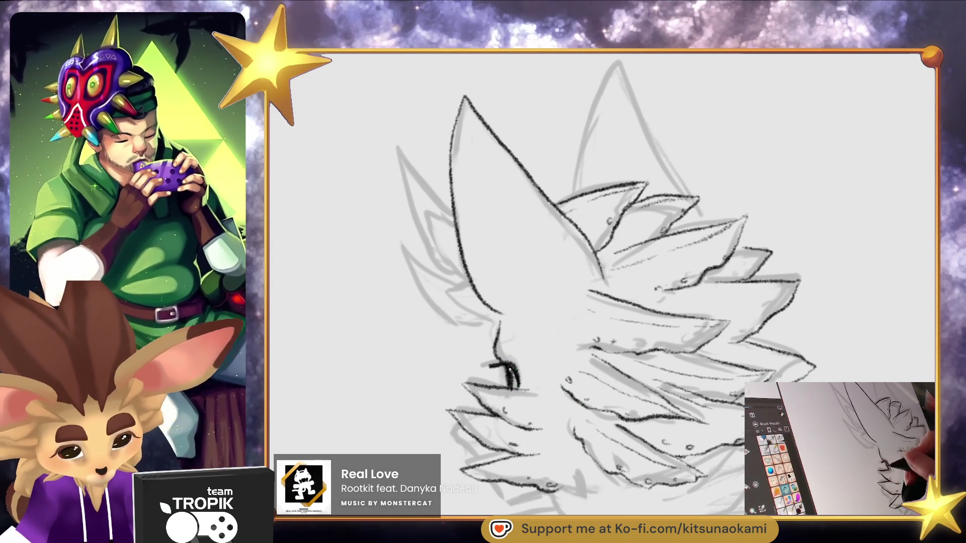
{"action": "left_click_drag", "start_coordinate": [696, 456], "coordinate": [705, 391]}
{"action": "left_click_drag", "start_coordinate": [686, 454], "coordinate": [688, 422]}
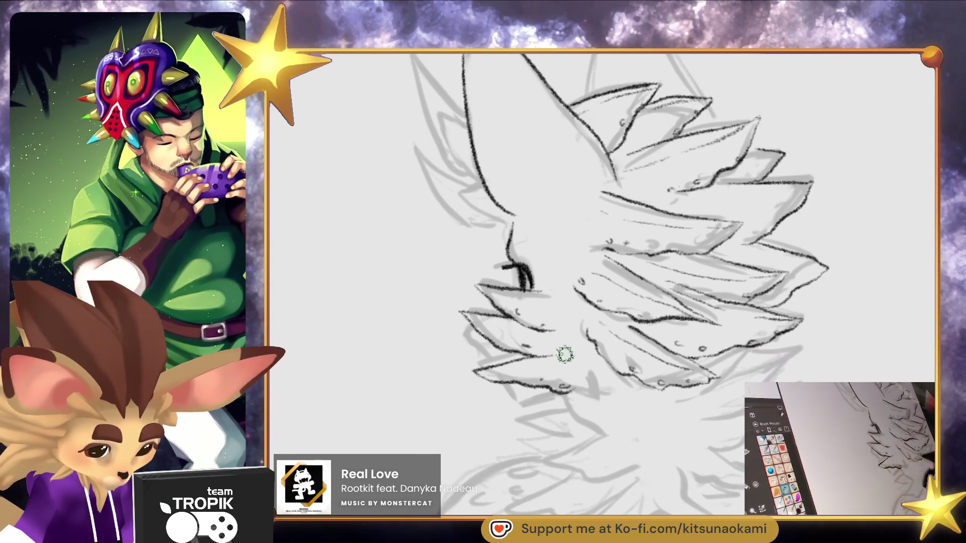
{"action": "left_click_drag", "start_coordinate": [474, 327], "coordinate": [468, 341]}
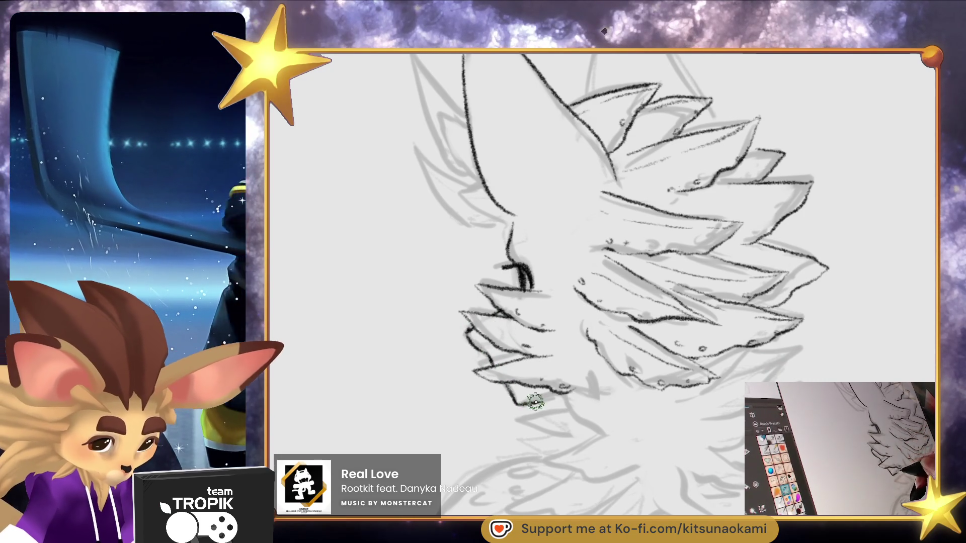
{"action": "mouse_move", "coordinate": [586, 400]}
{"action": "left_mouse_down"}
{"action": "mouse_move", "coordinate": [596, 345]}
{"action": "mouse_move", "coordinate": [569, 336]}
{"action": "mouse_move", "coordinate": [592, 368]}
{"action": "mouse_move", "coordinate": [627, 378]}
{"action": "left_mouse_up"}
{"action": "left_click_drag", "start_coordinate": [604, 341], "coordinate": [596, 296]}
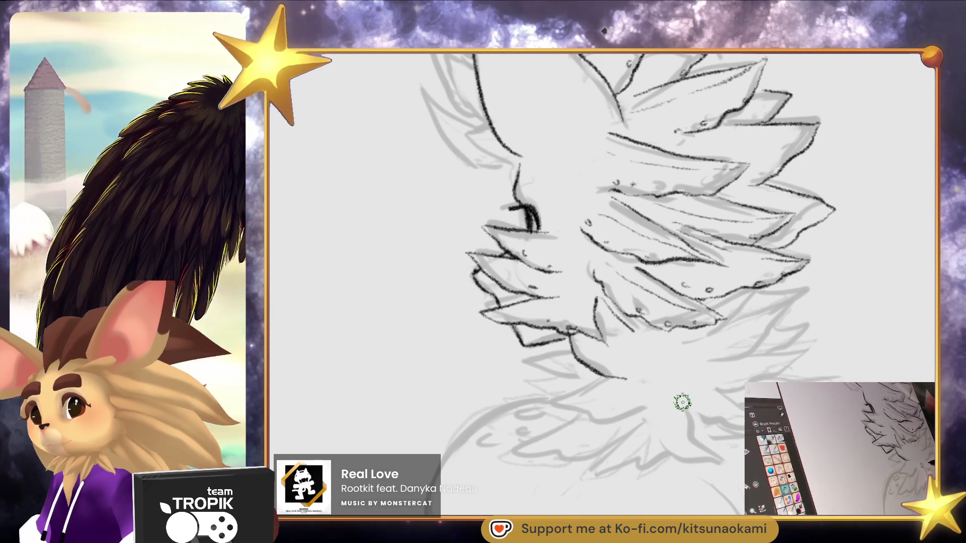
Ink jagged fur strokes along the jawline
{"action": "left_click_drag", "start_coordinate": [675, 410], "coordinate": [664, 417]}
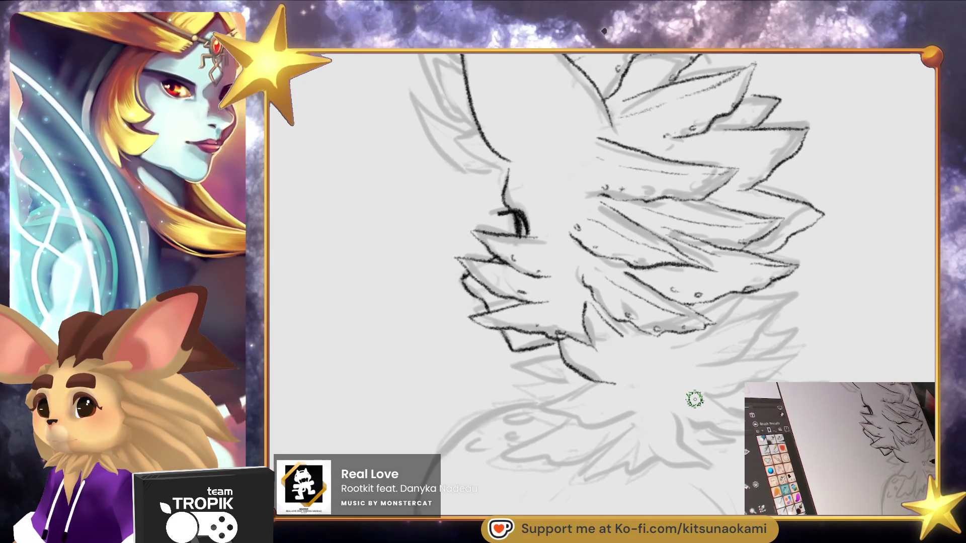
{"action": "mouse_move", "coordinate": [656, 422]}
{"action": "left_mouse_down"}
{"action": "mouse_move", "coordinate": [647, 432]}
{"action": "mouse_move", "coordinate": [554, 433]}
{"action": "left_mouse_up"}
{"action": "left_click_drag", "start_coordinate": [486, 342], "coordinate": [514, 354]}
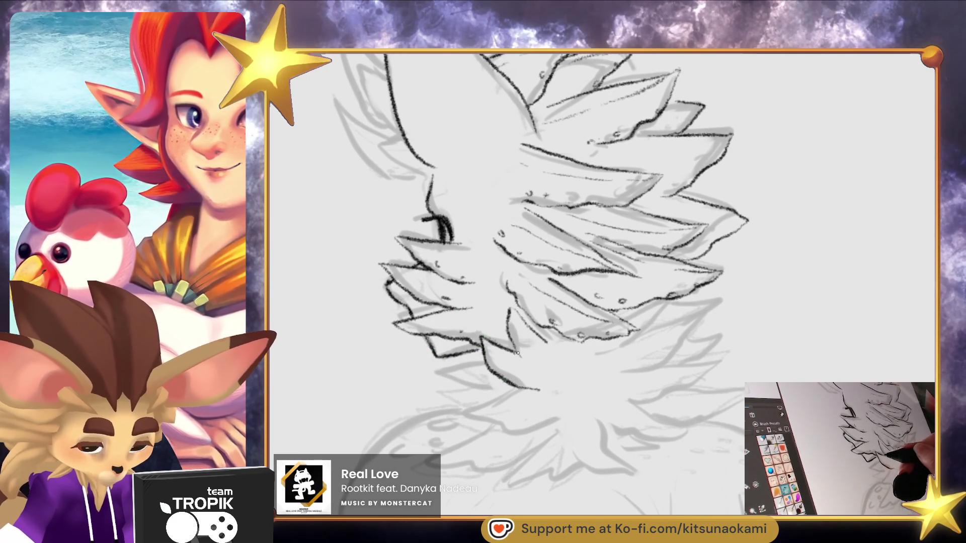
{"action": "left_click_drag", "start_coordinate": [510, 308], "coordinate": [538, 332]}
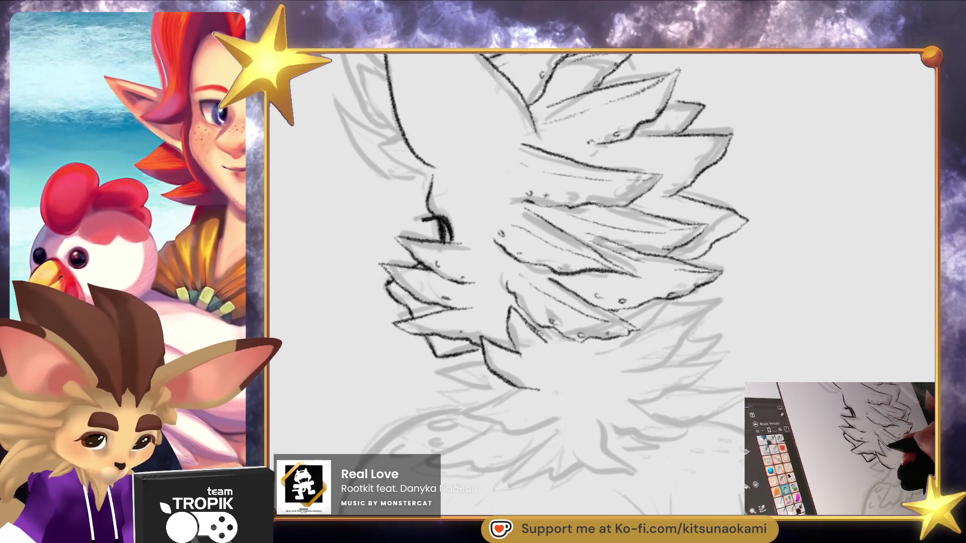
{"action": "left_click_drag", "start_coordinate": [662, 423], "coordinate": [663, 405]}
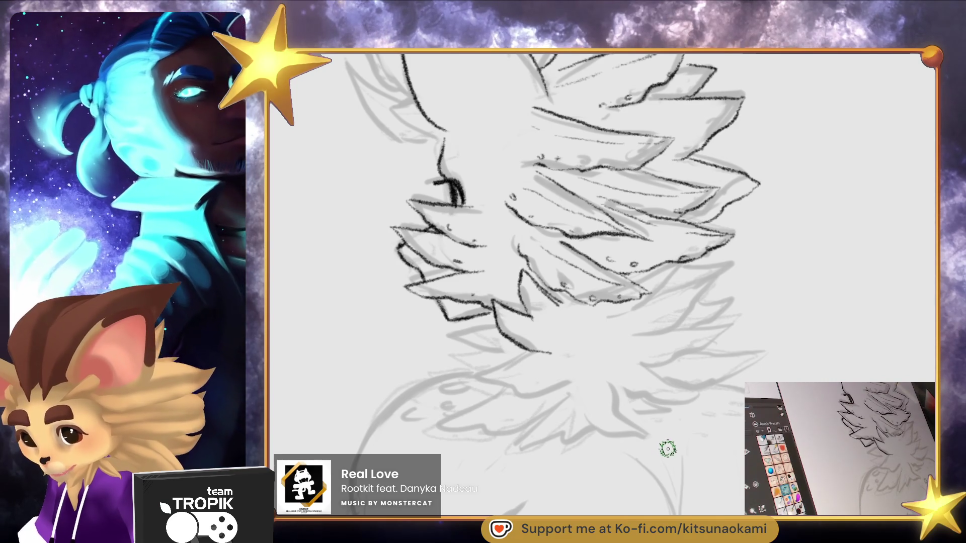
{"action": "scroll", "coordinate": [668, 448], "scroll_direction": "down", "scroll_amount": 1}
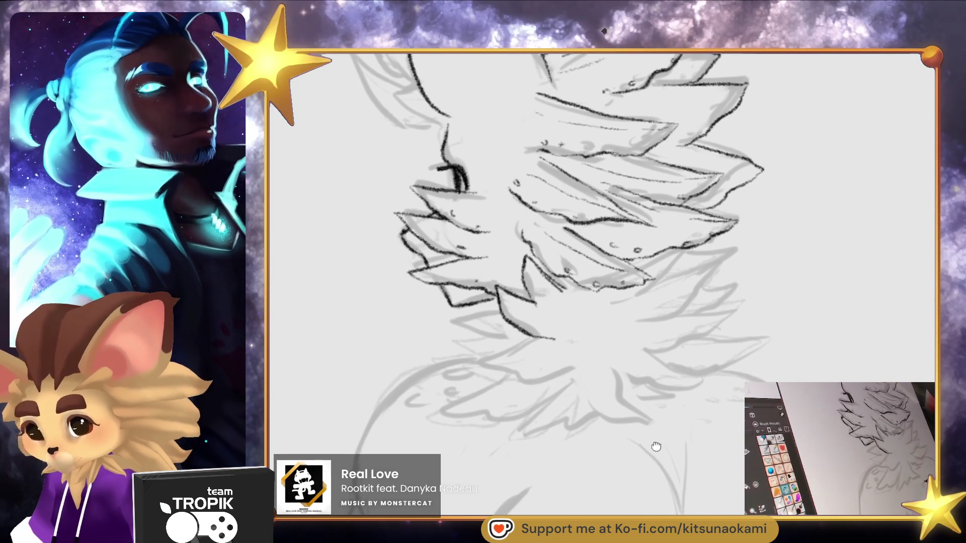
Ink the hair's lower edge and the V-shaped and zigzag spikes of the neck ruff
{"action": "mouse_move", "coordinate": [433, 325]}
{"action": "left_mouse_down"}
{"action": "mouse_move", "coordinate": [522, 352]}
{"action": "mouse_move", "coordinate": [459, 375]}
{"action": "mouse_move", "coordinate": [527, 389]}
{"action": "mouse_move", "coordinate": [561, 380]}
{"action": "left_mouse_up"}
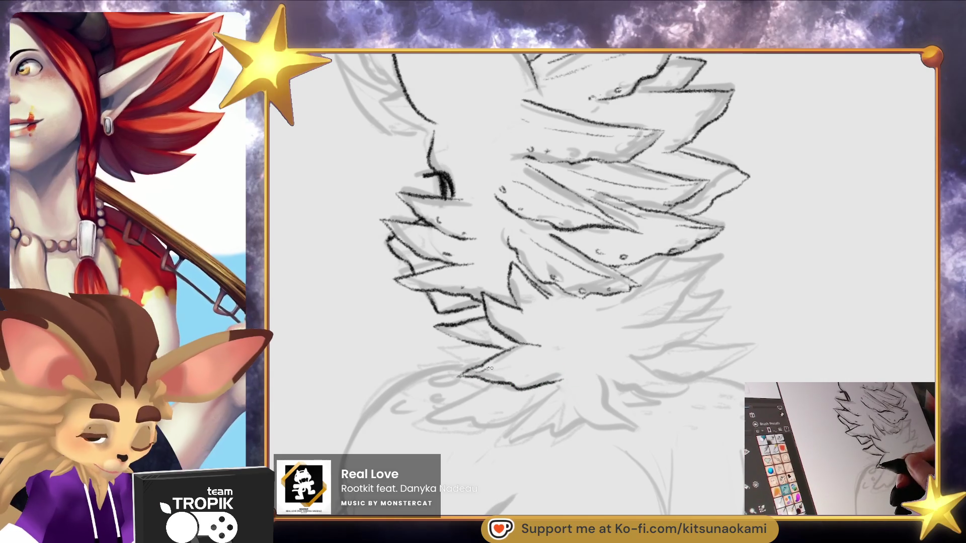
{"action": "left_click_drag", "start_coordinate": [692, 371], "coordinate": [658, 361]}
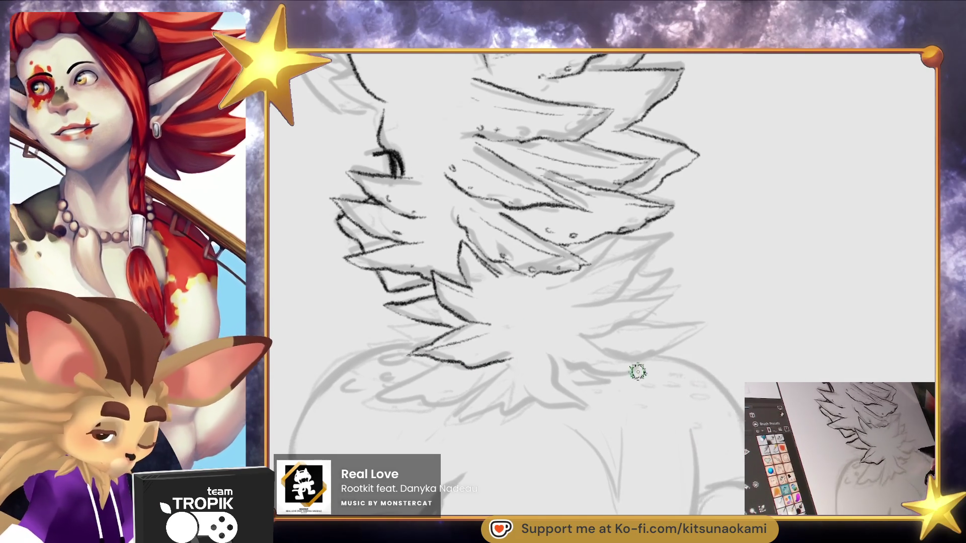
{"action": "left_click_drag", "start_coordinate": [556, 352], "coordinate": [585, 405]}
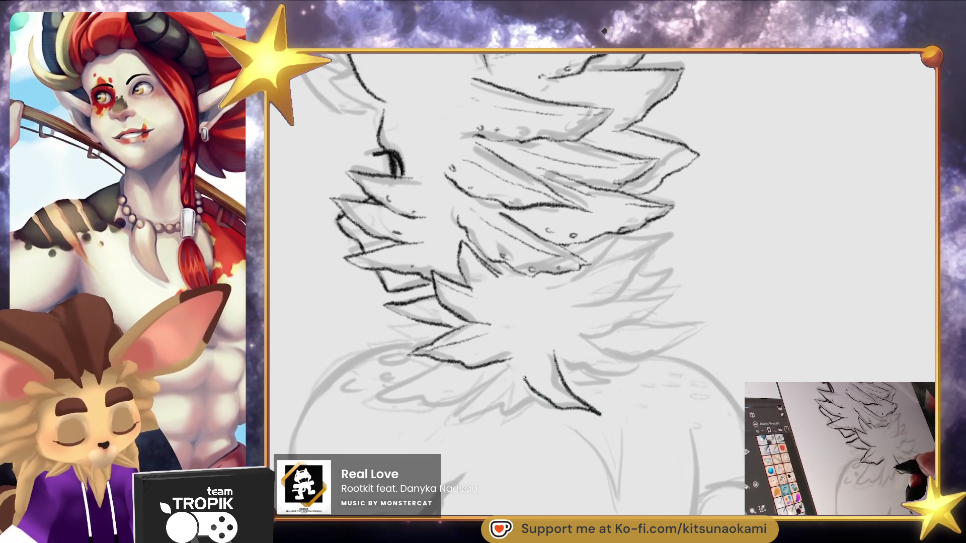
{"action": "mouse_move", "coordinate": [581, 335]}
{"action": "left_mouse_down"}
{"action": "mouse_move", "coordinate": [654, 365]}
{"action": "mouse_move", "coordinate": [601, 377]}
{"action": "left_mouse_up"}
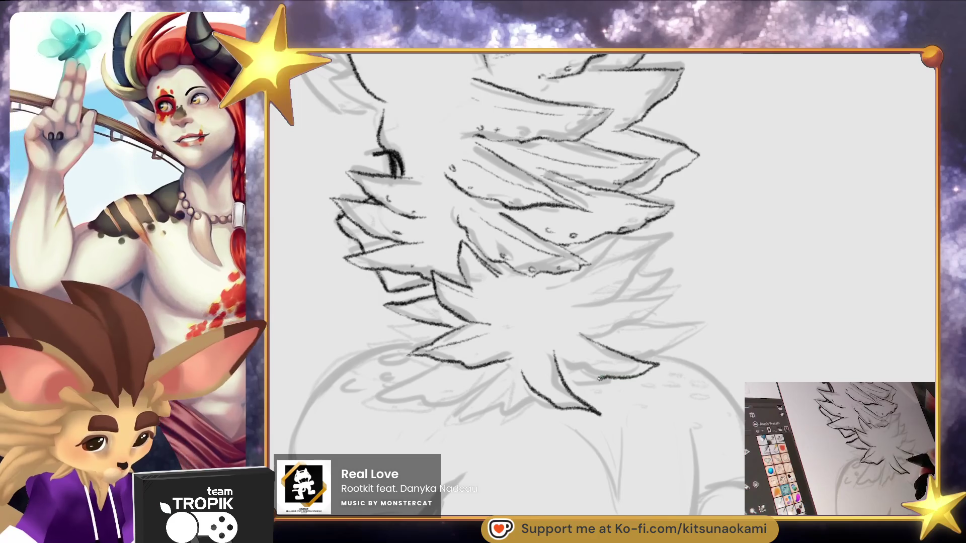
{"action": "left_click_drag", "start_coordinate": [579, 310], "coordinate": [663, 301]}
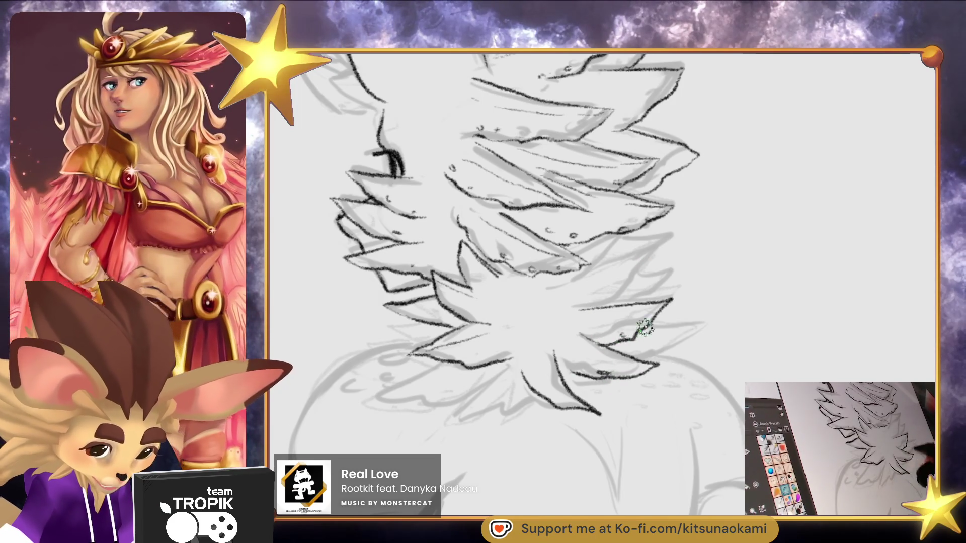
{"action": "mouse_move", "coordinate": [613, 305]}
{"action": "left_mouse_down"}
{"action": "mouse_move", "coordinate": [651, 260]}
{"action": "mouse_move", "coordinate": [599, 287]}
{"action": "left_mouse_up"}
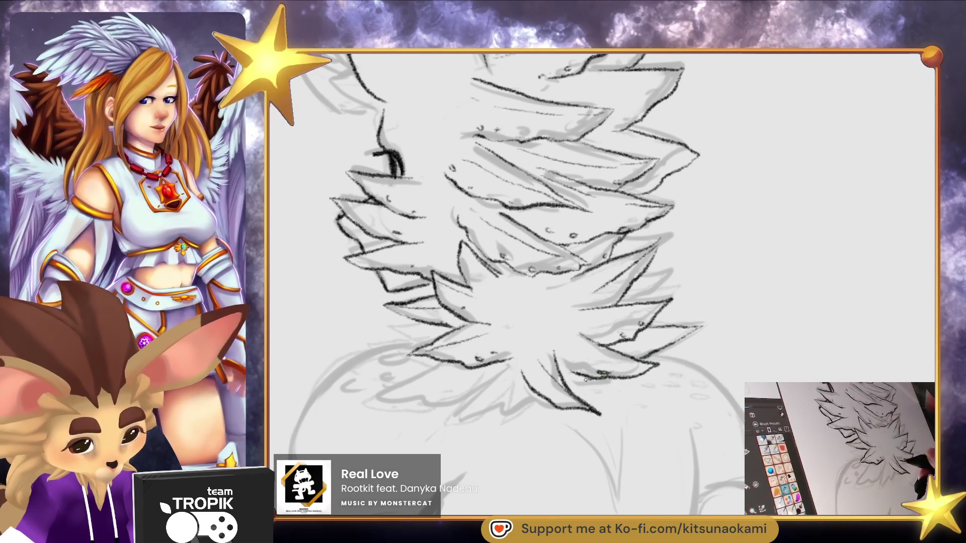
{"action": "mouse_move", "coordinate": [637, 277]}
{"action": "left_mouse_down"}
{"action": "mouse_move", "coordinate": [672, 266]}
{"action": "mouse_move", "coordinate": [652, 302]}
{"action": "mouse_move", "coordinate": [659, 274]}
{"action": "left_mouse_up"}
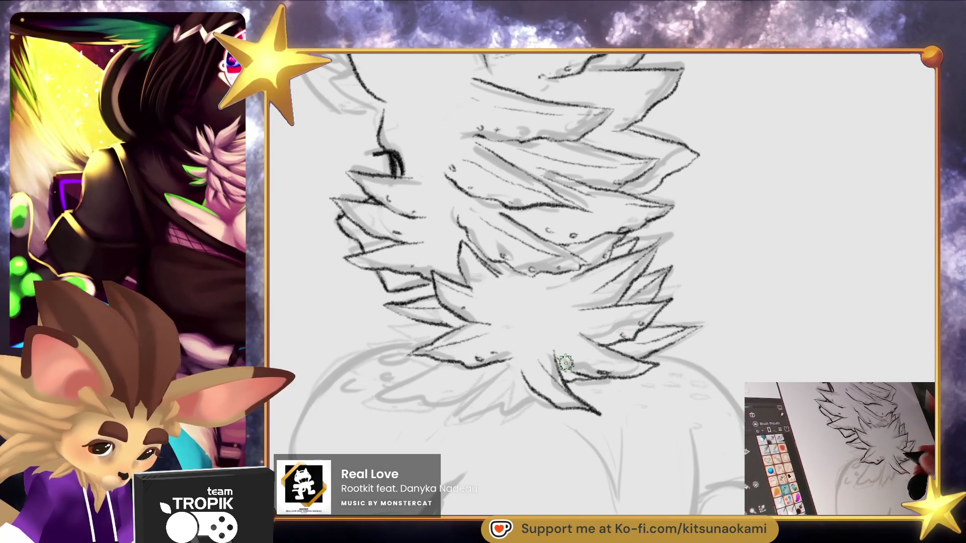
{"action": "mouse_move", "coordinate": [488, 373]}
{"action": "left_mouse_down"}
{"action": "mouse_move", "coordinate": [465, 403]}
{"action": "mouse_move", "coordinate": [500, 407]}
{"action": "mouse_move", "coordinate": [520, 391]}
{"action": "mouse_move", "coordinate": [502, 402]}
{"action": "left_mouse_up"}
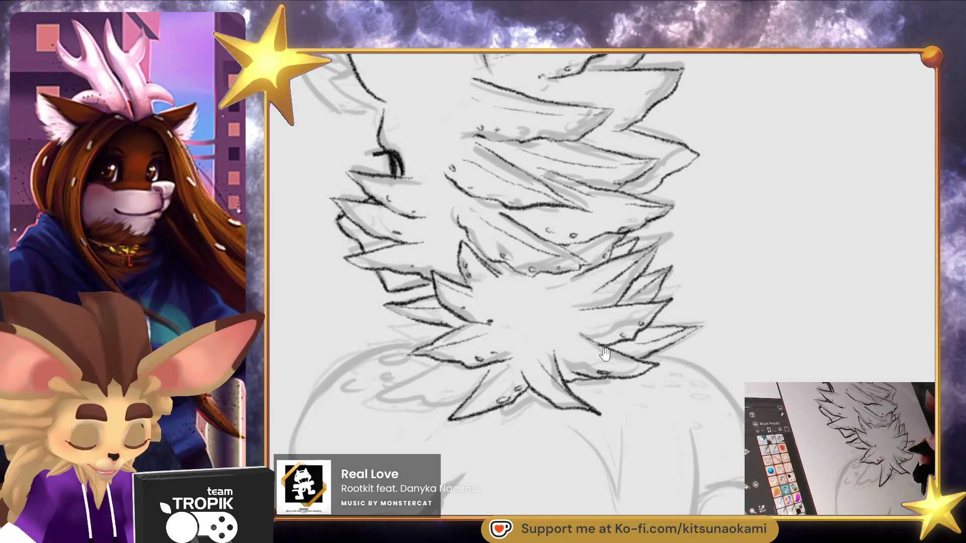
Reframe the canvas and zoom in on the back-view figure
{"action": "left_click_drag", "start_coordinate": [605, 354], "coordinate": [638, 320]}
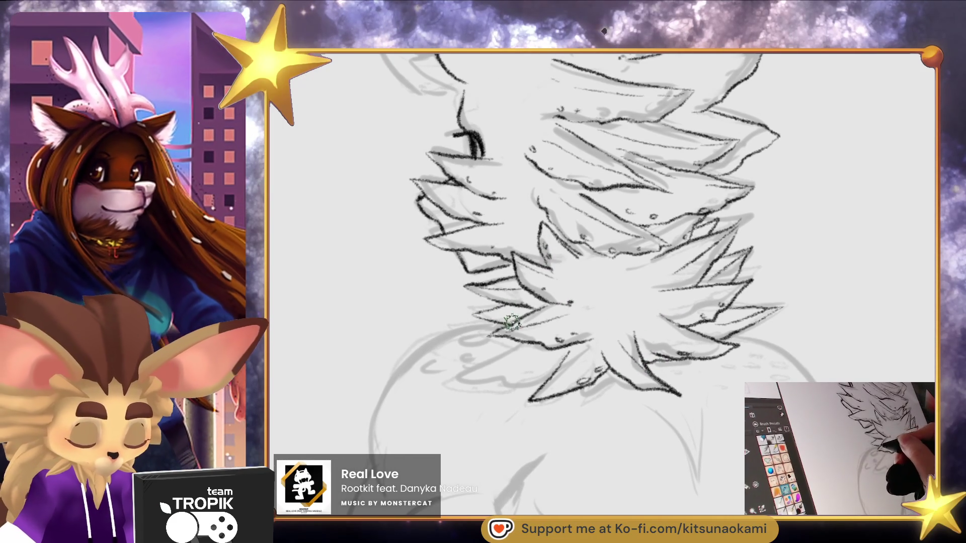
{"action": "left_click_drag", "start_coordinate": [612, 387], "coordinate": [605, 414]}
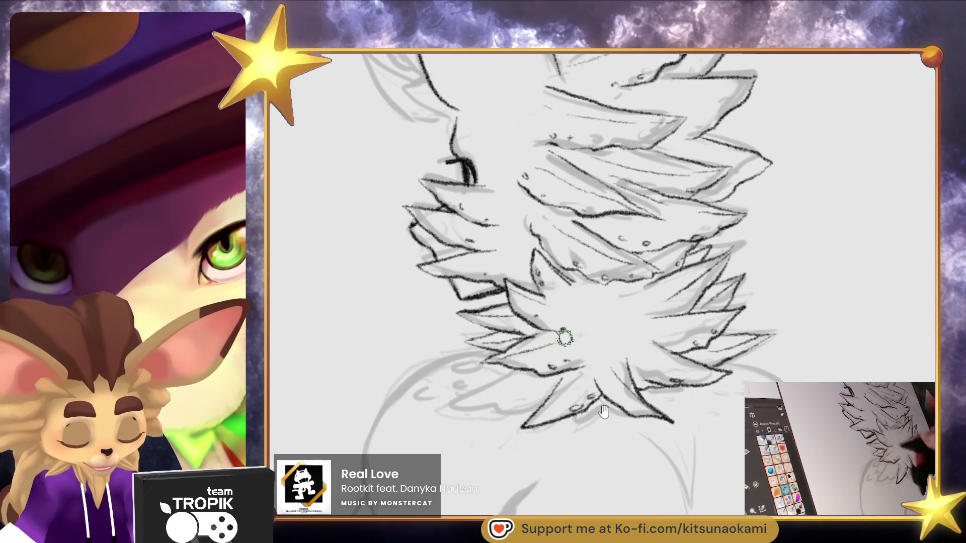
{"action": "left_click_drag", "start_coordinate": [565, 395], "coordinate": [578, 319]}
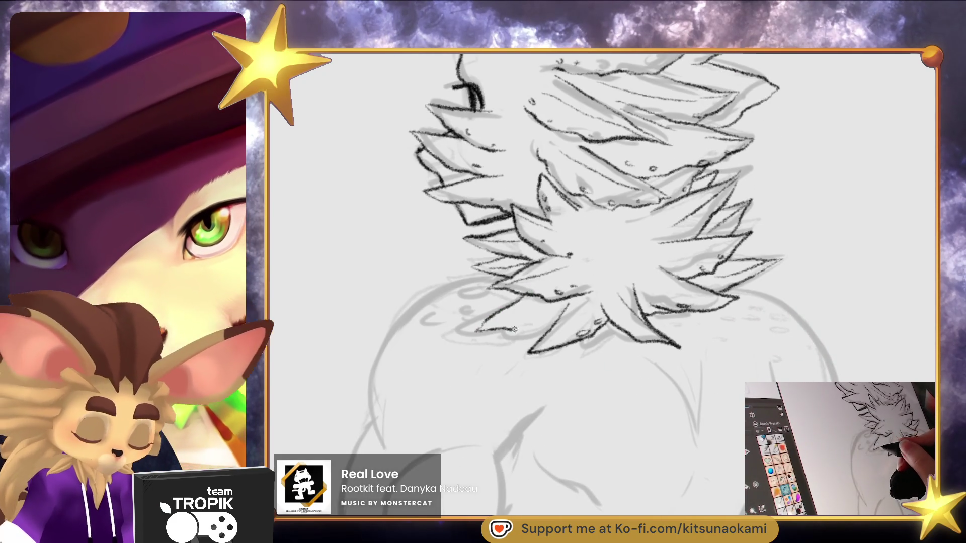
{"action": "mouse_move", "coordinate": [640, 357]}
{"action": "left_mouse_down"}
{"action": "mouse_move", "coordinate": [688, 443]}
{"action": "mouse_move", "coordinate": [653, 417]}
{"action": "mouse_move", "coordinate": [699, 401]}
{"action": "left_mouse_up"}
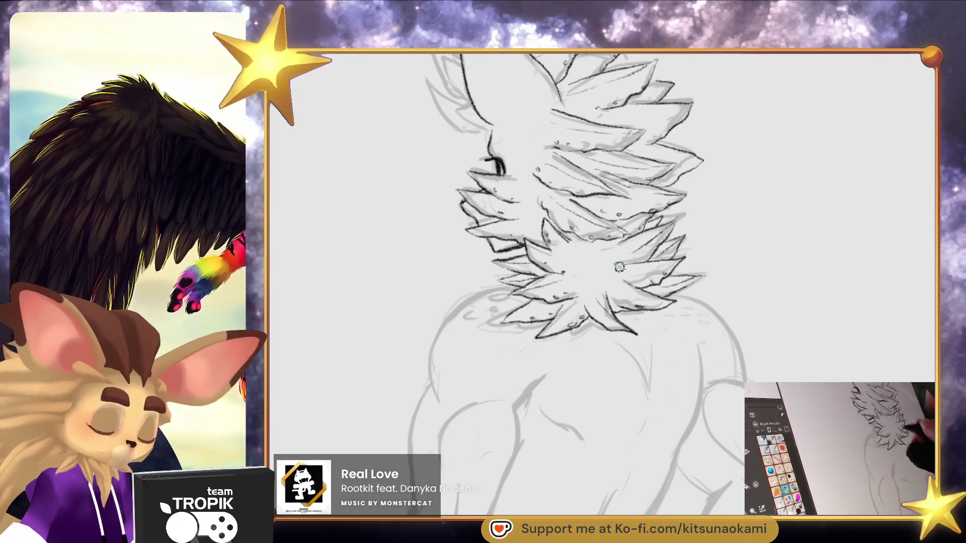
Ink the back view's left shoulder curve and the outer and inner arm outlines
{"action": "left_click_drag", "start_coordinate": [650, 405], "coordinate": [686, 388]}
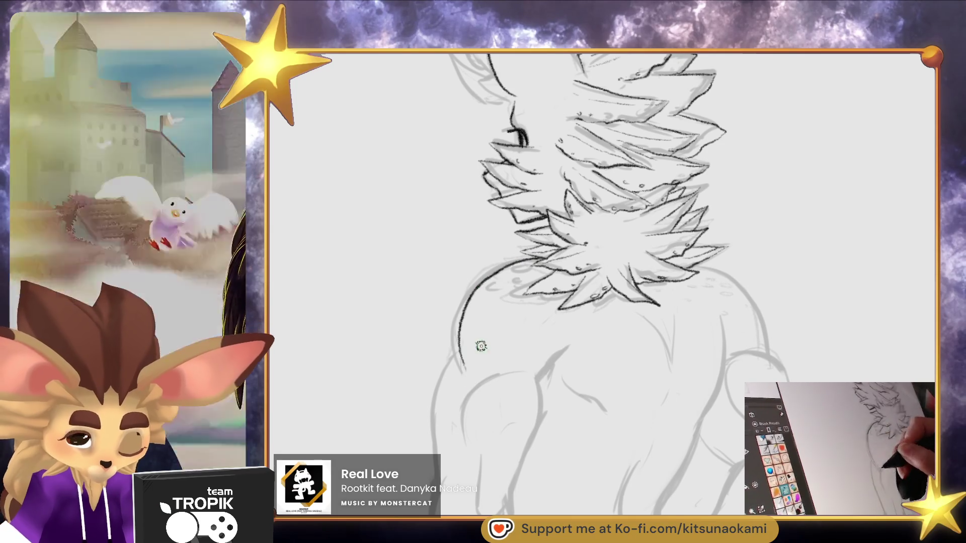
{"action": "left_click_drag", "start_coordinate": [529, 259], "coordinate": [467, 375]}
{"action": "left_click_drag", "start_coordinate": [550, 364], "coordinate": [530, 279]}
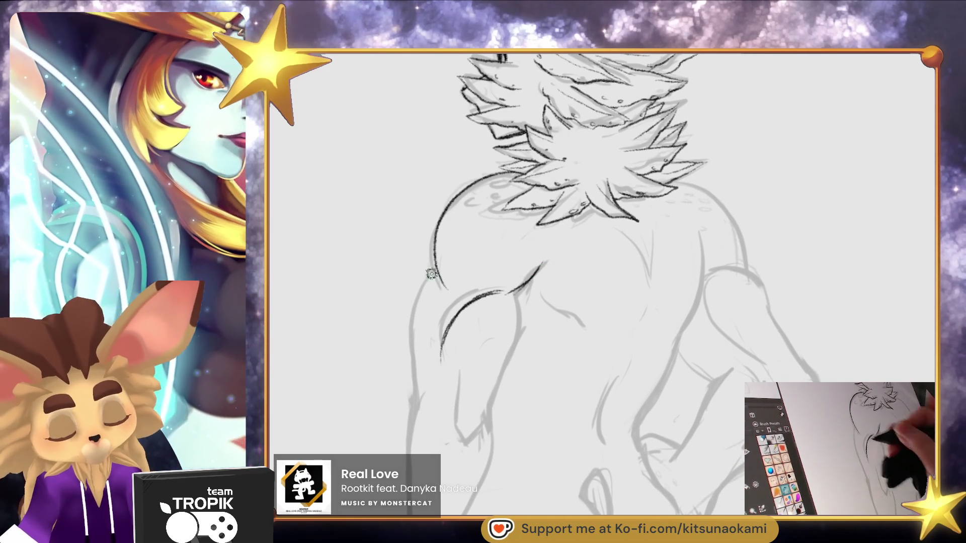
{"action": "left_click_drag", "start_coordinate": [433, 272], "coordinate": [412, 418]}
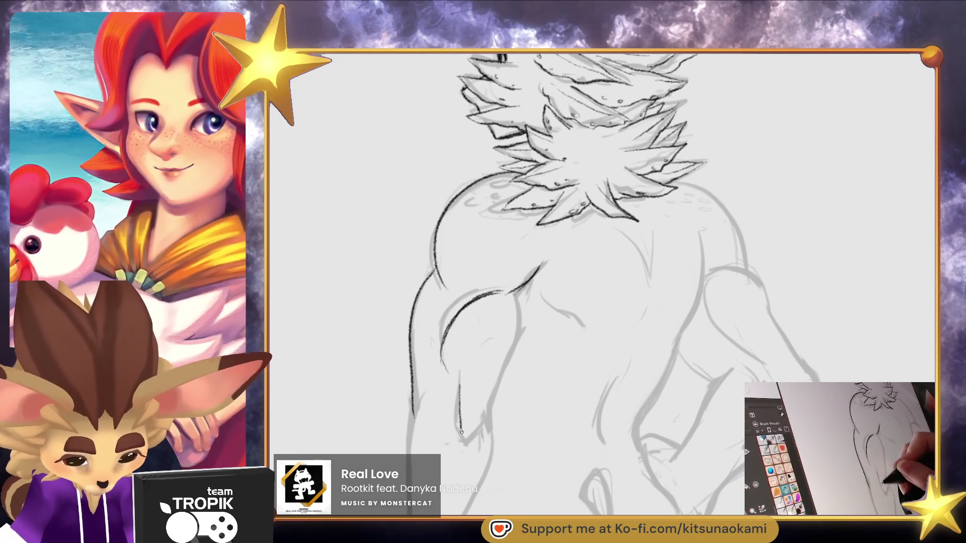
{"action": "left_click_drag", "start_coordinate": [490, 421], "coordinate": [530, 280]}
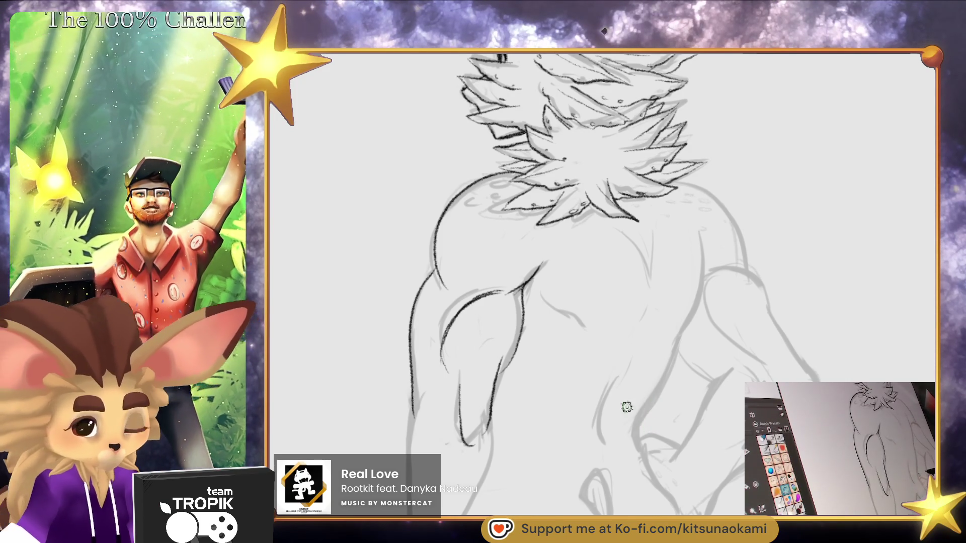
Ink the back muscle curves and the back's right side down toward the waist
{"action": "left_click_drag", "start_coordinate": [534, 293], "coordinate": [563, 314]}
{"action": "left_click_drag", "start_coordinate": [625, 230], "coordinate": [650, 291]}
{"action": "mouse_move", "coordinate": [701, 229]}
{"action": "left_mouse_down"}
{"action": "mouse_move", "coordinate": [710, 282]}
{"action": "mouse_move", "coordinate": [682, 329]}
{"action": "left_mouse_up"}
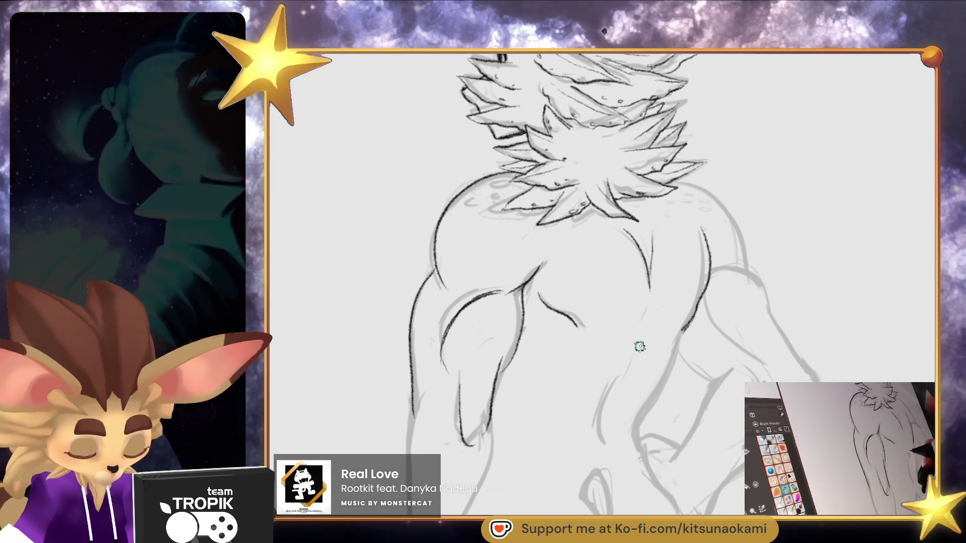
{"action": "left_click_drag", "start_coordinate": [625, 384], "coordinate": [608, 428]}
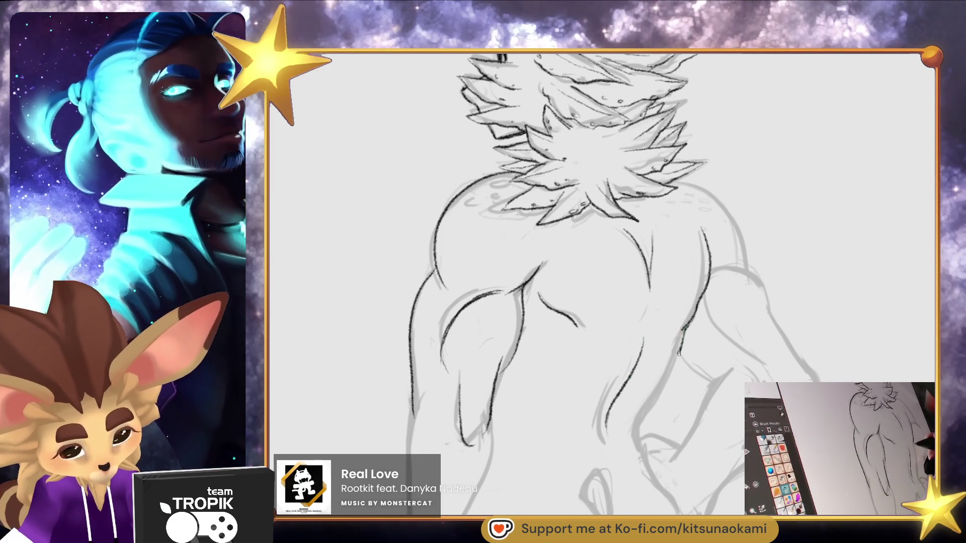
{"action": "left_click_drag", "start_coordinate": [683, 332], "coordinate": [638, 432]}
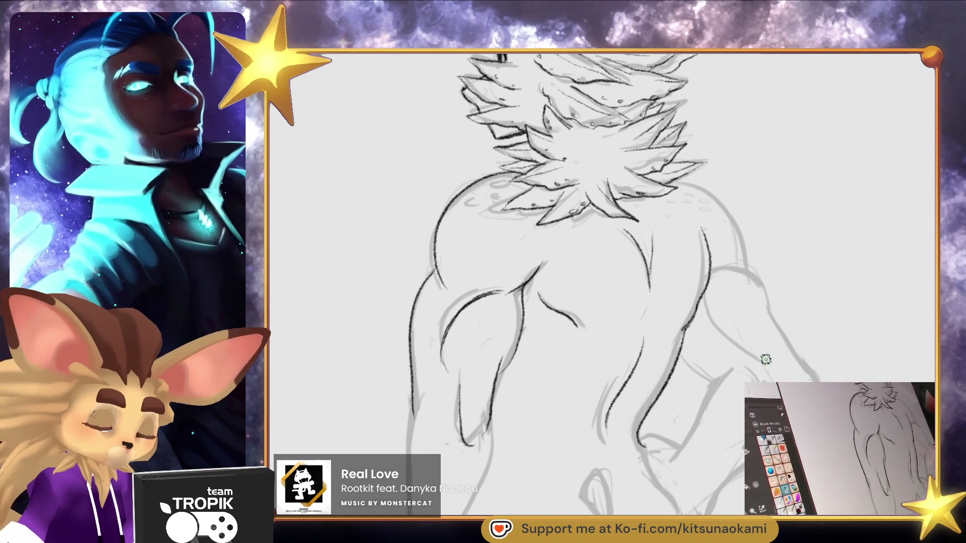
{"action": "left_click_drag", "start_coordinate": [736, 462], "coordinate": [594, 426]}
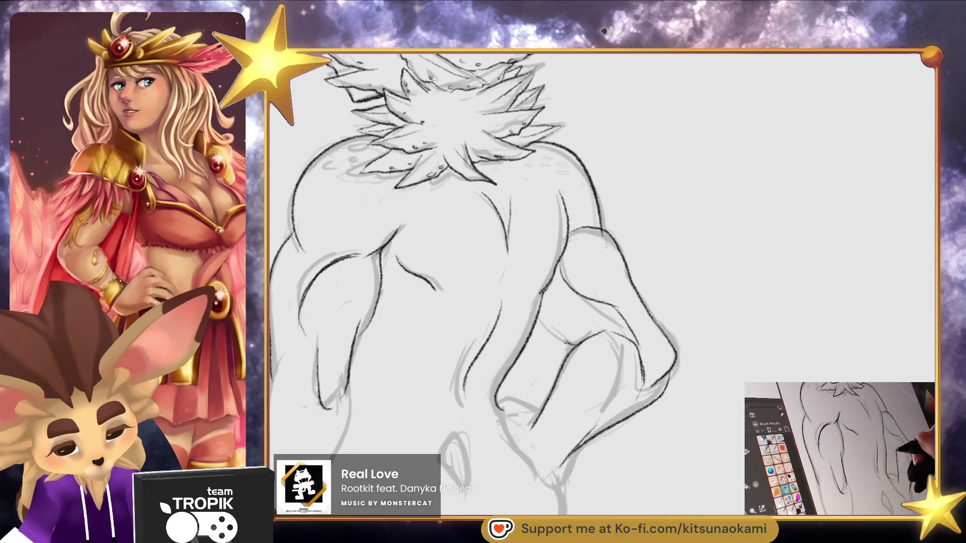
{"action": "scroll", "coordinate": [653, 341], "scroll_direction": "down", "scroll_amount": 5}
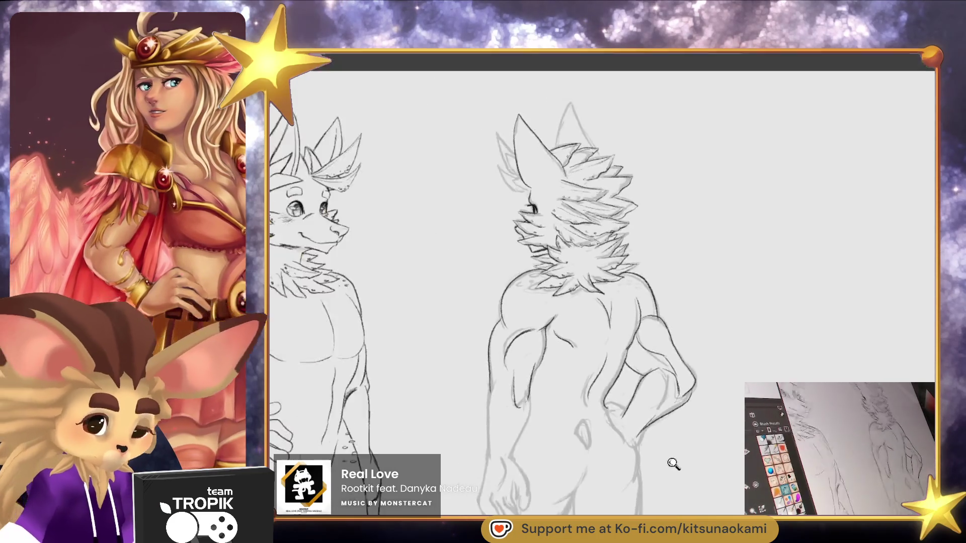
{"action": "scroll", "coordinate": [673, 463], "scroll_direction": "up", "scroll_amount": 5}
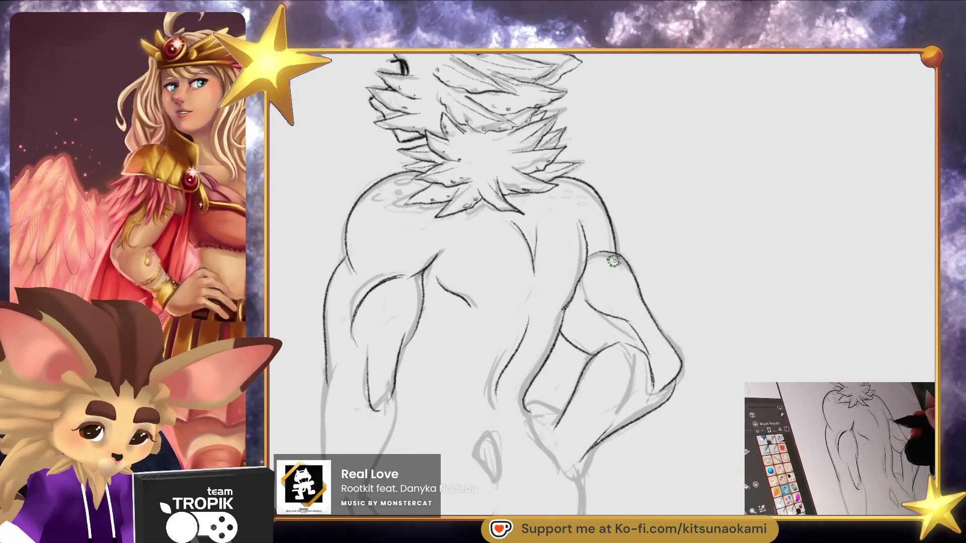
{"action": "scroll", "coordinate": [660, 326], "scroll_direction": "up", "scroll_amount": 1}
{"action": "scroll", "coordinate": [659, 326], "scroll_direction": "down", "scroll_amount": 1}
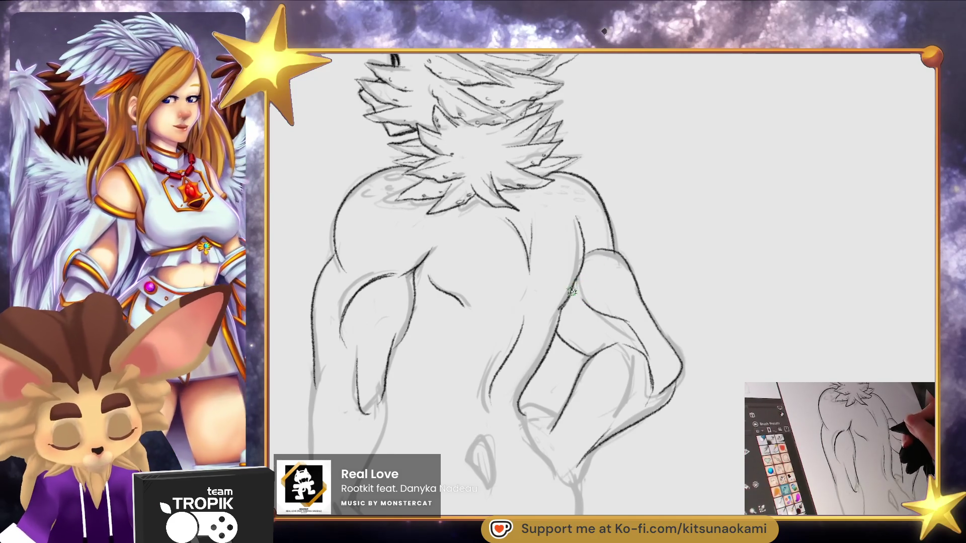
Darken the back shading and left shoulder, enlarge the brush, and ink the hand and wrist
{"action": "left_click_drag", "start_coordinate": [576, 289], "coordinate": [578, 301]}
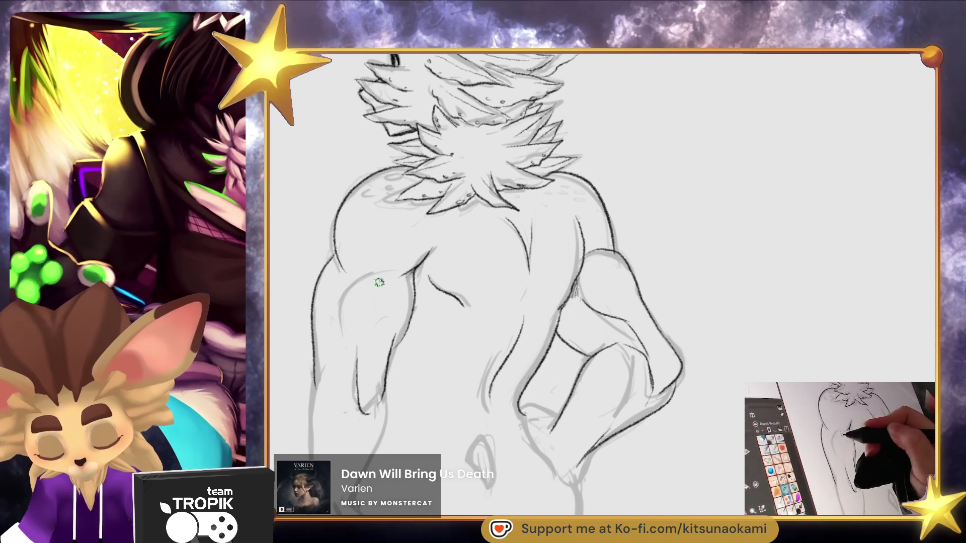
{"action": "left_click_drag", "start_coordinate": [383, 284], "coordinate": [348, 298]}
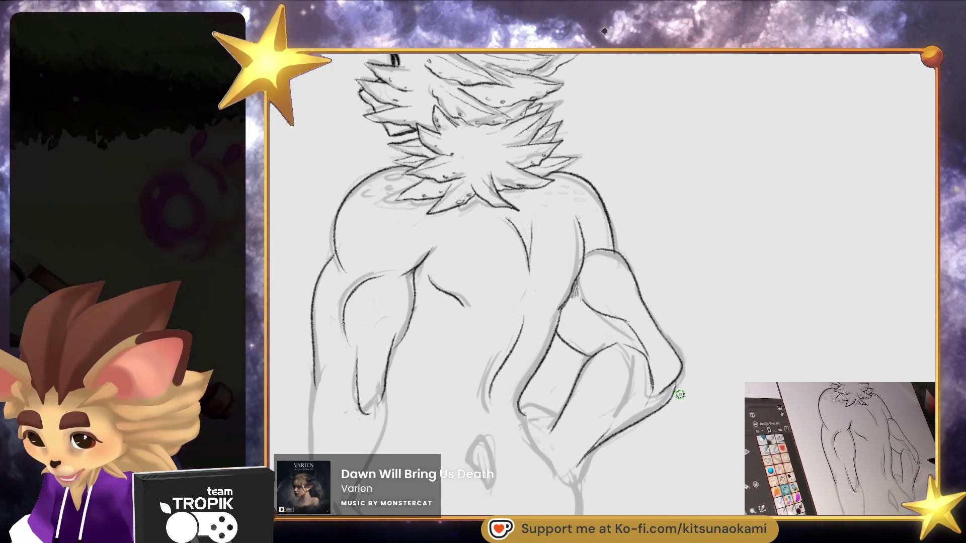
{"action": "left_click_drag", "start_coordinate": [683, 394], "coordinate": [670, 336]}
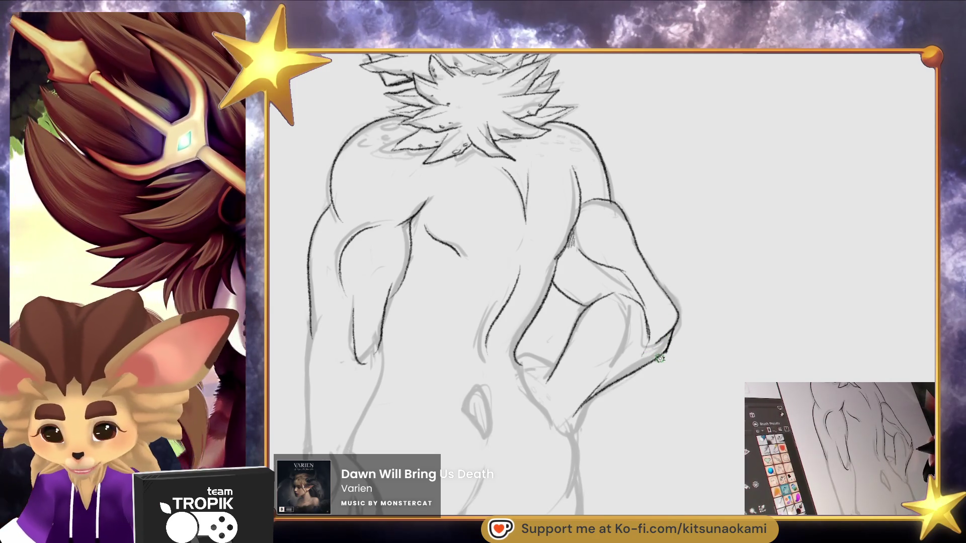
{"action": "mouse_move", "coordinate": [661, 354]}
{"action": "left_mouse_down"}
{"action": "mouse_move", "coordinate": [672, 328]}
{"action": "mouse_move", "coordinate": [630, 361]}
{"action": "left_mouse_up"}
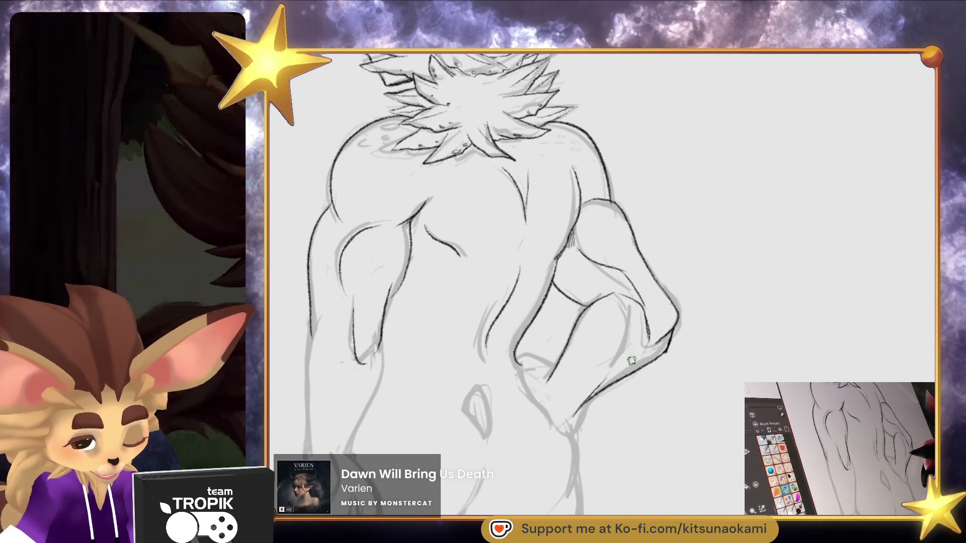
{"action": "left_click_drag", "start_coordinate": [617, 397], "coordinate": [632, 362]}
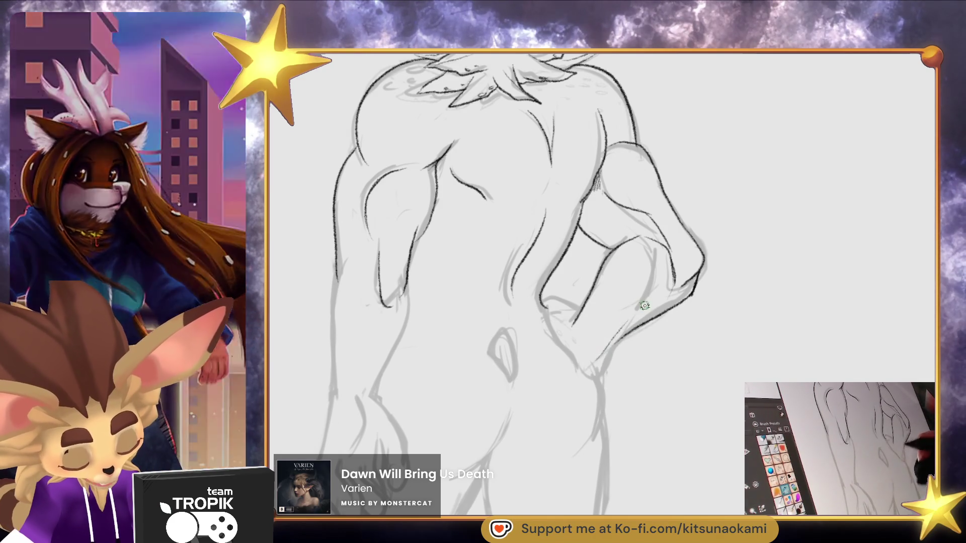
{"action": "mouse_move", "coordinate": [649, 310]}
{"action": "left_mouse_down"}
{"action": "mouse_move", "coordinate": [697, 274]}
{"action": "mouse_move", "coordinate": [638, 432]}
{"action": "mouse_move", "coordinate": [664, 352]}
{"action": "left_mouse_up"}
Ink the thumb's underside, the fingertip edge, and a line down from the fist
{"action": "left_click_drag", "start_coordinate": [662, 399], "coordinate": [659, 372]}
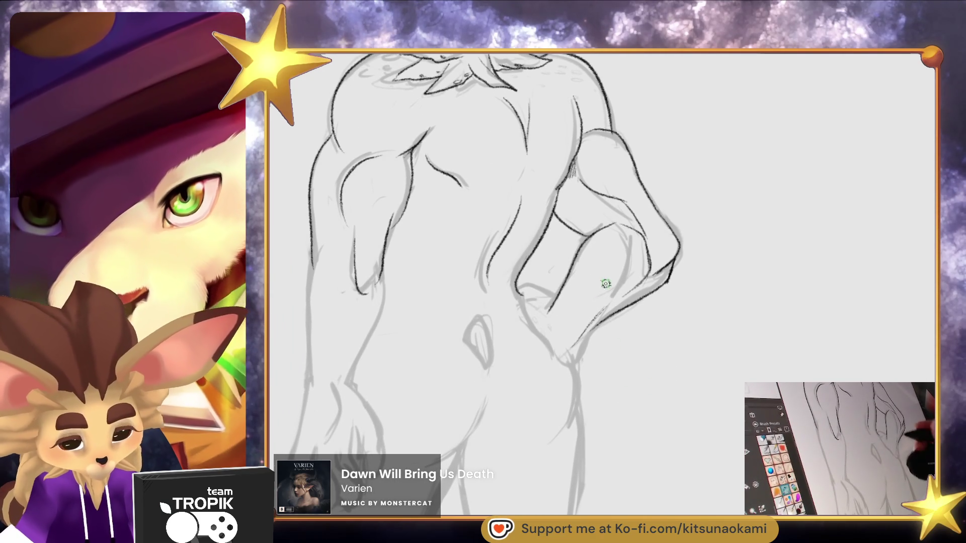
{"action": "left_click_drag", "start_coordinate": [529, 302], "coordinate": [549, 340]}
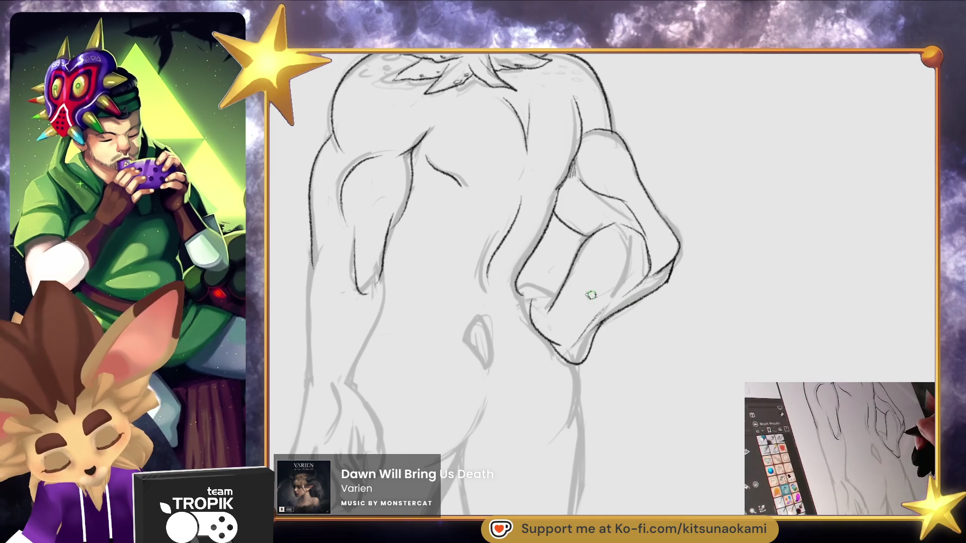
{"action": "left_click_drag", "start_coordinate": [518, 286], "coordinate": [553, 293]}
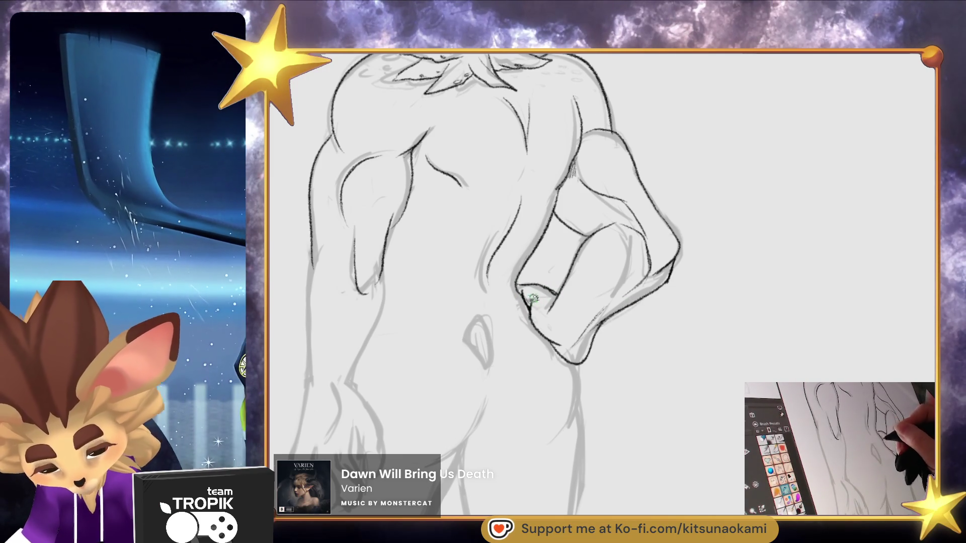
{"action": "scroll", "coordinate": [667, 408], "scroll_direction": "down", "scroll_amount": 1}
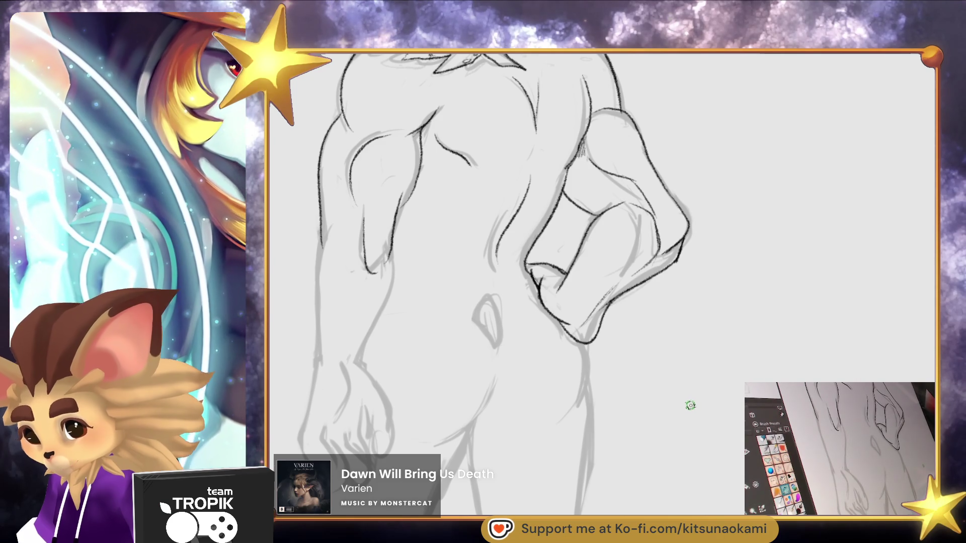
{"action": "mouse_move", "coordinate": [587, 344]}
{"action": "left_mouse_down"}
{"action": "mouse_move", "coordinate": [584, 405]}
{"action": "mouse_move", "coordinate": [629, 384]}
{"action": "left_mouse_up"}
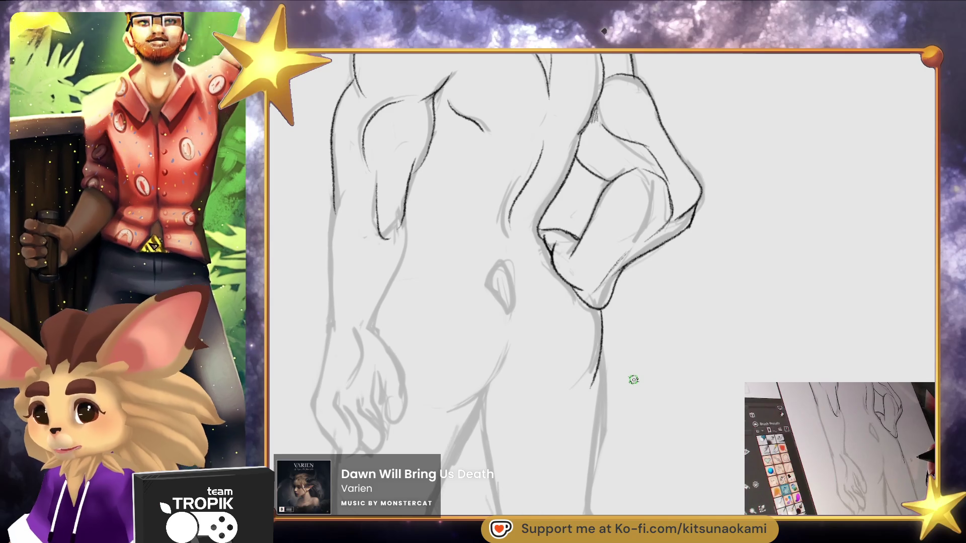
Ink and refine the small oval gap by the waist
{"action": "mouse_move", "coordinate": [612, 426]}
{"action": "left_mouse_down"}
{"action": "mouse_move", "coordinate": [643, 390]}
{"action": "mouse_move", "coordinate": [662, 412]}
{"action": "mouse_move", "coordinate": [649, 406]}
{"action": "mouse_move", "coordinate": [662, 444]}
{"action": "mouse_move", "coordinate": [643, 491]}
{"action": "left_mouse_up"}
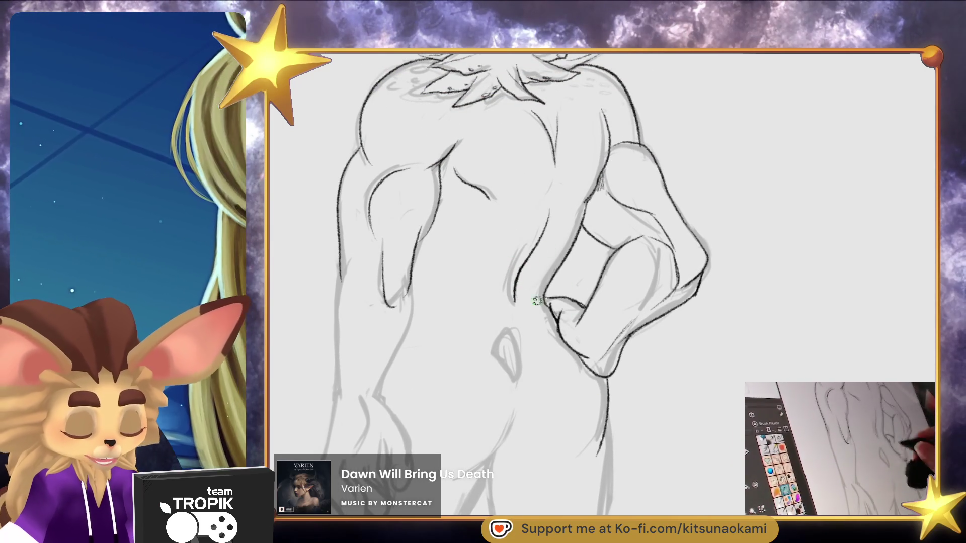
{"action": "left_click_drag", "start_coordinate": [526, 350], "coordinate": [522, 370]}
{"action": "mouse_move", "coordinate": [512, 333]}
{"action": "left_mouse_down"}
{"action": "mouse_move", "coordinate": [514, 377]}
{"action": "mouse_move", "coordinate": [517, 366]}
{"action": "left_mouse_up"}
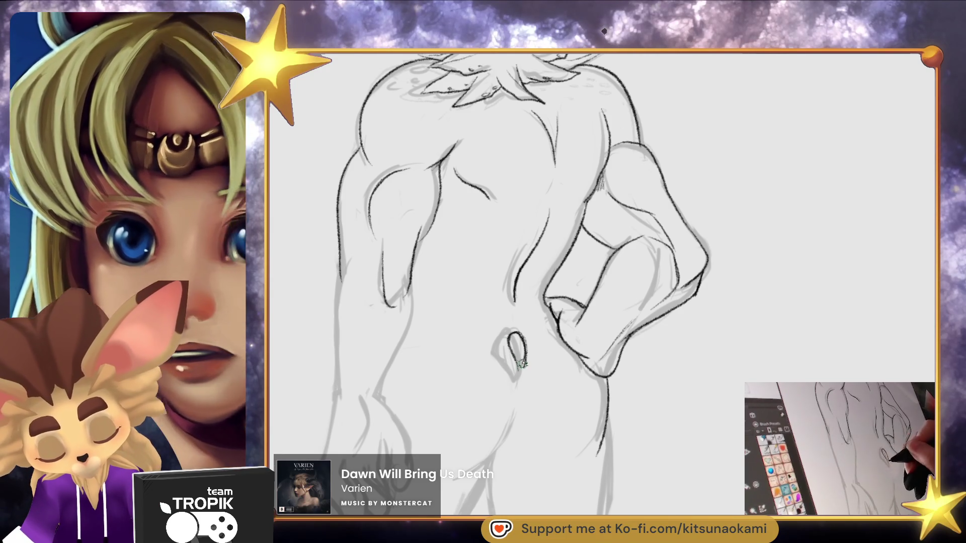
{"action": "mouse_move", "coordinate": [584, 464]}
{"action": "left_mouse_down"}
{"action": "mouse_move", "coordinate": [587, 476]}
{"action": "mouse_move", "coordinate": [623, 405]}
{"action": "mouse_move", "coordinate": [630, 440]}
{"action": "left_mouse_up"}
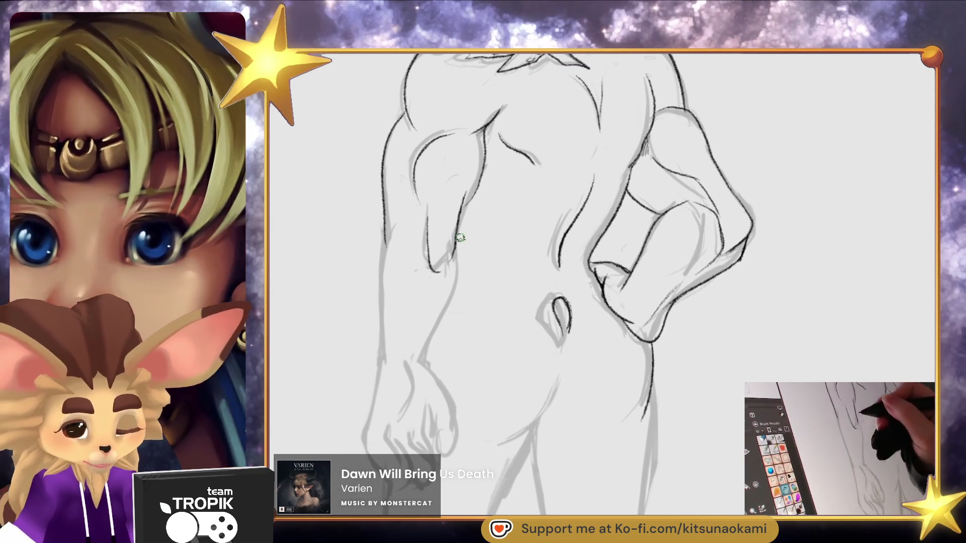
Ink the left edge of the back view's arm and the curve along the hip and thigh
{"action": "mouse_move", "coordinate": [462, 236]}
{"action": "left_mouse_down"}
{"action": "mouse_move", "coordinate": [459, 276]}
{"action": "mouse_move", "coordinate": [421, 367]}
{"action": "left_mouse_up"}
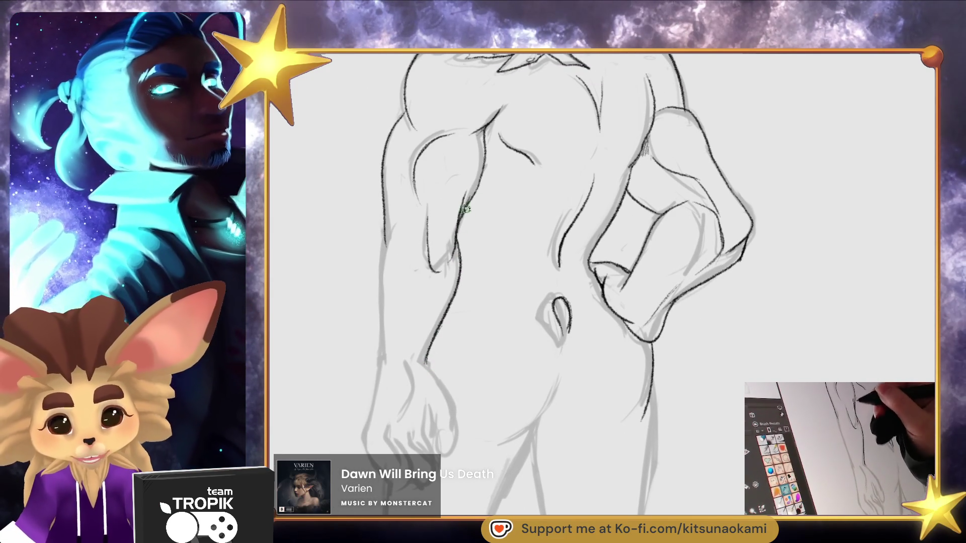
{"action": "left_click_drag", "start_coordinate": [394, 223], "coordinate": [381, 362]}
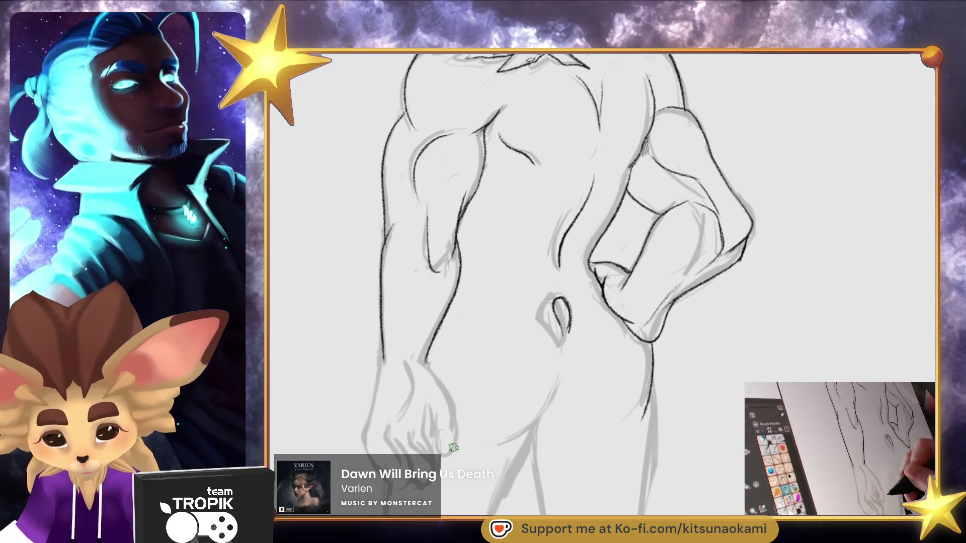
{"action": "left_click_drag", "start_coordinate": [504, 412], "coordinate": [517, 364]}
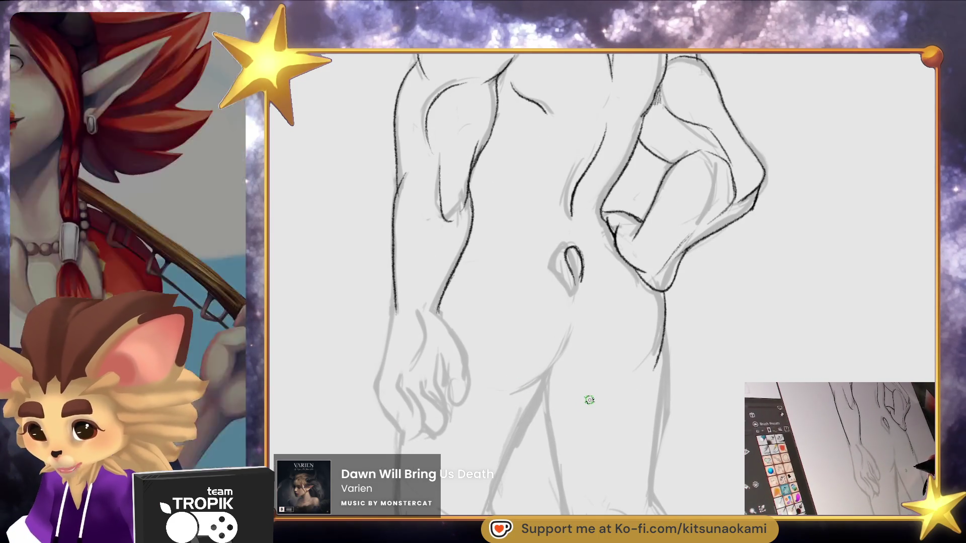
{"action": "left_click_drag", "start_coordinate": [656, 427], "coordinate": [659, 403]}
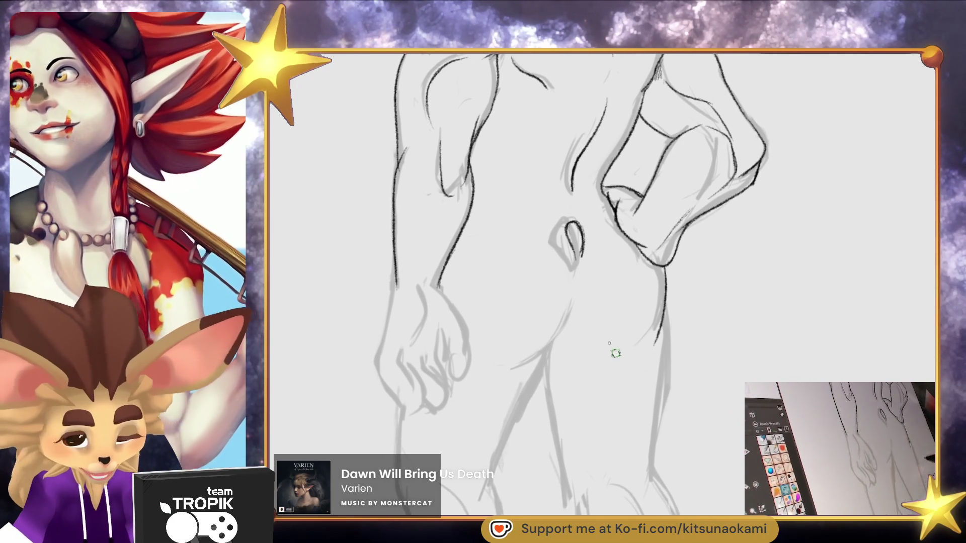
{"action": "mouse_move", "coordinate": [511, 369]}
{"action": "left_mouse_down"}
{"action": "mouse_move", "coordinate": [558, 333]}
{"action": "mouse_move", "coordinate": [576, 300]}
{"action": "left_mouse_up"}
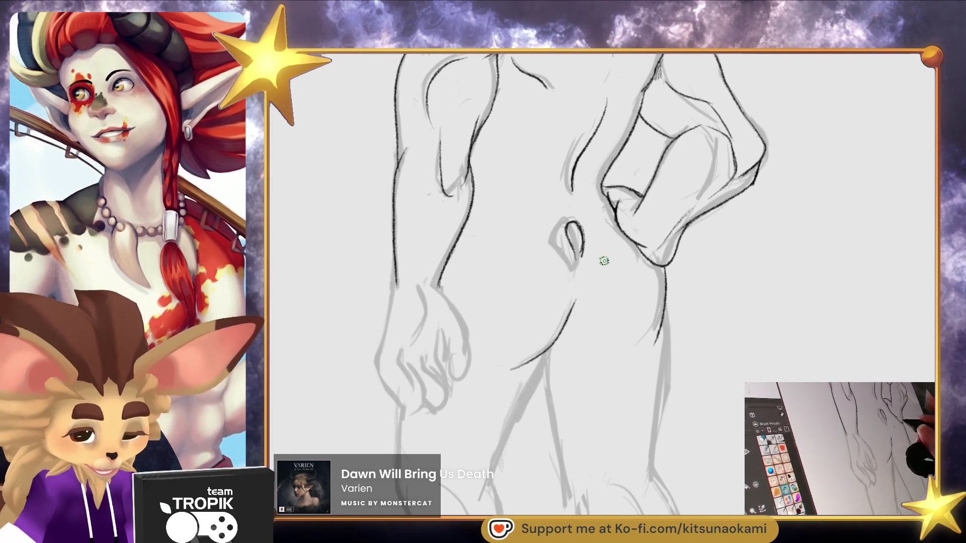
{"action": "scroll", "coordinate": [588, 406], "scroll_direction": "down", "scroll_amount": 3}
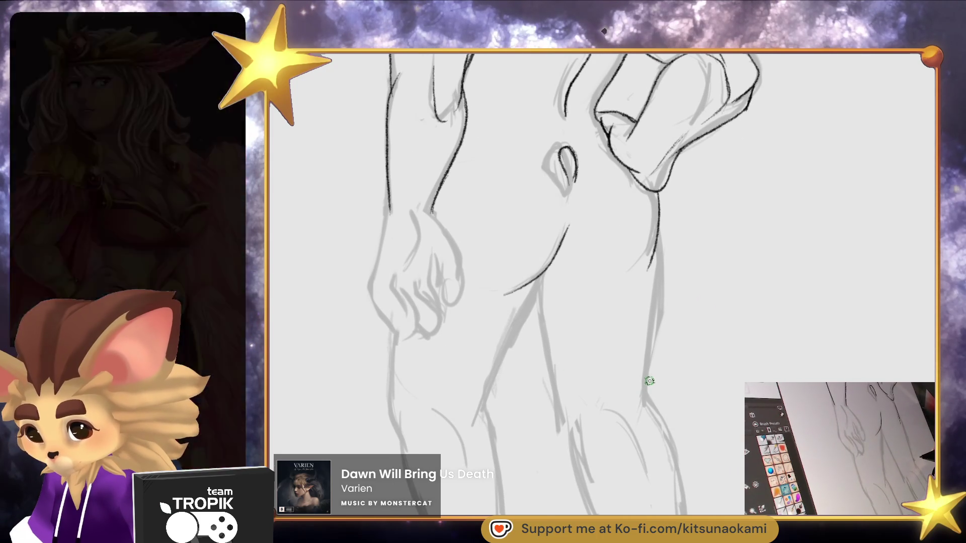
{"action": "scroll", "coordinate": [636, 409], "scroll_direction": "up", "scroll_amount": 5}
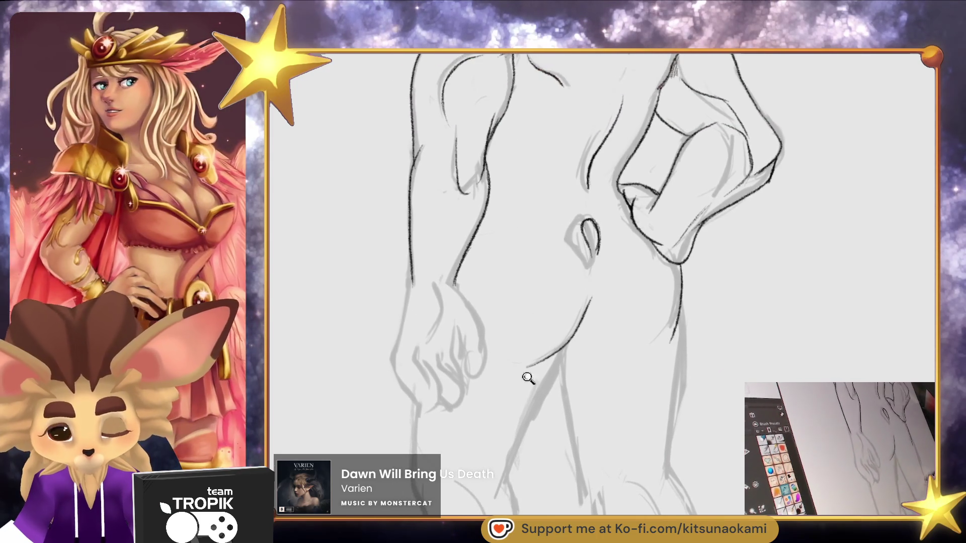
Ink the arm's lower edge, the hand's side and a finger contour, erasing a stray finger line
{"action": "mouse_move", "coordinate": [399, 237]}
{"action": "left_mouse_down"}
{"action": "mouse_move", "coordinate": [363, 384]}
{"action": "mouse_move", "coordinate": [382, 449]}
{"action": "left_mouse_up"}
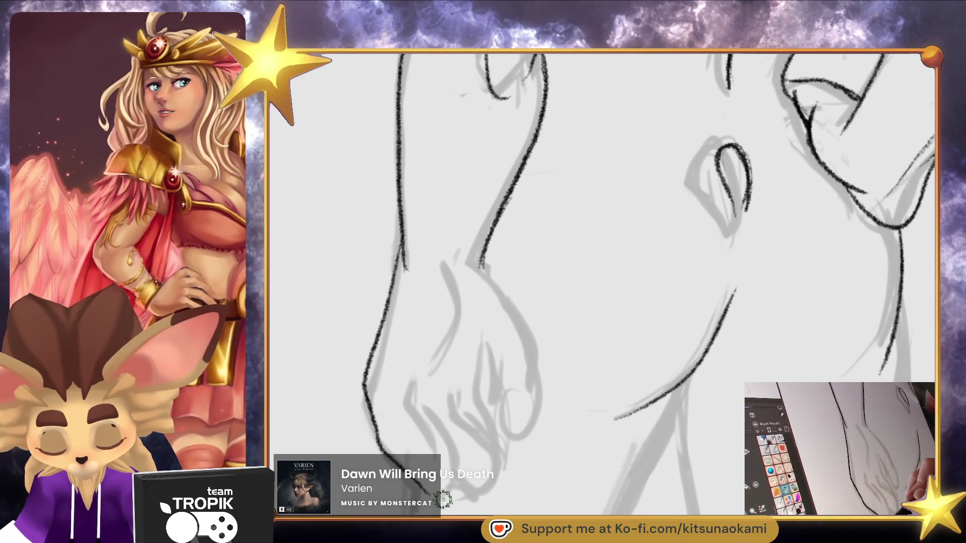
{"action": "scroll", "coordinate": [443, 500], "scroll_direction": "down", "scroll_amount": 3}
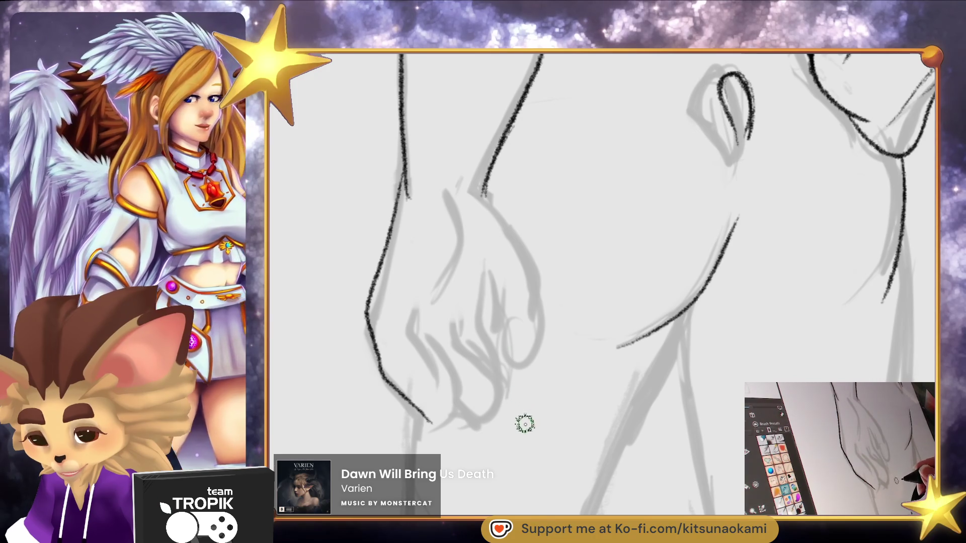
{"action": "mouse_move", "coordinate": [432, 421]}
{"action": "left_mouse_down"}
{"action": "mouse_move", "coordinate": [454, 399]}
{"action": "mouse_move", "coordinate": [414, 329]}
{"action": "mouse_move", "coordinate": [421, 289]}
{"action": "left_mouse_up"}
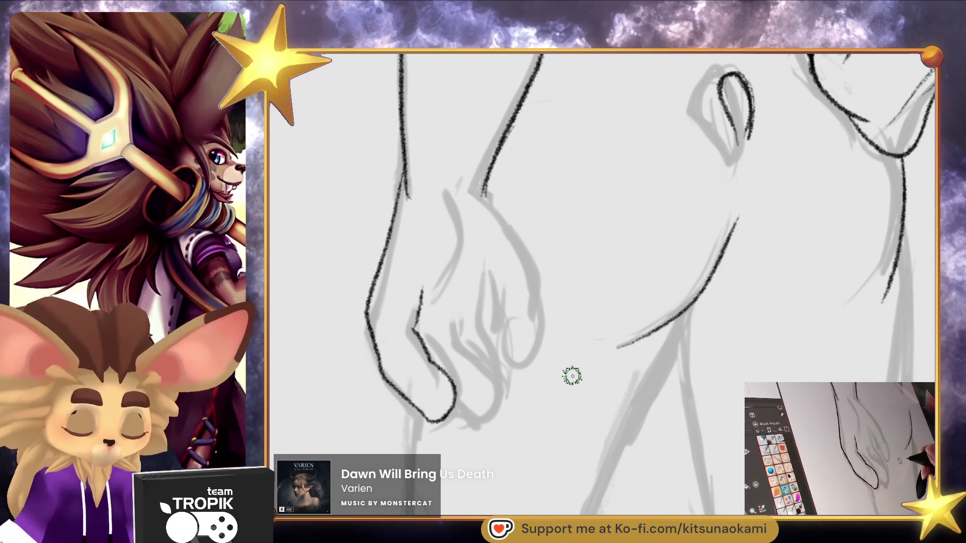
{"action": "left_click_drag", "start_coordinate": [442, 203], "coordinate": [437, 268]}
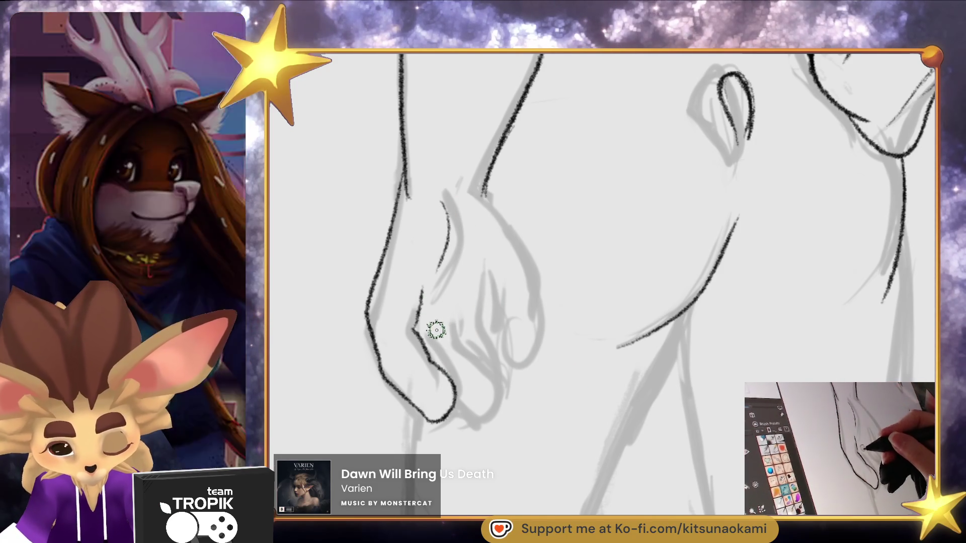
{"action": "mouse_move", "coordinate": [439, 311]}
{"action": "left_mouse_down"}
{"action": "mouse_move", "coordinate": [438, 338]}
{"action": "mouse_move", "coordinate": [476, 417]}
{"action": "mouse_move", "coordinate": [462, 436]}
{"action": "left_mouse_up"}
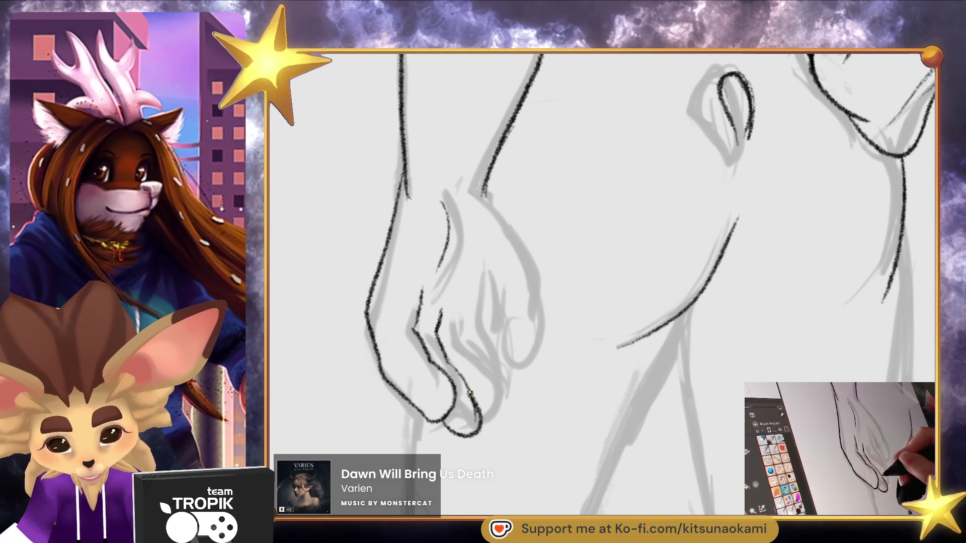
{"action": "mouse_move", "coordinate": [466, 394]}
{"action": "left_mouse_down"}
{"action": "mouse_move", "coordinate": [461, 373]}
{"action": "mouse_move", "coordinate": [470, 410]}
{"action": "mouse_move", "coordinate": [456, 367]}
{"action": "mouse_move", "coordinate": [475, 438]}
{"action": "mouse_move", "coordinate": [444, 421]}
{"action": "left_mouse_up"}
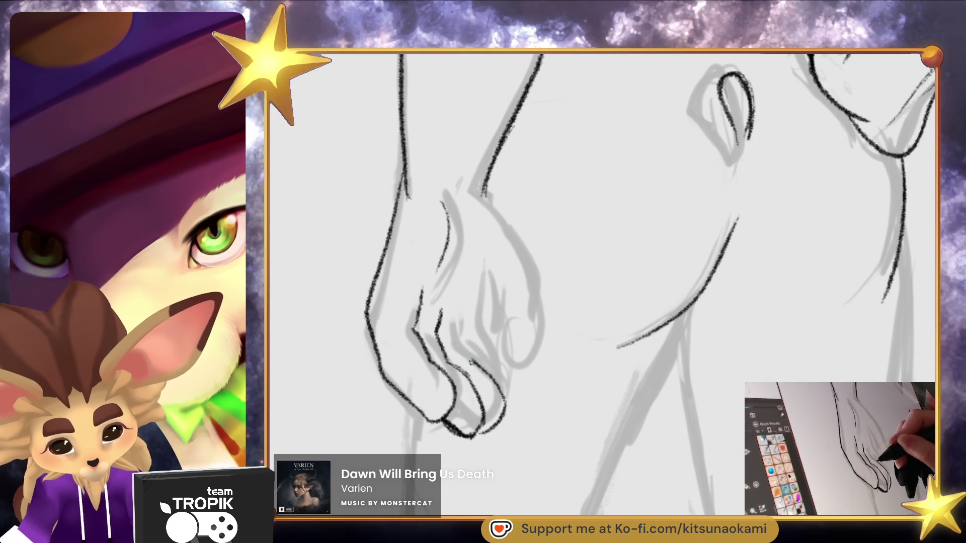
Separate the fingers, redraw the last fingertip outline, and add lines across the hand
{"action": "left_click_drag", "start_coordinate": [480, 318], "coordinate": [492, 370]}
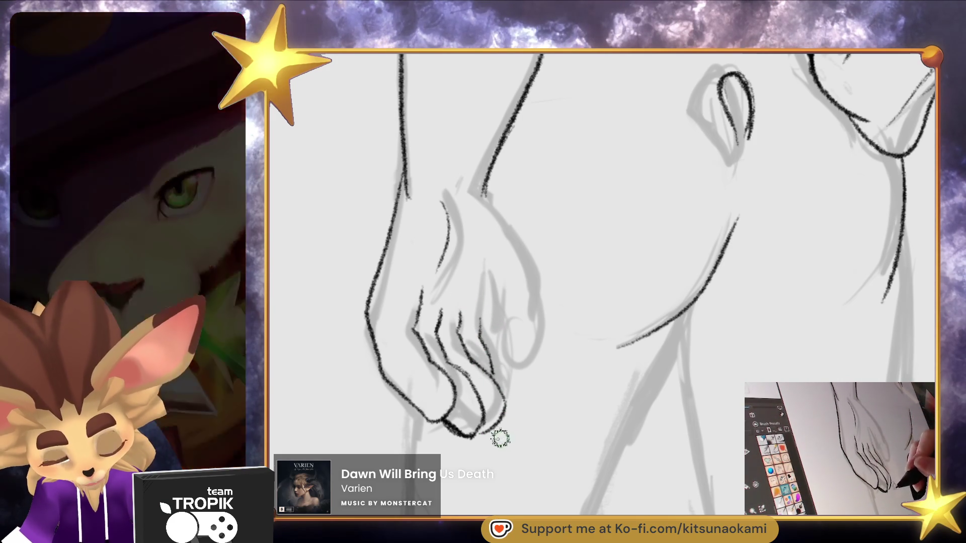
{"action": "left_click_drag", "start_coordinate": [516, 425], "coordinate": [496, 382]}
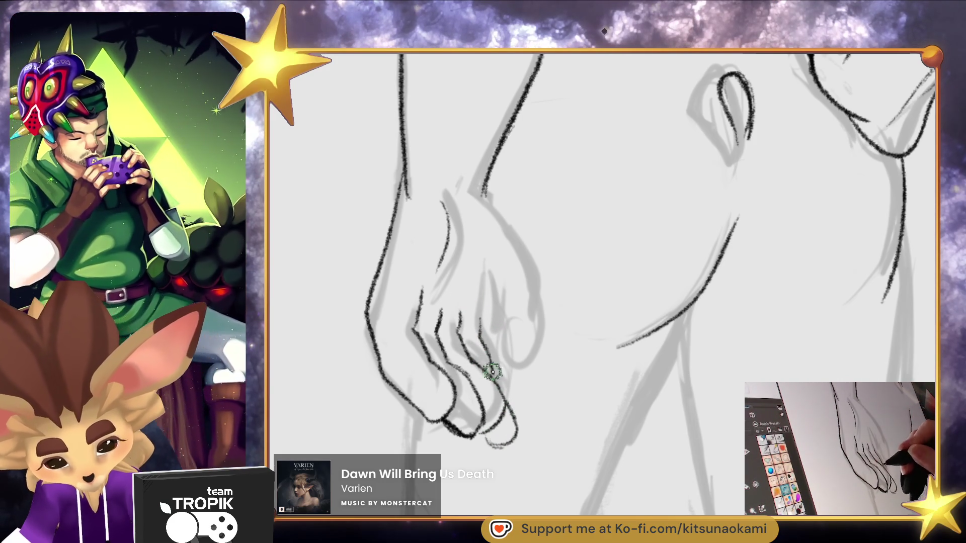
{"action": "mouse_move", "coordinate": [484, 436]}
{"action": "left_mouse_down"}
{"action": "mouse_move", "coordinate": [500, 449]}
{"action": "mouse_move", "coordinate": [521, 421]}
{"action": "left_mouse_up"}
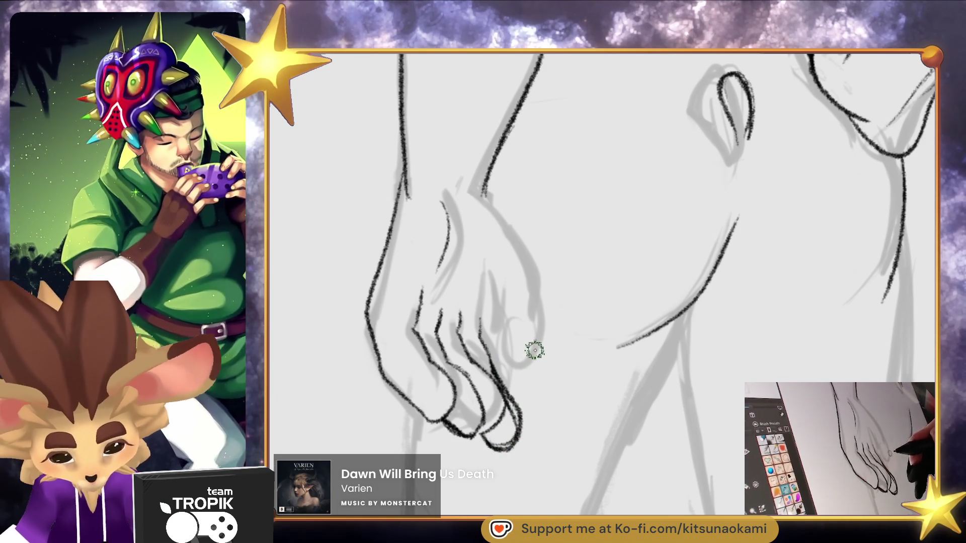
{"action": "mouse_move", "coordinate": [522, 406]}
{"action": "left_mouse_down"}
{"action": "mouse_move", "coordinate": [499, 446]}
{"action": "mouse_move", "coordinate": [481, 446]}
{"action": "mouse_move", "coordinate": [517, 418]}
{"action": "mouse_move", "coordinate": [493, 358]}
{"action": "left_mouse_up"}
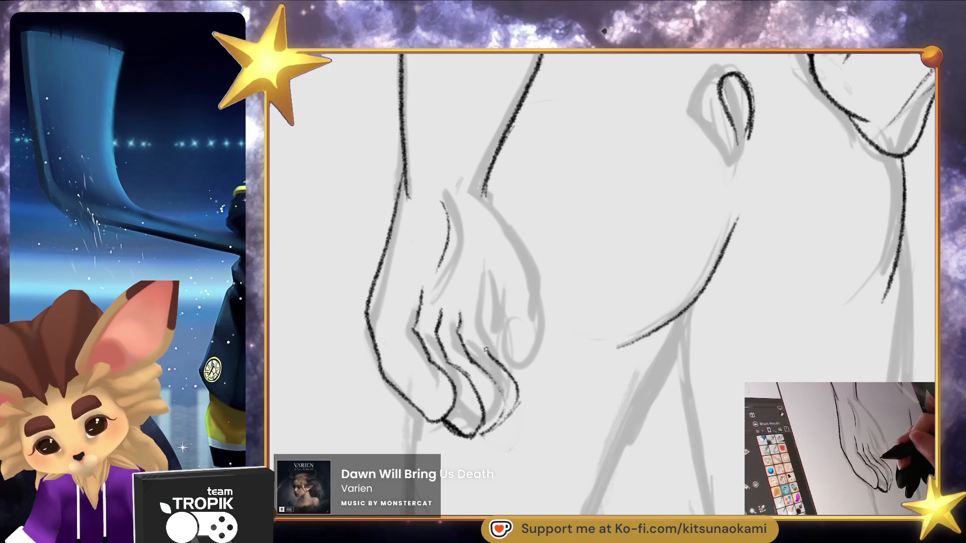
{"action": "mouse_move", "coordinate": [458, 266]}
{"action": "left_mouse_down"}
{"action": "mouse_move", "coordinate": [487, 270]}
{"action": "mouse_move", "coordinate": [500, 330]}
{"action": "mouse_move", "coordinate": [521, 361]}
{"action": "mouse_move", "coordinate": [536, 323]}
{"action": "mouse_move", "coordinate": [523, 240]}
{"action": "left_mouse_up"}
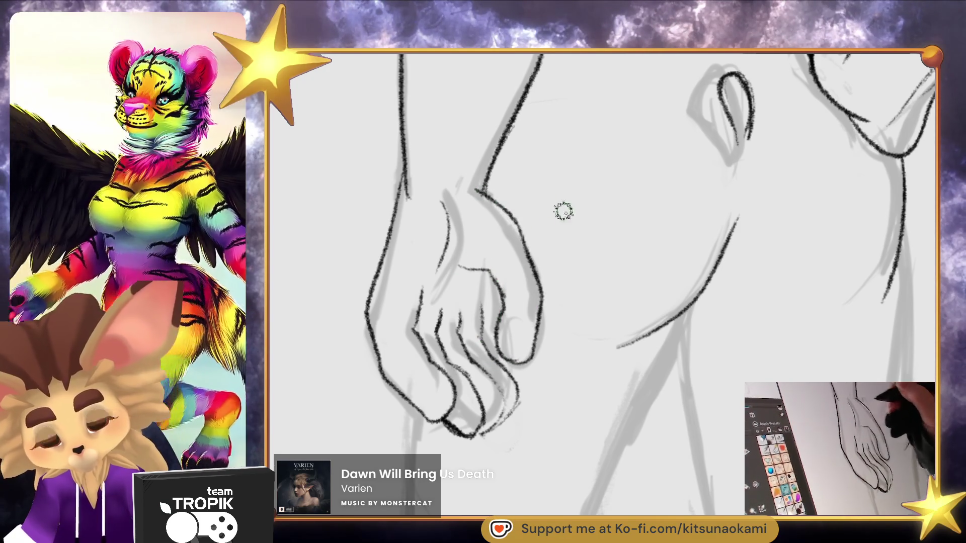
{"action": "left_click", "coordinate": [589, 381], "text": "alt"}
{"action": "left_click_drag", "start_coordinate": [492, 274], "coordinate": [488, 304]}
{"action": "scroll", "coordinate": [513, 307], "scroll_direction": "down", "scroll_amount": 5}
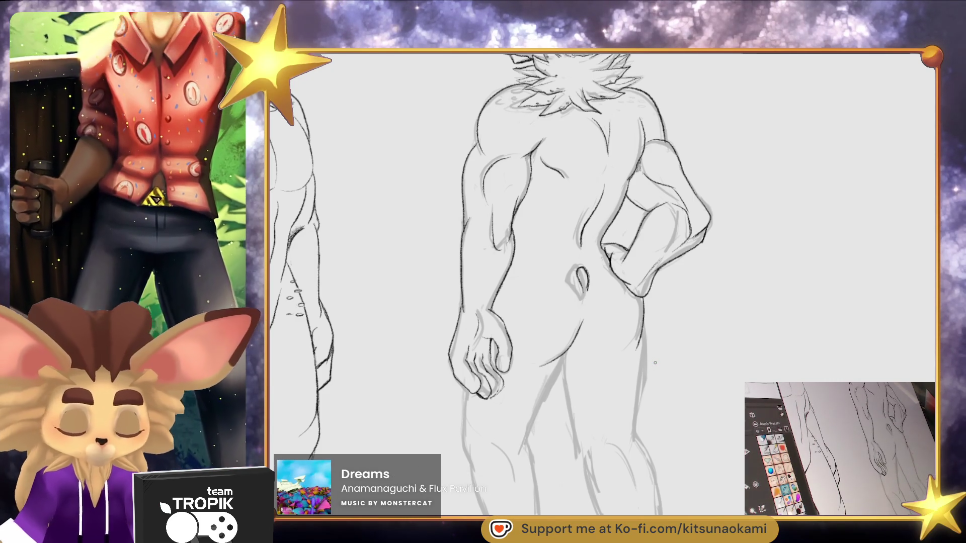
Ink the fur spikes beside and below the back view's ear and the ear's left contour to its tip
{"action": "left_click_drag", "start_coordinate": [655, 362], "coordinate": [640, 441]}
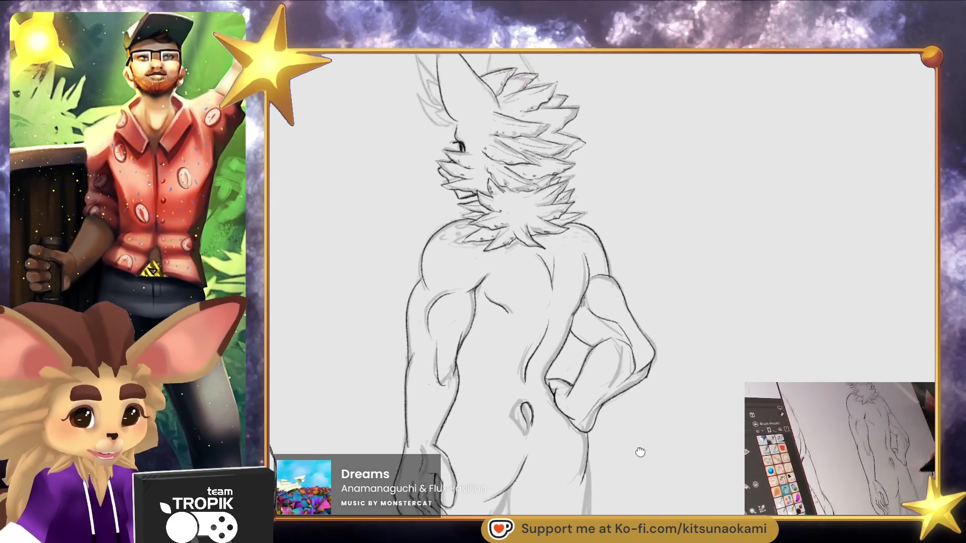
{"action": "scroll", "coordinate": [503, 311], "scroll_direction": "up", "scroll_amount": 5}
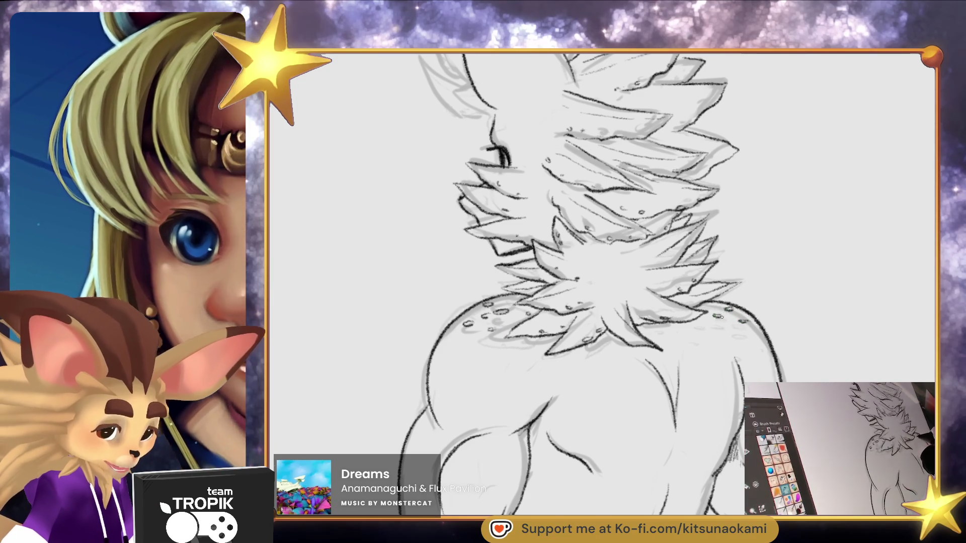
{"action": "mouse_move", "coordinate": [721, 302]}
{"action": "left_mouse_down"}
{"action": "mouse_move", "coordinate": [647, 357]}
{"action": "mouse_move", "coordinate": [656, 407]}
{"action": "left_mouse_up"}
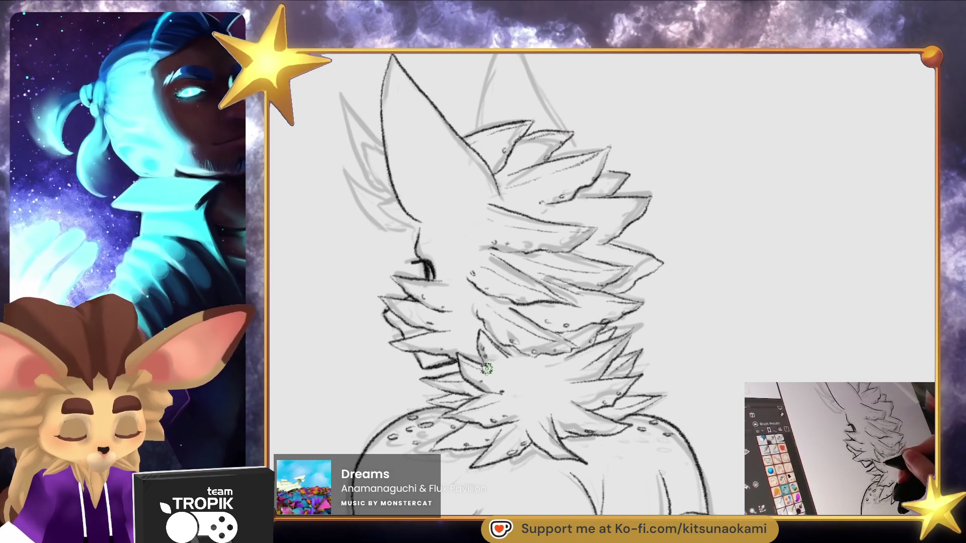
{"action": "scroll", "coordinate": [527, 373], "scroll_direction": "up", "scroll_amount": 5}
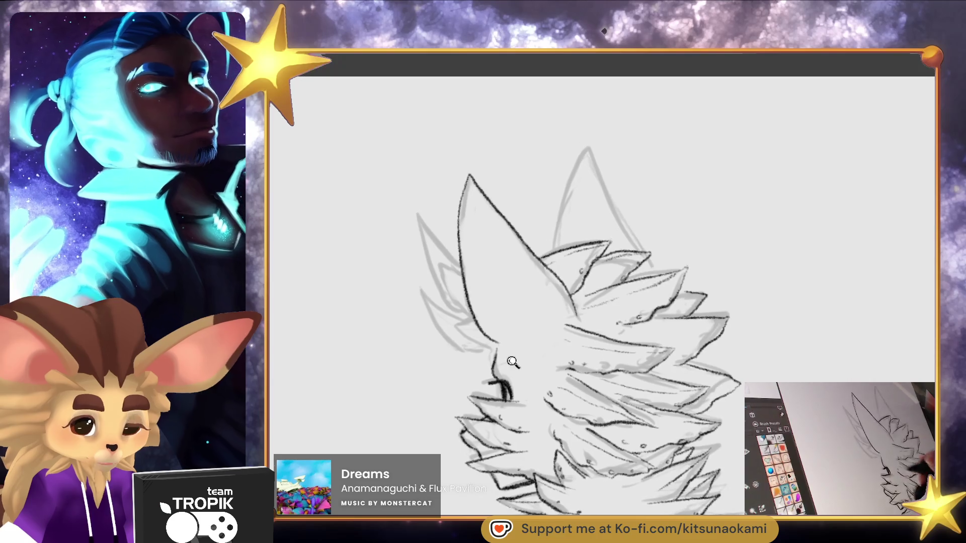
{"action": "left_click_drag", "start_coordinate": [528, 357], "coordinate": [528, 367]}
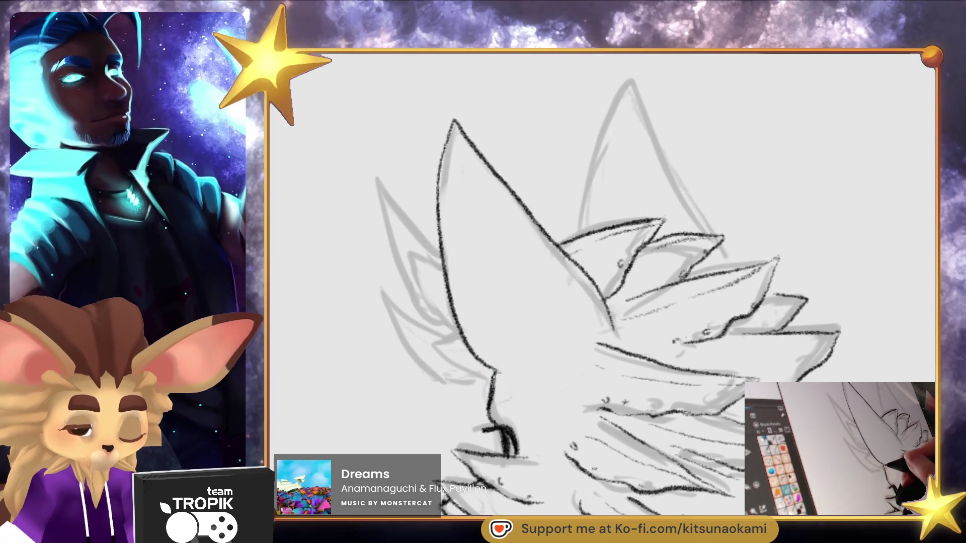
{"action": "left_click_drag", "start_coordinate": [458, 335], "coordinate": [425, 294]}
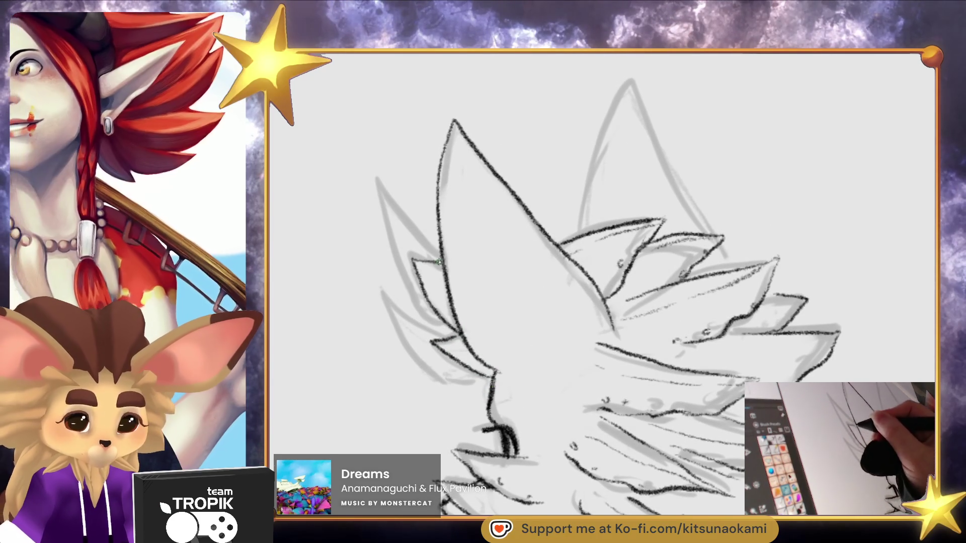
{"action": "left_click_drag", "start_coordinate": [692, 359], "coordinate": [702, 379]}
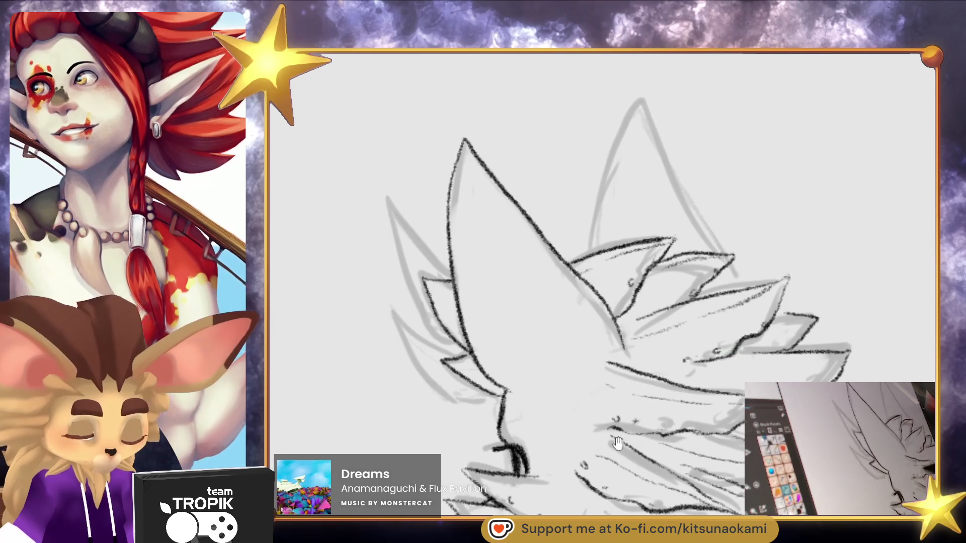
{"action": "left_click_drag", "start_coordinate": [622, 435], "coordinate": [671, 384]}
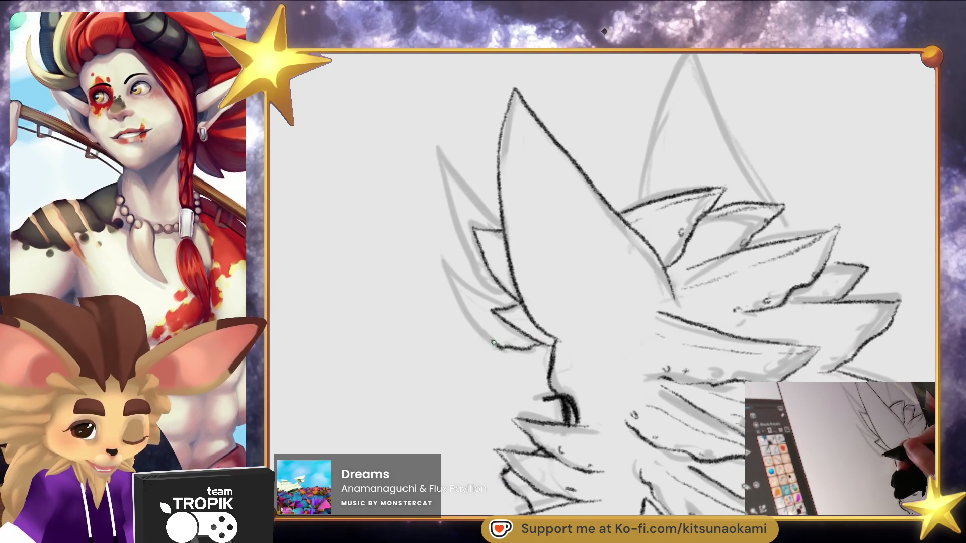
{"action": "left_click_drag", "start_coordinate": [496, 345], "coordinate": [446, 271]}
{"action": "mouse_move", "coordinate": [516, 299]}
{"action": "left_mouse_down"}
{"action": "mouse_move", "coordinate": [478, 279]}
{"action": "mouse_move", "coordinate": [446, 224]}
{"action": "mouse_move", "coordinate": [460, 188]}
{"action": "mouse_move", "coordinate": [500, 220]}
{"action": "left_mouse_up"}
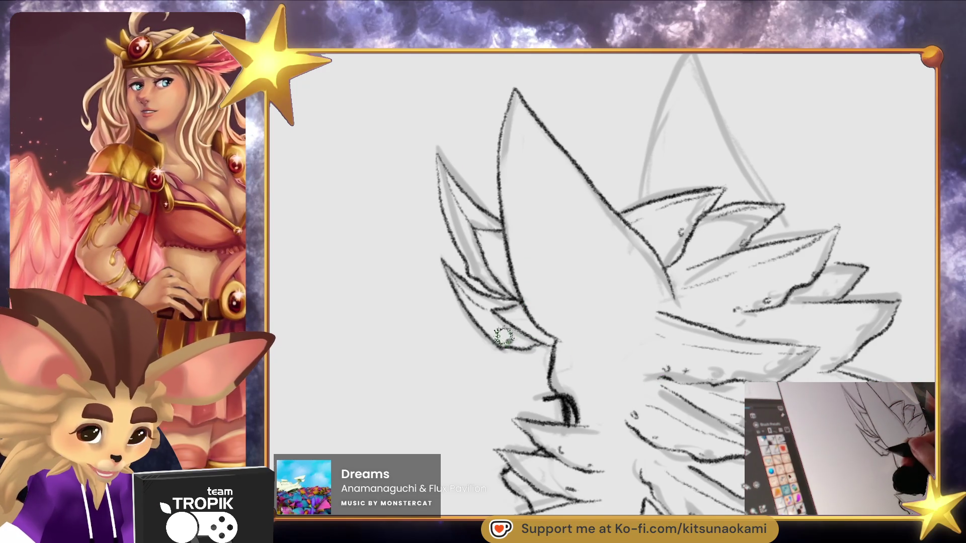
{"action": "left_click_drag", "start_coordinate": [678, 266], "coordinate": [589, 367]}
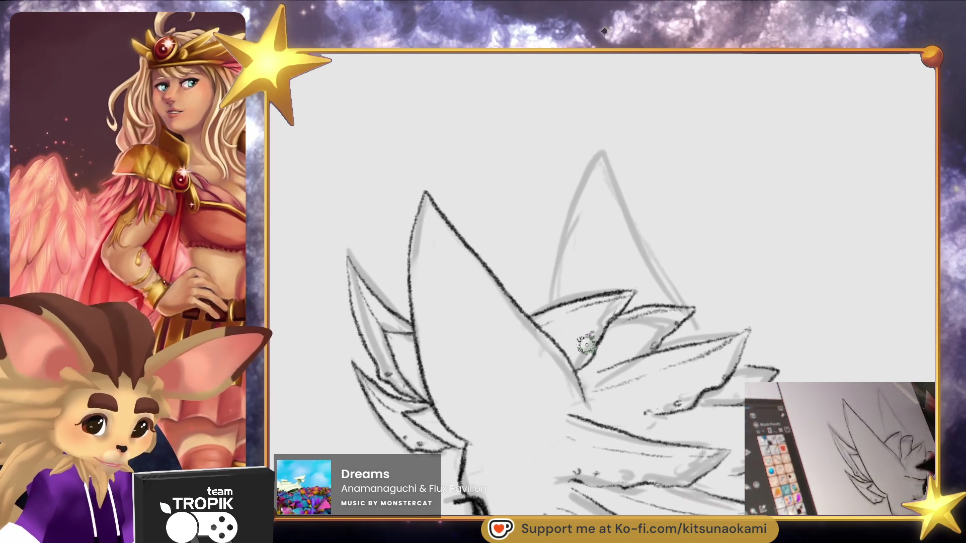
Ink the ear's right side from its tip, redoing one undone stroke, then zoom out to both figures
{"action": "mouse_move", "coordinate": [579, 188]}
{"action": "left_mouse_down"}
{"action": "mouse_move", "coordinate": [604, 153]}
{"action": "mouse_move", "coordinate": [669, 297]}
{"action": "left_mouse_up"}
{"action": "key", "text": "ctrl+z"}
{"action": "left_click_drag", "start_coordinate": [606, 162], "coordinate": [687, 346]}
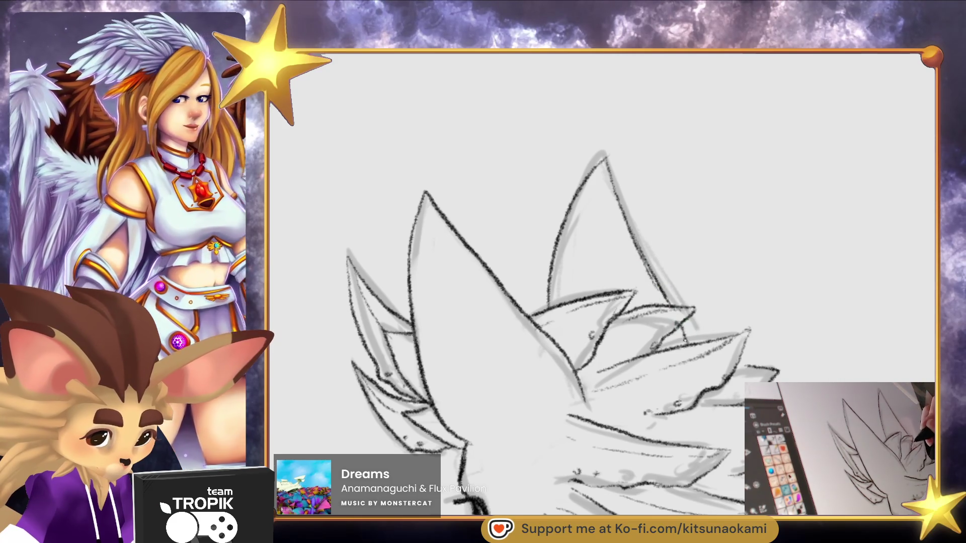
{"action": "scroll", "coordinate": [722, 503], "scroll_direction": "down", "scroll_amount": 5}
{"action": "left_click_drag", "start_coordinate": [722, 503], "coordinate": [693, 418]}
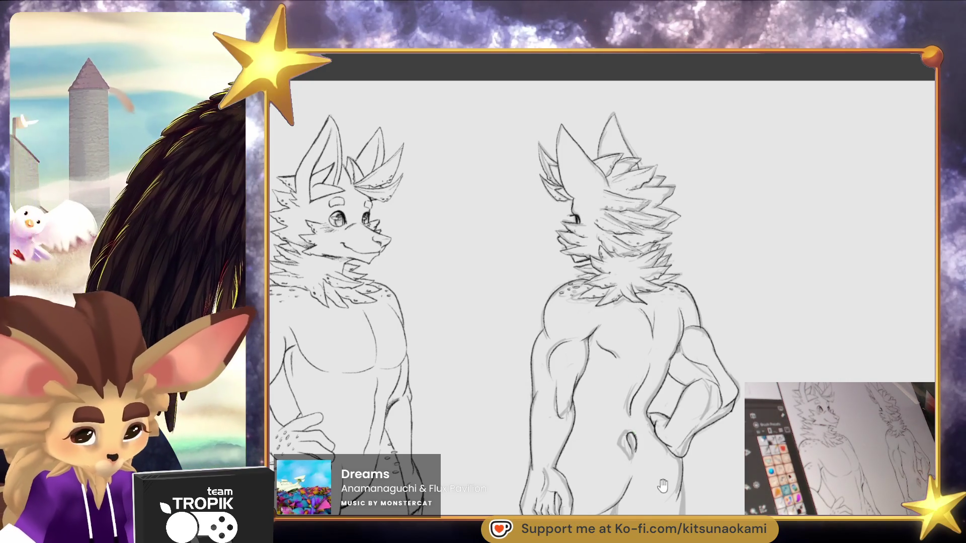
{"action": "scroll", "coordinate": [697, 408], "scroll_direction": "up", "scroll_amount": 5}
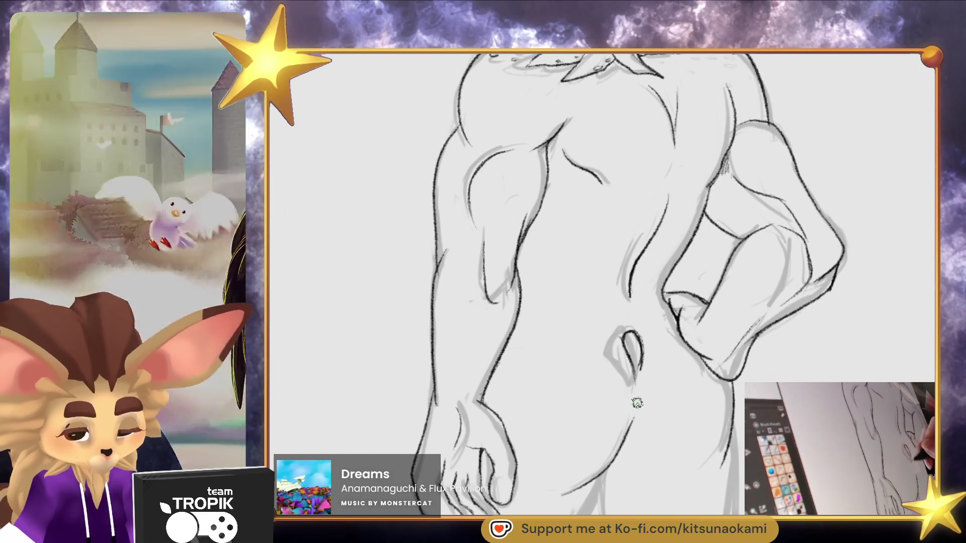
{"action": "left_click_drag", "start_coordinate": [638, 395], "coordinate": [656, 341]}
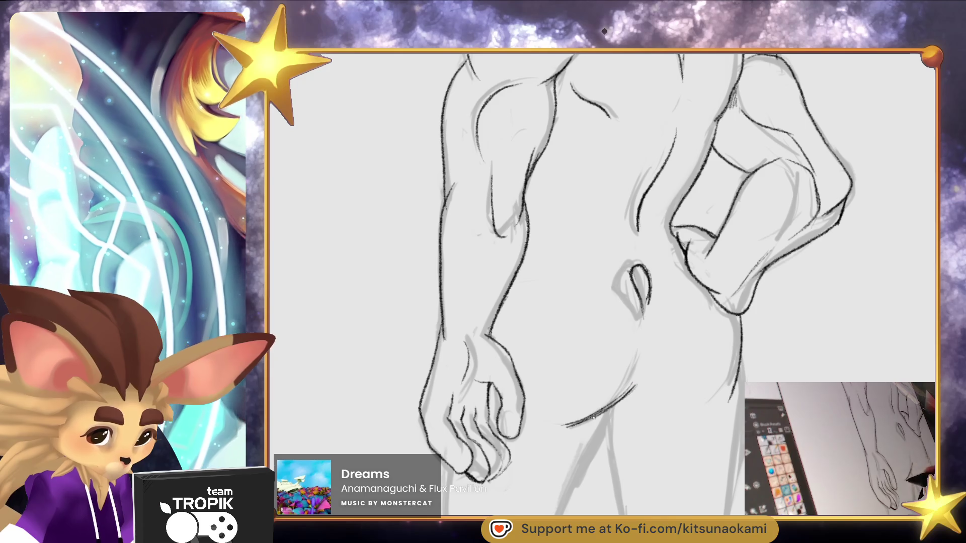
{"action": "scroll", "coordinate": [626, 403], "scroll_direction": "down", "scroll_amount": 5}
{"action": "scroll", "coordinate": [641, 491], "scroll_direction": "down", "scroll_amount": 5}
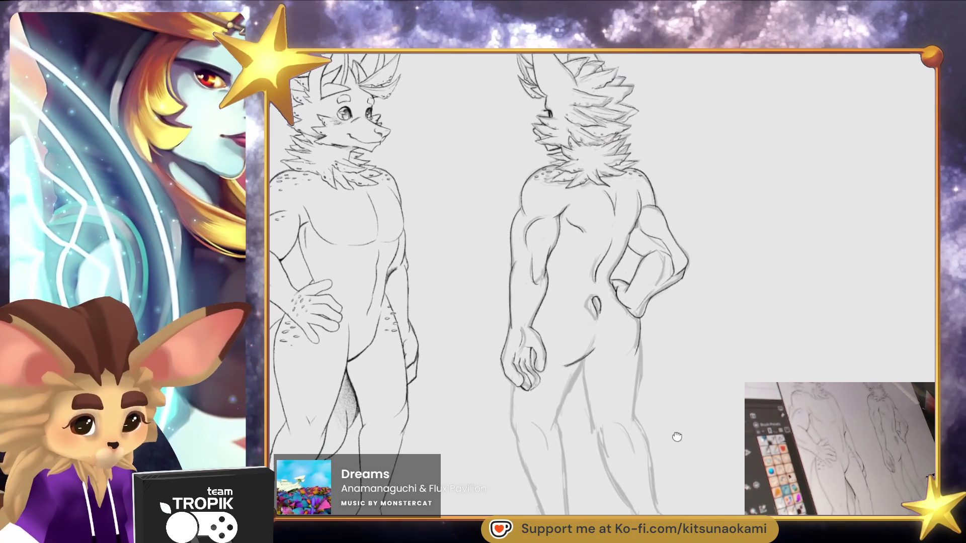
{"action": "mouse_move", "coordinate": [696, 445]}
{"action": "left_mouse_down"}
{"action": "mouse_move", "coordinate": [695, 470]}
{"action": "mouse_move", "coordinate": [650, 534]}
{"action": "left_mouse_up"}
{"action": "scroll", "coordinate": [677, 462], "scroll_direction": "up", "scroll_amount": 4}
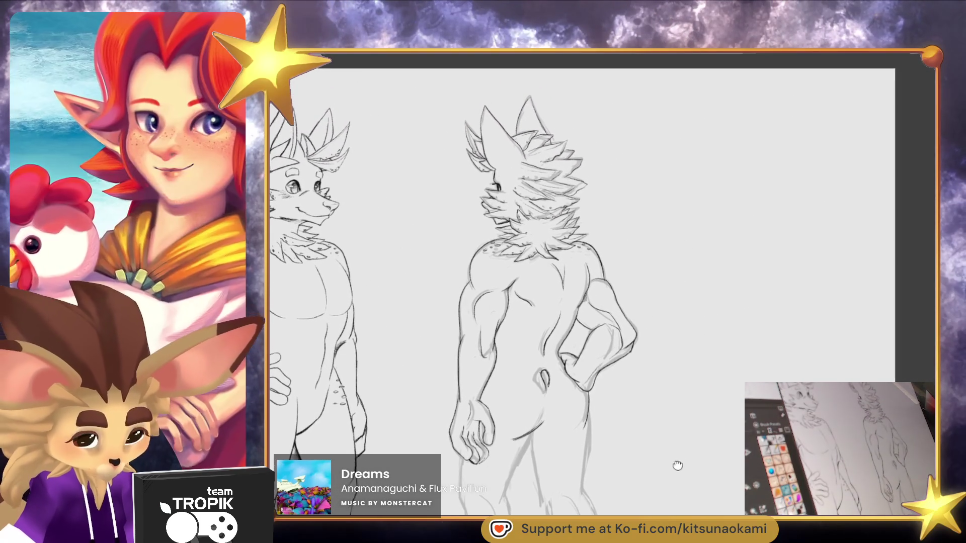
{"action": "scroll", "coordinate": [704, 446], "scroll_direction": "down", "scroll_amount": 2}
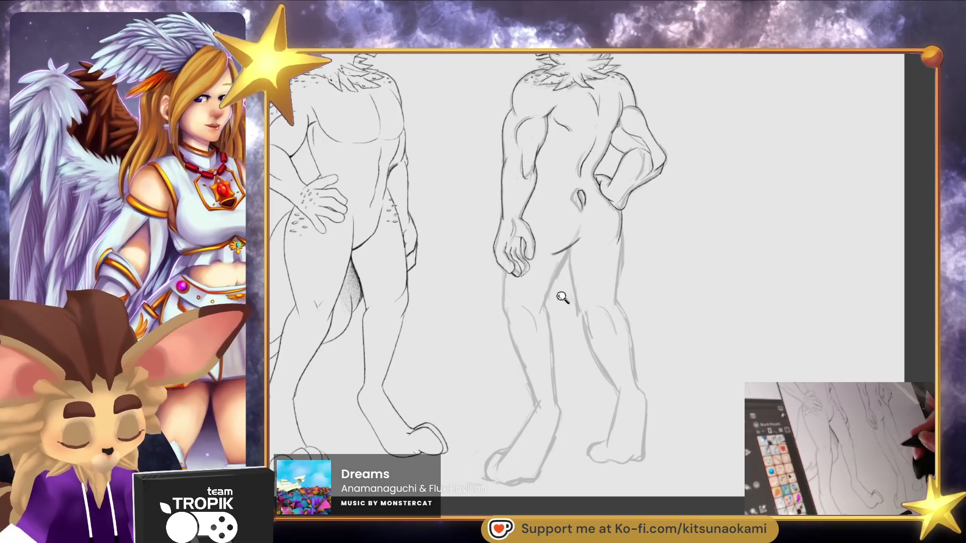
Ink dark lines down the back figure's thigh and the knee curve
{"action": "scroll", "coordinate": [623, 335], "scroll_direction": "up", "scroll_amount": 5}
{"action": "left_click_drag", "start_coordinate": [586, 194], "coordinate": [497, 388]}
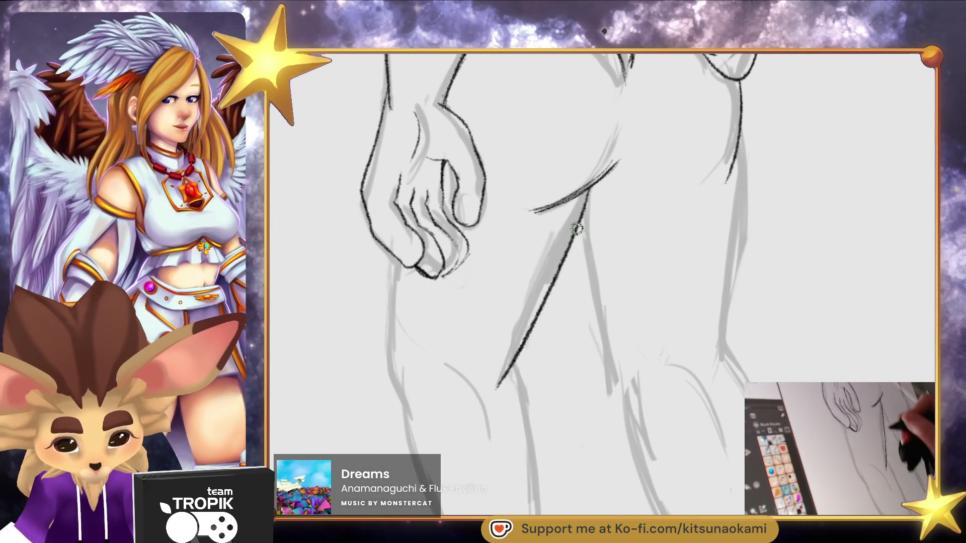
{"action": "left_click_drag", "start_coordinate": [396, 257], "coordinate": [392, 417]}
{"action": "scroll", "coordinate": [468, 479], "scroll_direction": "down", "scroll_amount": 5}
{"action": "left_click_drag", "start_coordinate": [441, 156], "coordinate": [482, 232]}
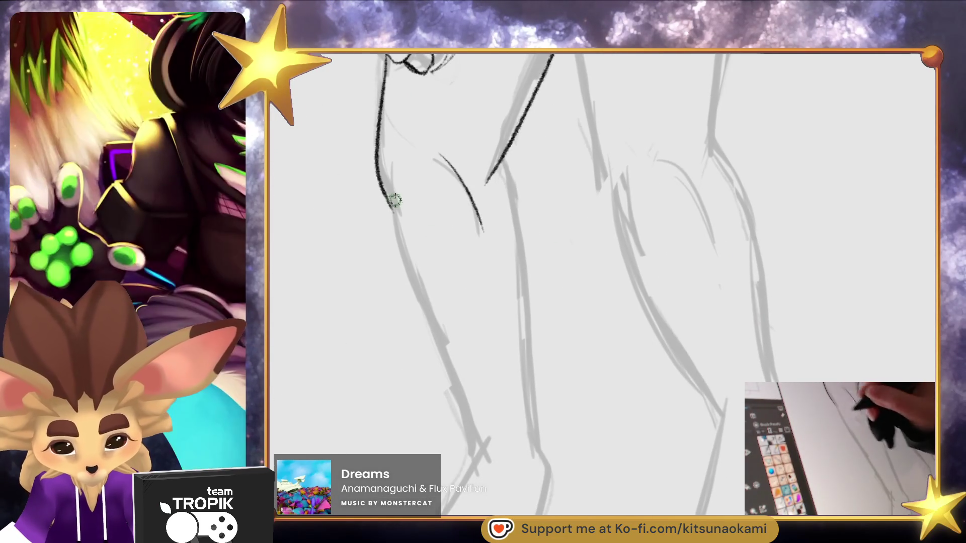
{"action": "left_click_drag", "start_coordinate": [395, 222], "coordinate": [473, 463]}
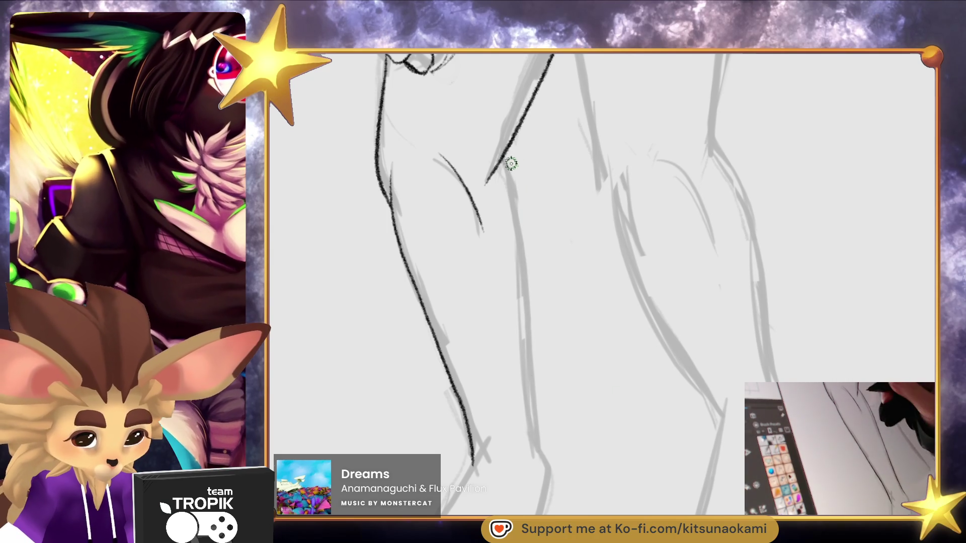
{"action": "left_click_drag", "start_coordinate": [515, 171], "coordinate": [524, 353]}
Ink lines from the hip down the thigh and the right thigh's contour
{"action": "scroll", "coordinate": [572, 492], "scroll_direction": "down", "scroll_amount": 3}
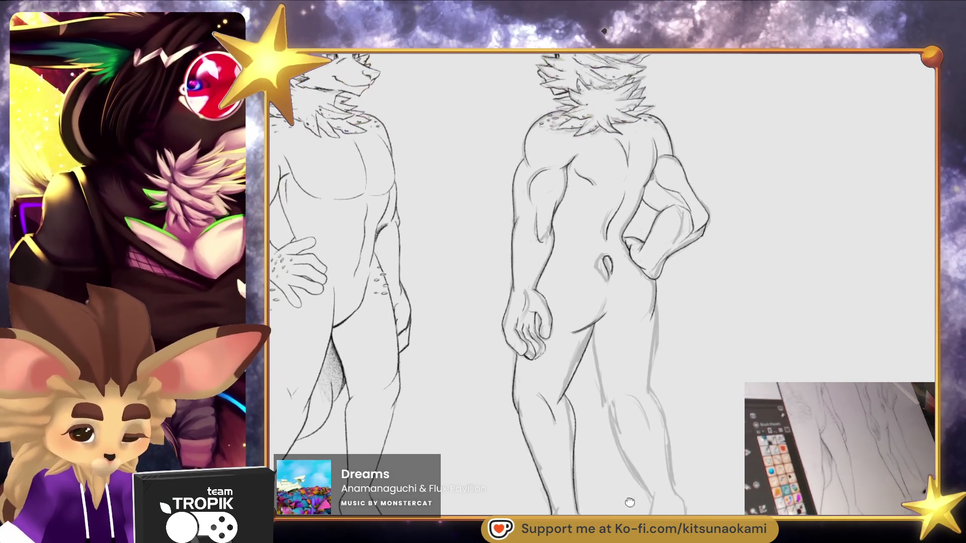
{"action": "scroll", "coordinate": [626, 497], "scroll_direction": "down", "scroll_amount": 3}
{"action": "scroll", "coordinate": [655, 451], "scroll_direction": "up", "scroll_amount": 1}
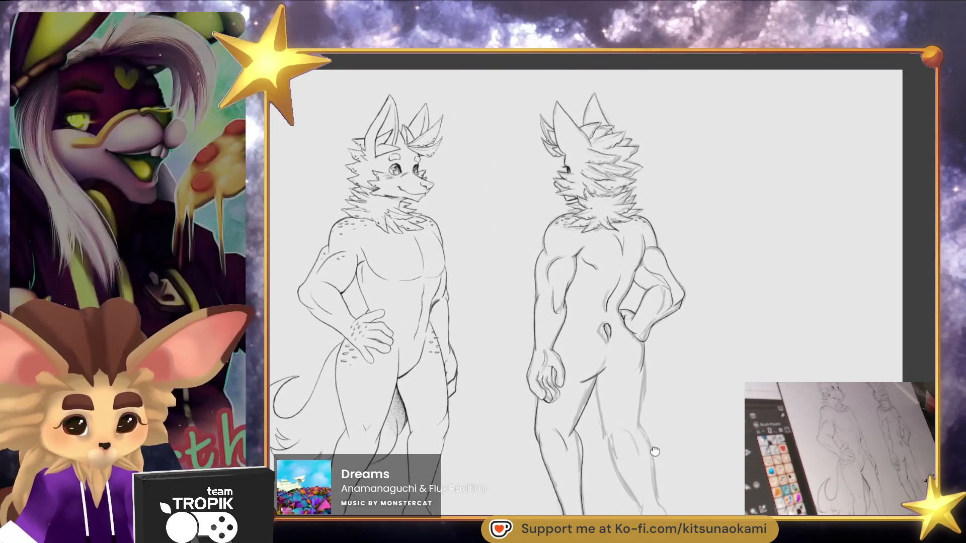
{"action": "scroll", "coordinate": [654, 451], "scroll_direction": "down", "scroll_amount": 1}
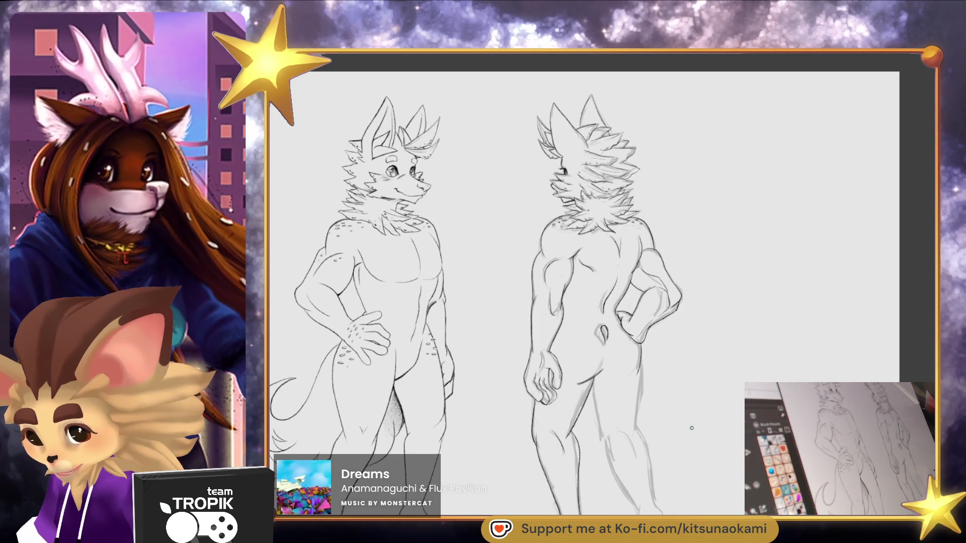
{"action": "scroll", "coordinate": [707, 416], "scroll_direction": "up", "scroll_amount": 5}
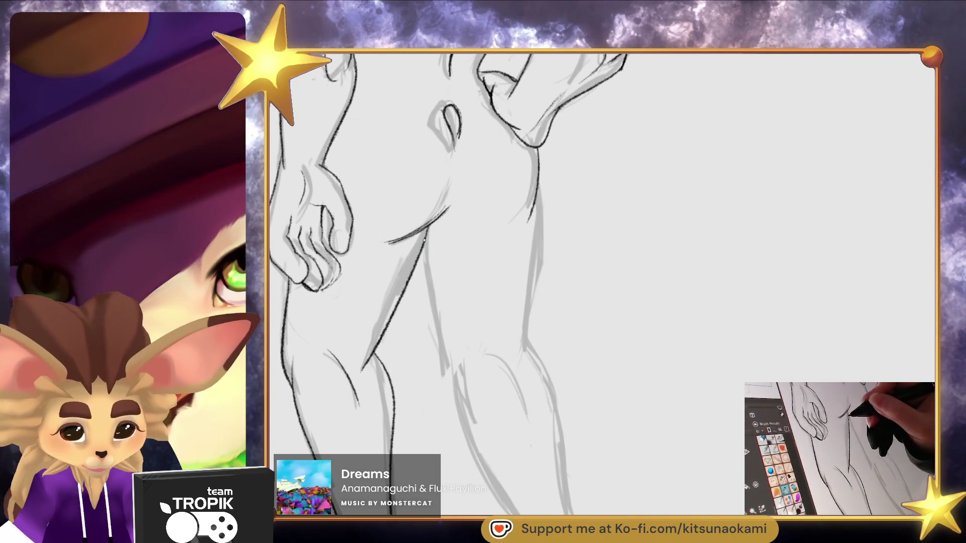
{"action": "mouse_move", "coordinate": [424, 240]}
{"action": "left_mouse_down"}
{"action": "mouse_move", "coordinate": [440, 358]}
{"action": "mouse_move", "coordinate": [458, 389]}
{"action": "left_mouse_up"}
{"action": "left_click_drag", "start_coordinate": [542, 302], "coordinate": [537, 262]}
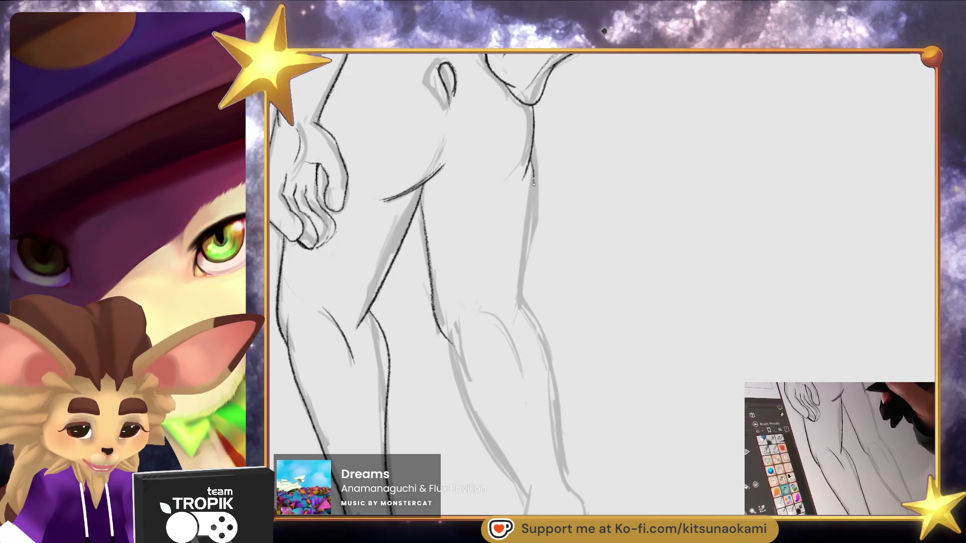
{"action": "left_click_drag", "start_coordinate": [532, 169], "coordinate": [515, 316]}
Ink both legs' outer and inner contours from the knees down to the calves
{"action": "left_click_drag", "start_coordinate": [554, 173], "coordinate": [583, 323]}
{"action": "left_click_drag", "start_coordinate": [632, 417], "coordinate": [618, 432]}
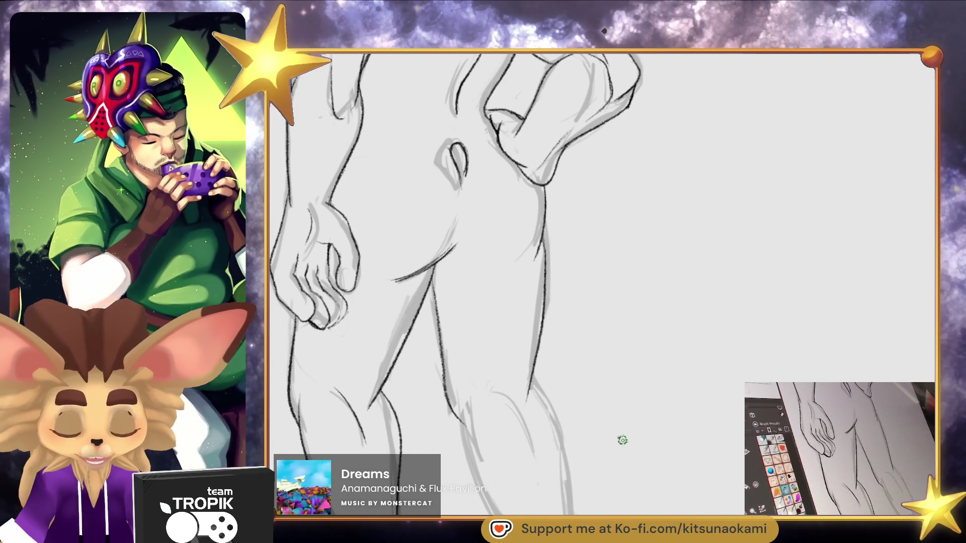
{"action": "left_click_drag", "start_coordinate": [571, 343], "coordinate": [601, 511]}
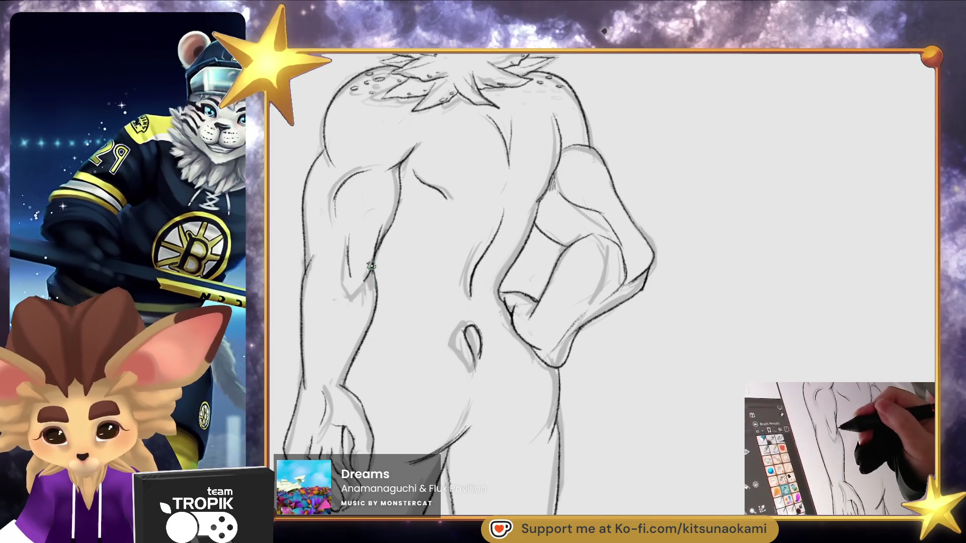
{"action": "scroll", "coordinate": [494, 351], "scroll_direction": "down", "scroll_amount": 3}
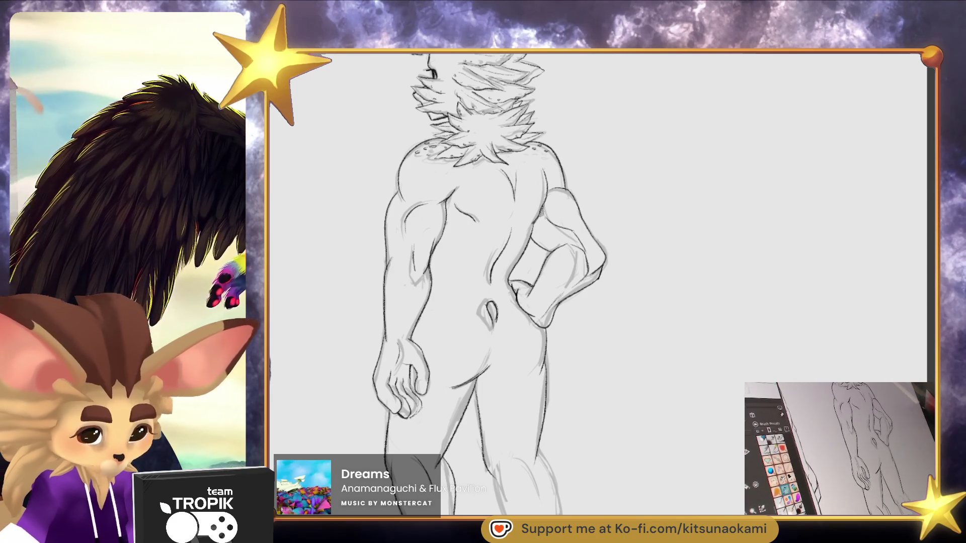
{"action": "left_click_drag", "start_coordinate": [626, 450], "coordinate": [653, 280]}
{"action": "scroll", "coordinate": [613, 360], "scroll_direction": "up", "scroll_amount": 3}
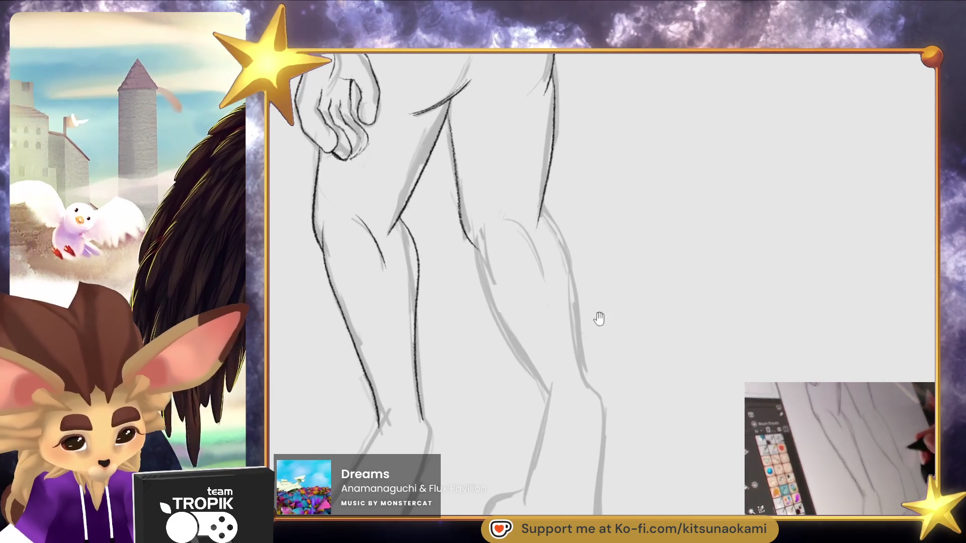
{"action": "left_click_drag", "start_coordinate": [511, 220], "coordinate": [542, 251]}
{"action": "left_click_drag", "start_coordinate": [542, 208], "coordinate": [591, 385]}
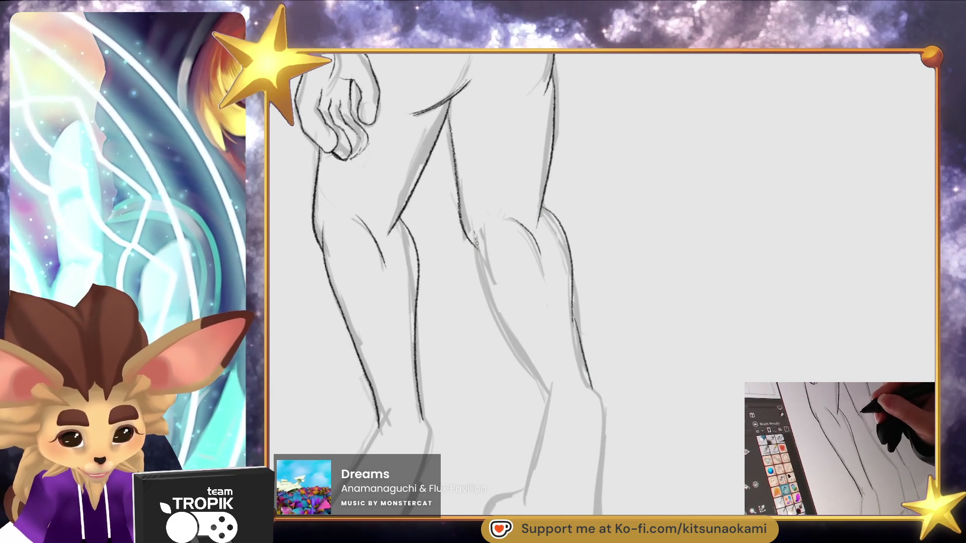
{"action": "left_click_drag", "start_coordinate": [483, 268], "coordinate": [547, 398]}
{"action": "mouse_move", "coordinate": [599, 460]}
{"action": "left_mouse_down"}
{"action": "mouse_move", "coordinate": [664, 397]}
{"action": "mouse_move", "coordinate": [671, 364]}
{"action": "left_mouse_up"}
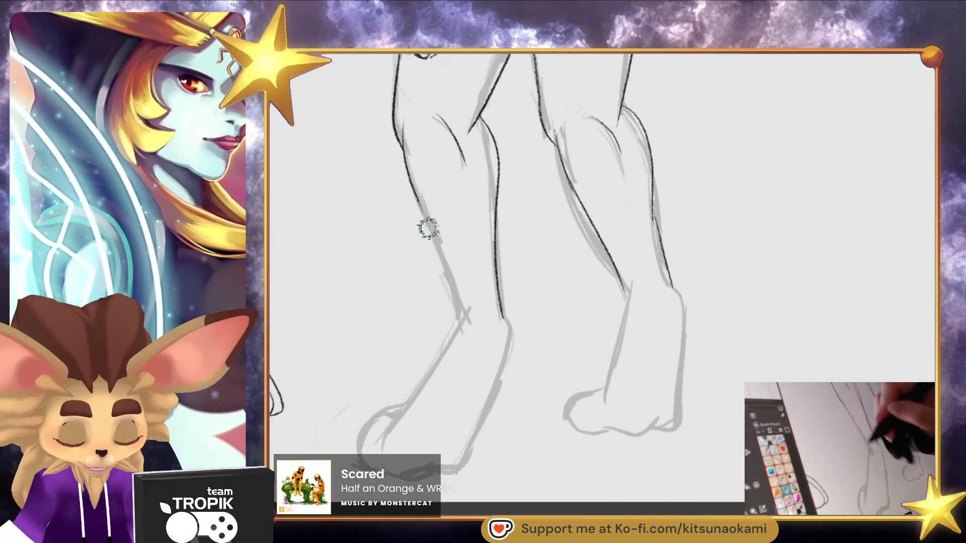
Ink the back-view figure's left lower leg outer contour in dark lines
{"action": "mouse_move", "coordinate": [400, 121]}
{"action": "left_mouse_down"}
{"action": "mouse_move", "coordinate": [404, 176]}
{"action": "mouse_move", "coordinate": [439, 267]}
{"action": "left_mouse_up"}
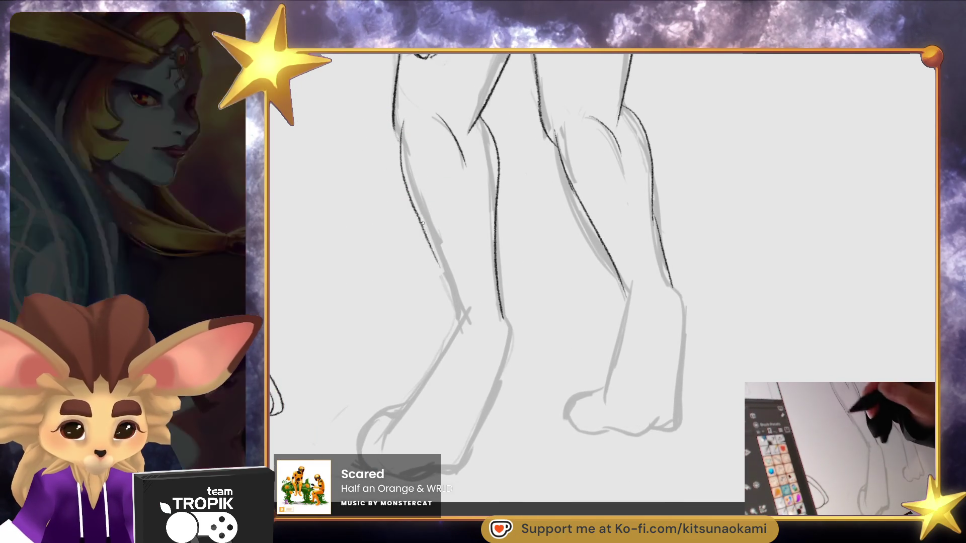
{"action": "left_click_drag", "start_coordinate": [430, 236], "coordinate": [455, 304]}
{"action": "left_click_drag", "start_coordinate": [425, 233], "coordinate": [400, 131]}
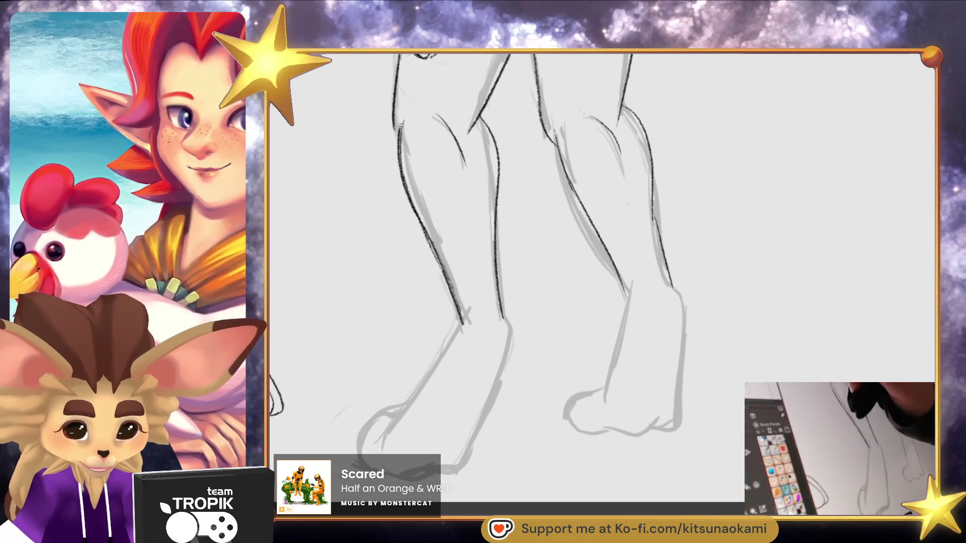
{"action": "left_click_drag", "start_coordinate": [562, 263], "coordinate": [529, 301]}
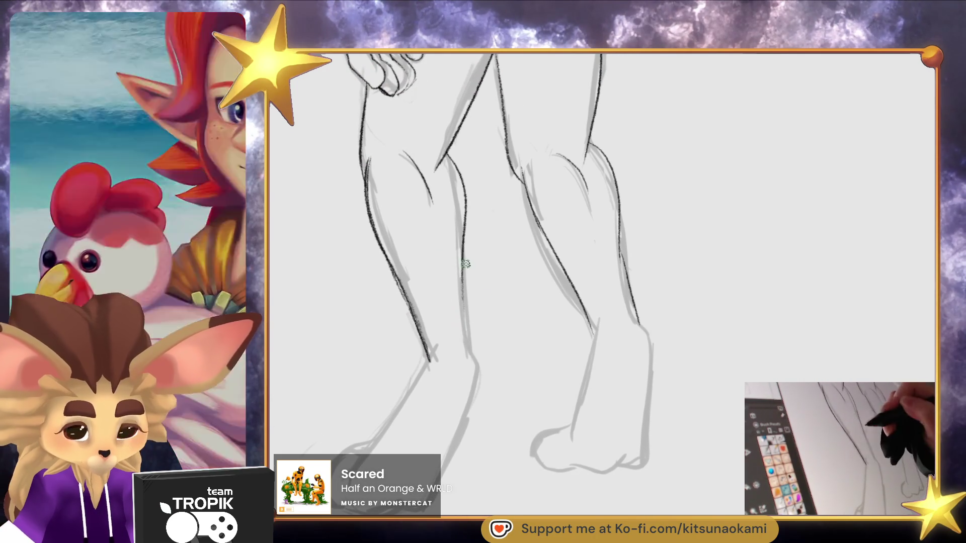
{"action": "mouse_move", "coordinate": [670, 398]}
{"action": "left_mouse_down"}
{"action": "mouse_move", "coordinate": [624, 498]}
{"action": "mouse_move", "coordinate": [660, 378]}
{"action": "mouse_move", "coordinate": [652, 442]}
{"action": "mouse_move", "coordinate": [627, 429]}
{"action": "mouse_move", "coordinate": [696, 373]}
{"action": "left_mouse_up"}
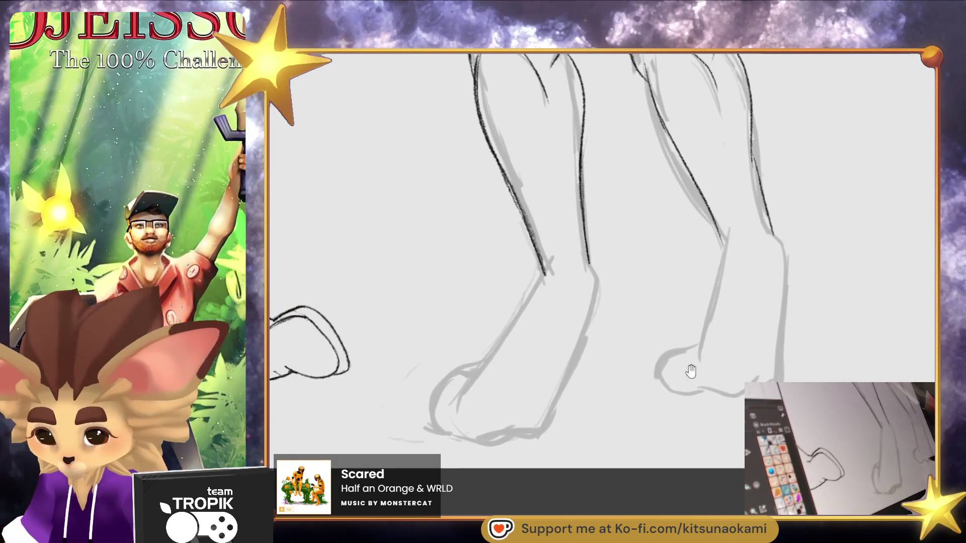
{"action": "mouse_move", "coordinate": [641, 429]}
{"action": "left_mouse_down"}
{"action": "mouse_move", "coordinate": [651, 410]}
{"action": "mouse_move", "coordinate": [672, 433]}
{"action": "left_mouse_up"}
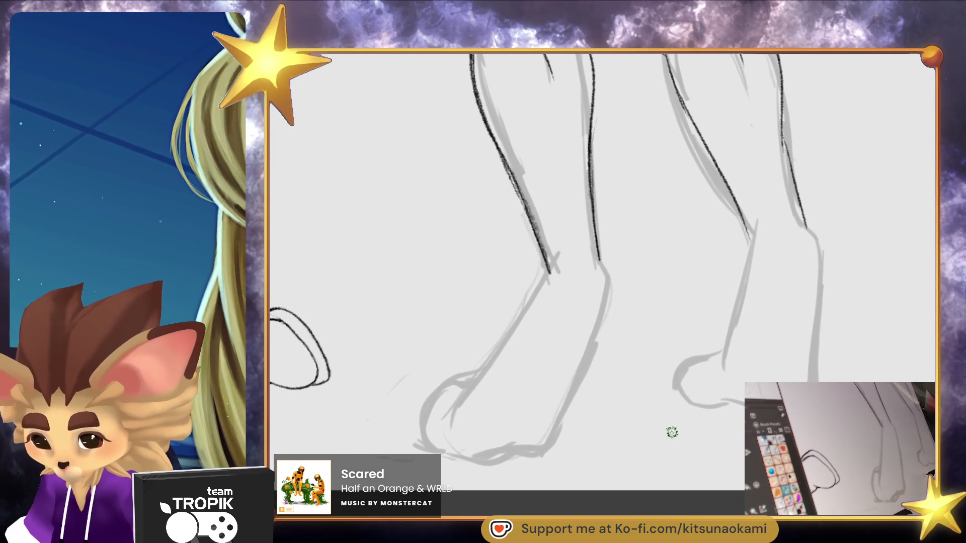
Ink the ankle and front outline of the left foot, then zoom out to check the legs
{"action": "mouse_move", "coordinate": [549, 273]}
{"action": "left_mouse_down"}
{"action": "mouse_move", "coordinate": [437, 446]}
{"action": "mouse_move", "coordinate": [511, 456]}
{"action": "left_mouse_up"}
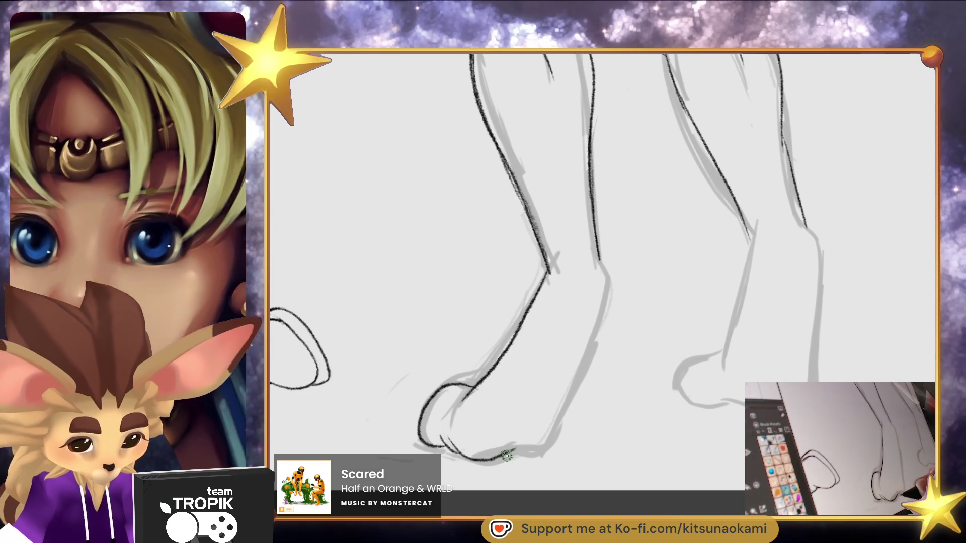
{"action": "mouse_move", "coordinate": [600, 259]}
{"action": "left_mouse_down"}
{"action": "mouse_move", "coordinate": [596, 355]}
{"action": "mouse_move", "coordinate": [551, 431]}
{"action": "left_mouse_up"}
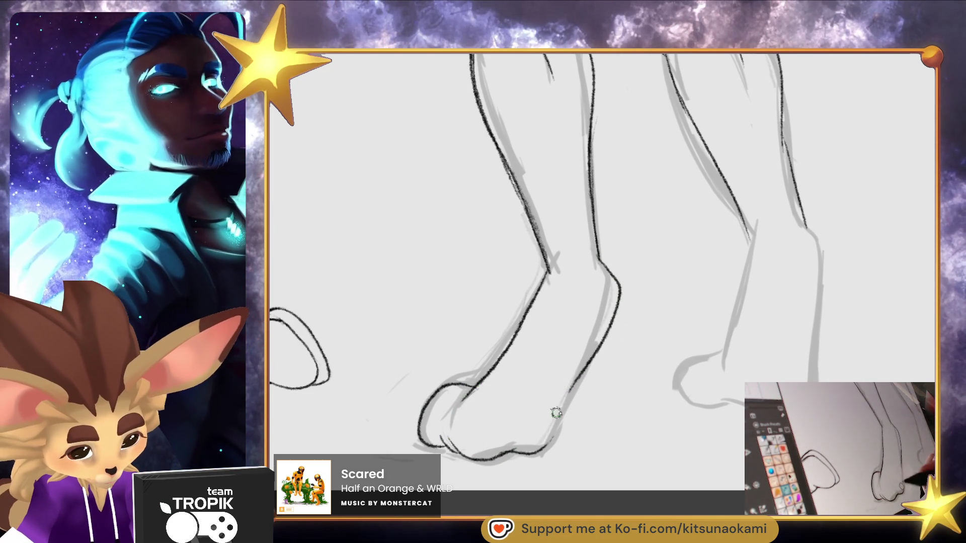
{"action": "left_click_drag", "start_coordinate": [606, 285], "coordinate": [562, 311]}
{"action": "left_click_drag", "start_coordinate": [550, 346], "coordinate": [519, 394]}
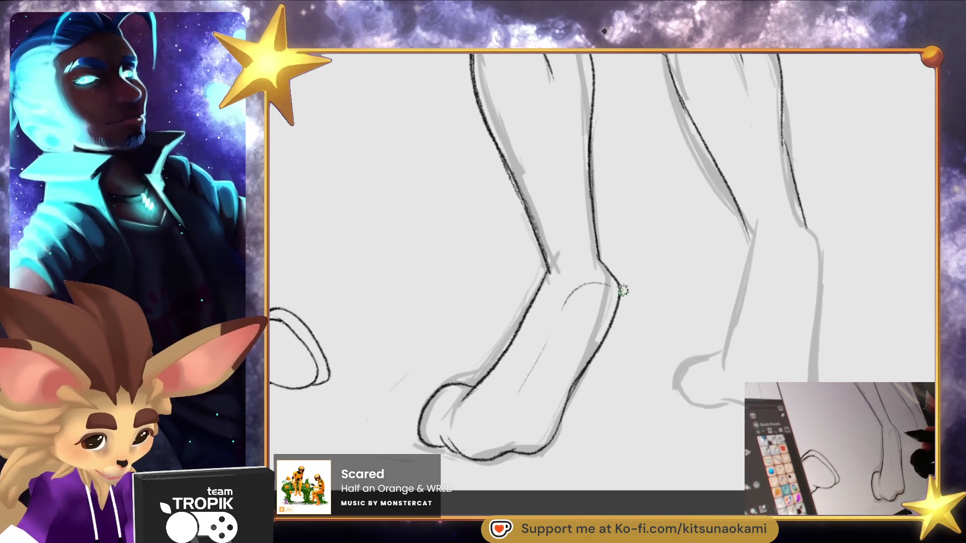
{"action": "key", "text": "ctrl+minus"}
{"action": "left_click_drag", "start_coordinate": [609, 449], "coordinate": [554, 485]}
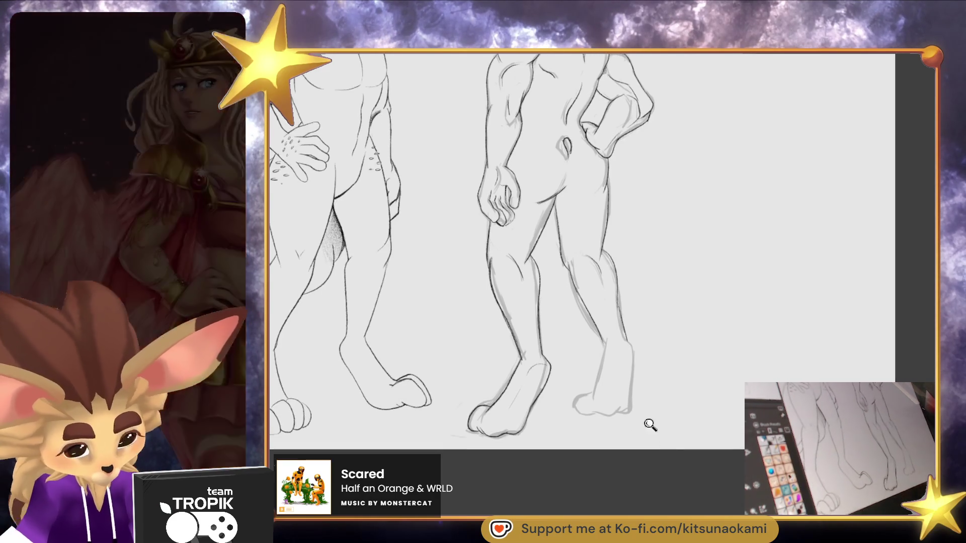
Ink a line down the other leg to the heel and extend the sole
{"action": "scroll", "coordinate": [656, 431], "scroll_direction": "up", "scroll_amount": 5}
{"action": "mouse_move", "coordinate": [529, 257]}
{"action": "left_mouse_down"}
{"action": "mouse_move", "coordinate": [493, 378]}
{"action": "mouse_move", "coordinate": [459, 370]}
{"action": "mouse_move", "coordinate": [468, 441]}
{"action": "mouse_move", "coordinate": [611, 424]}
{"action": "left_mouse_up"}
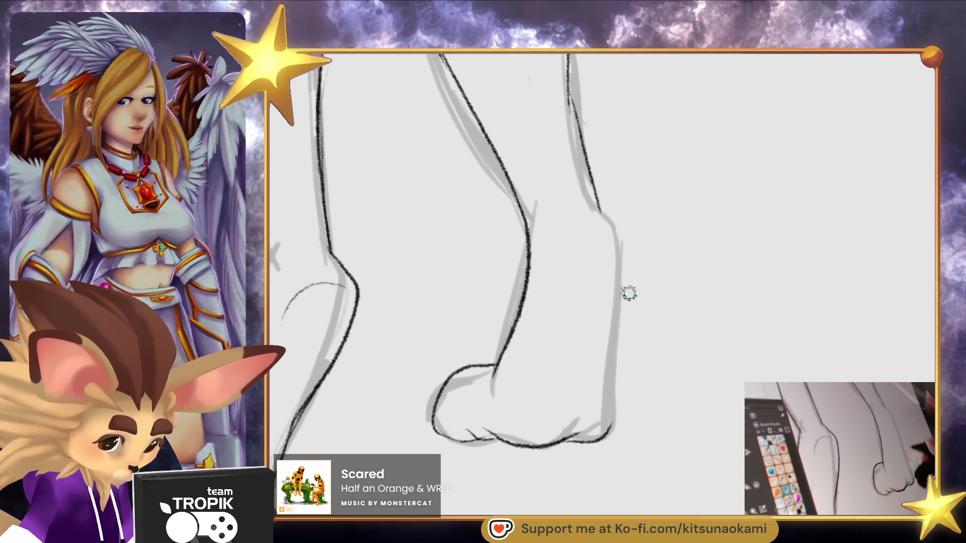
{"action": "left_click_drag", "start_coordinate": [600, 209], "coordinate": [624, 307]}
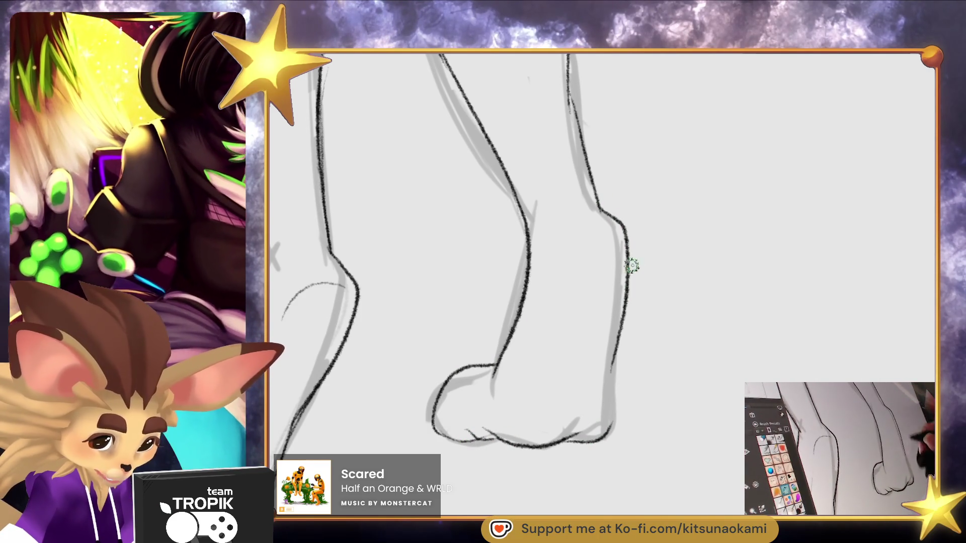
Erase the bad dark line on the leg's right edge and redraw it cleanly
{"action": "key", "text": "e"}
{"action": "left_click_drag", "start_coordinate": [616, 215], "coordinate": [614, 428]}
{"action": "mouse_move", "coordinate": [607, 355]}
{"action": "left_mouse_down"}
{"action": "mouse_move", "coordinate": [608, 427]}
{"action": "mouse_move", "coordinate": [598, 447]}
{"action": "mouse_move", "coordinate": [609, 374]}
{"action": "left_mouse_up"}
{"action": "key", "text": "e"}
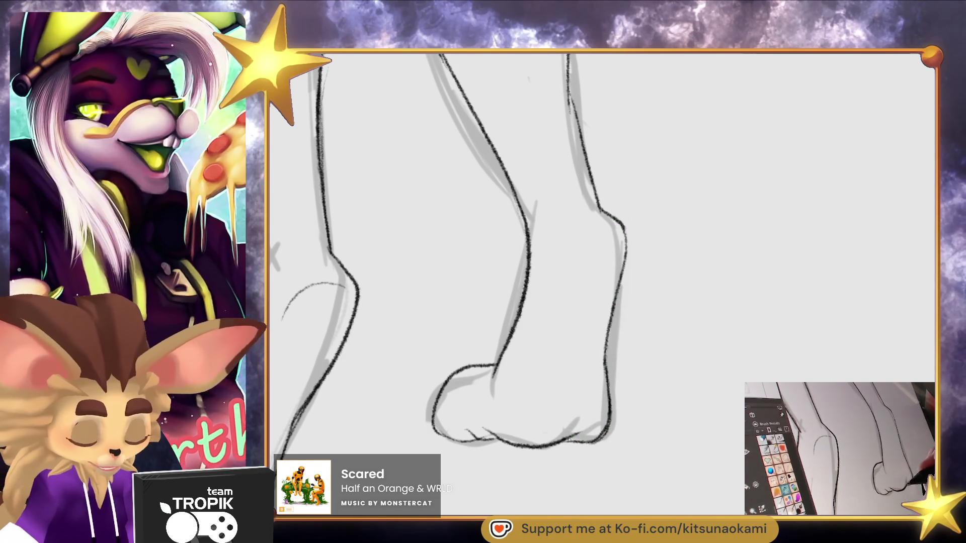
{"action": "scroll", "coordinate": [600, 425], "scroll_direction": "down", "scroll_amount": 4}
{"action": "scroll", "coordinate": [654, 304], "scroll_direction": "up", "scroll_amount": 4}
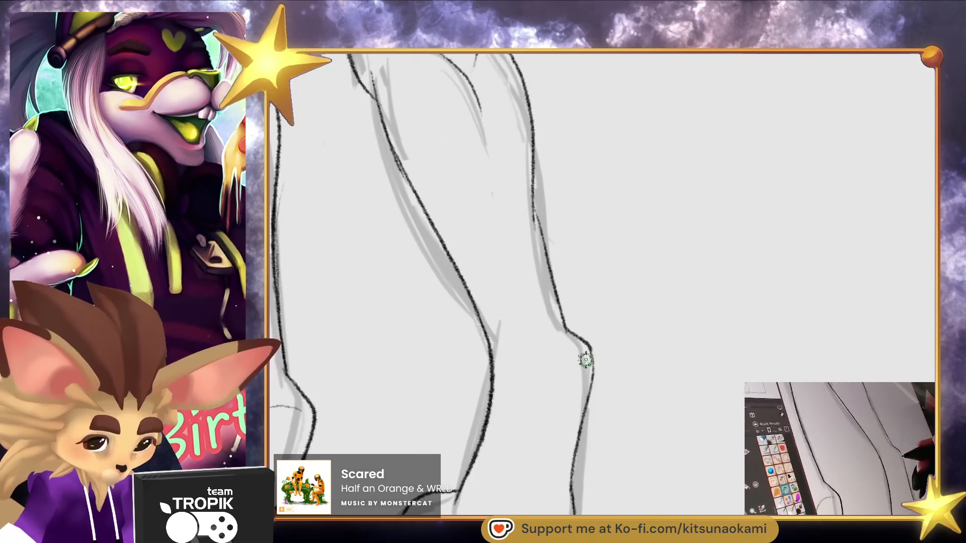
{"action": "scroll", "coordinate": [522, 417], "scroll_direction": "down", "scroll_amount": 4}
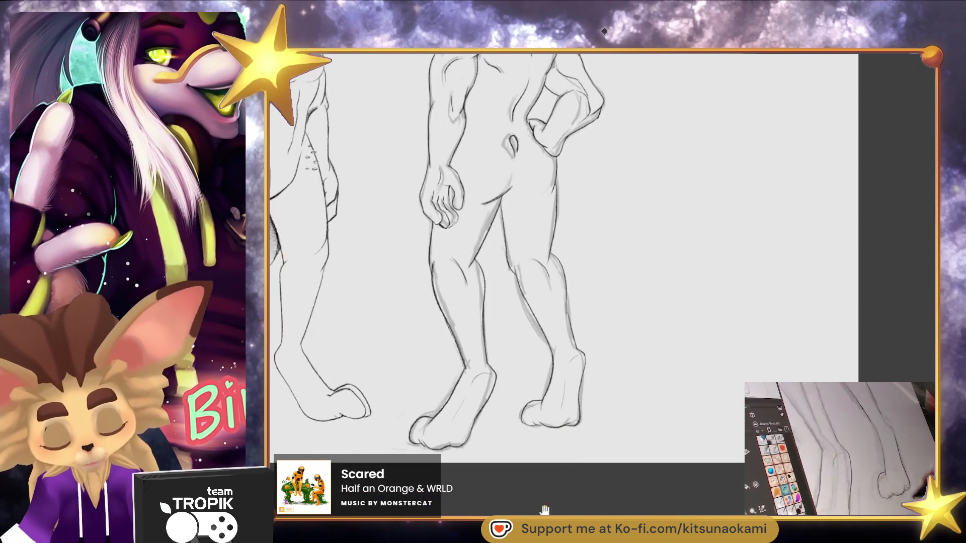
Zoom in on the back-view hand resting on the hip and touch up the thumb line
{"action": "scroll", "coordinate": [672, 409], "scroll_direction": "up", "scroll_amount": 5}
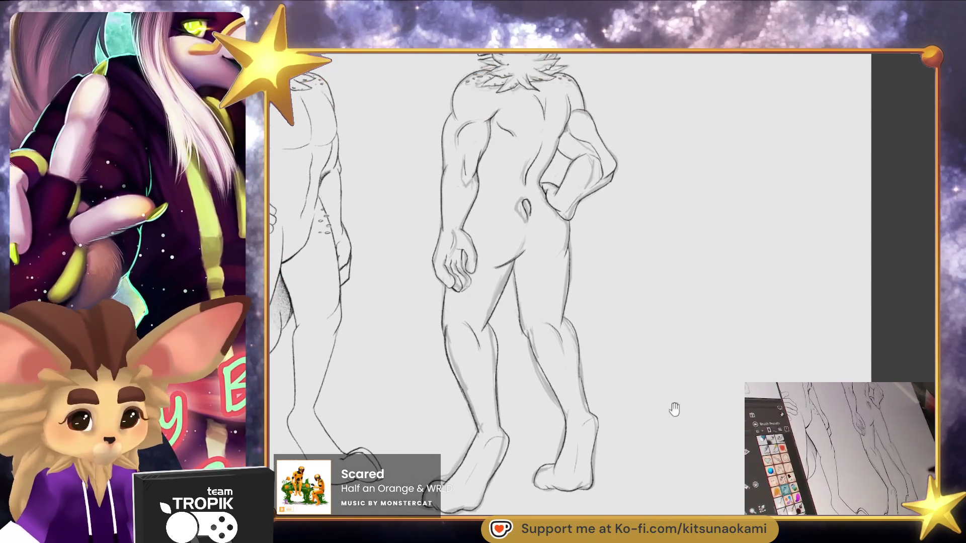
{"action": "scroll", "coordinate": [567, 347], "scroll_direction": "up", "scroll_amount": 2}
{"action": "scroll", "coordinate": [566, 347], "scroll_direction": "up", "scroll_amount": 2}
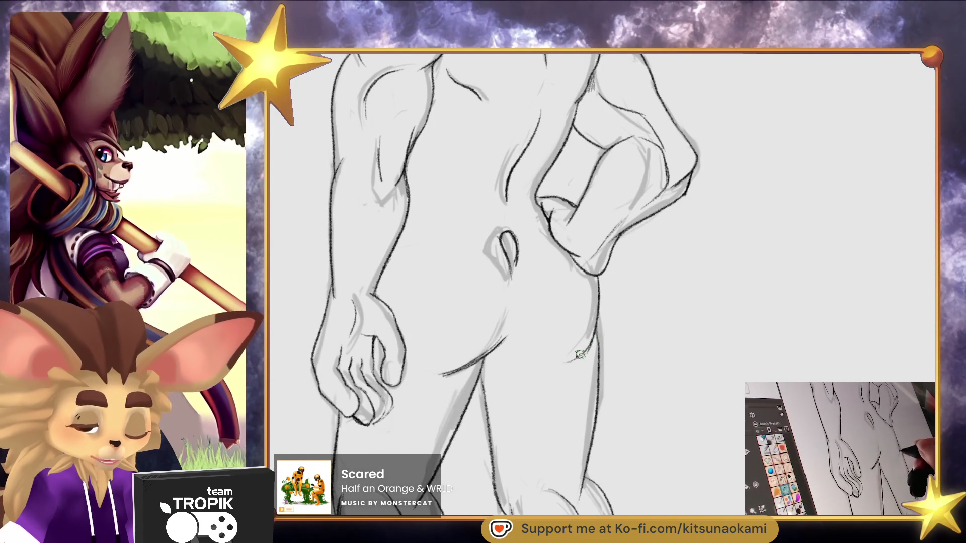
{"action": "scroll", "coordinate": [604, 346], "scroll_direction": "down", "scroll_amount": 5}
{"action": "scroll", "coordinate": [584, 421], "scroll_direction": "down", "scroll_amount": 2}
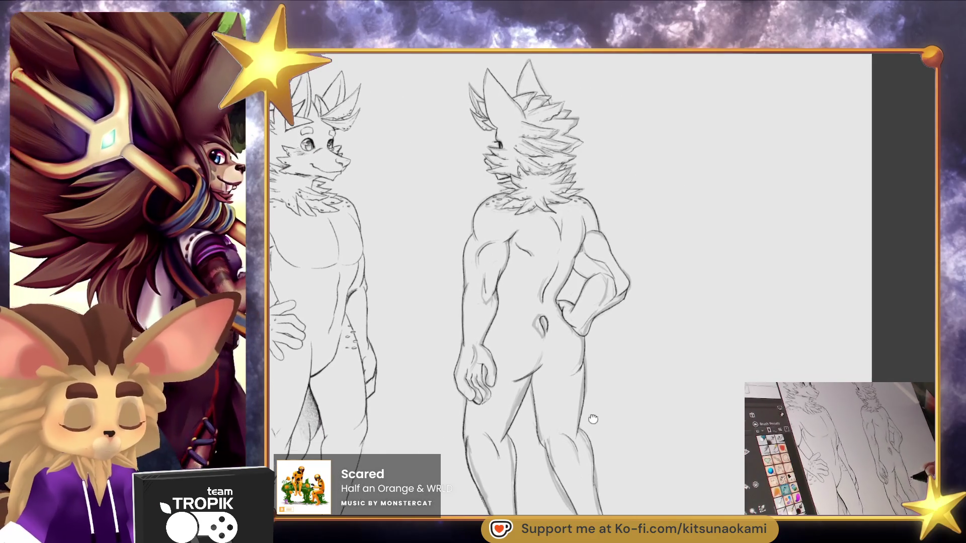
{"action": "scroll", "coordinate": [553, 322], "scroll_direction": "up", "scroll_amount": 3}
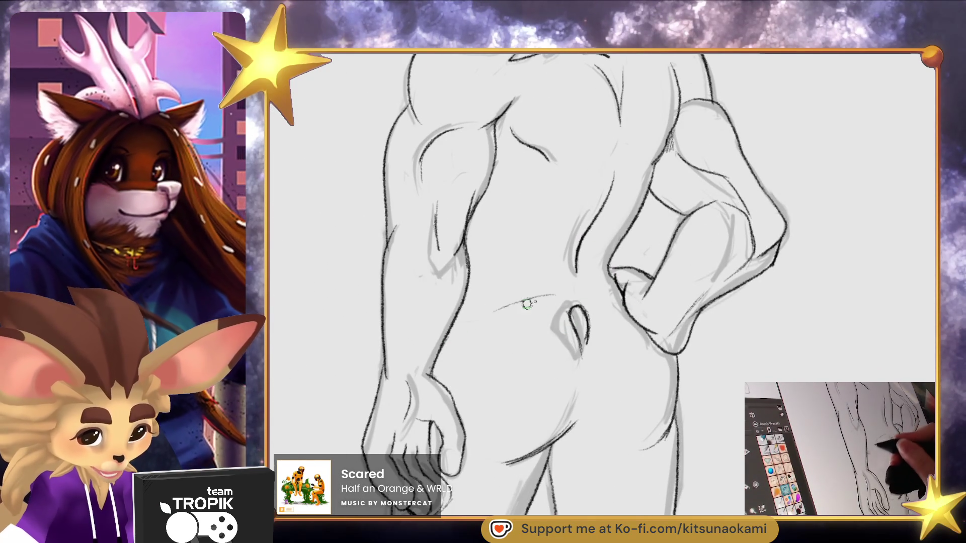
{"action": "mouse_move", "coordinate": [633, 315]}
{"action": "left_mouse_down"}
{"action": "mouse_move", "coordinate": [614, 315]}
{"action": "mouse_move", "coordinate": [664, 315]}
{"action": "left_mouse_up"}
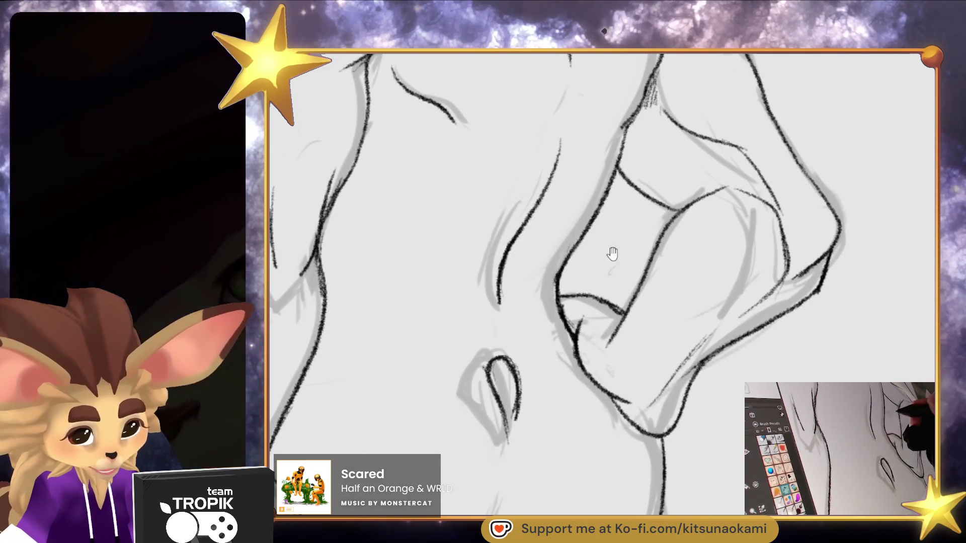
{"action": "scroll", "coordinate": [615, 245], "scroll_direction": "down", "scroll_amount": 6}
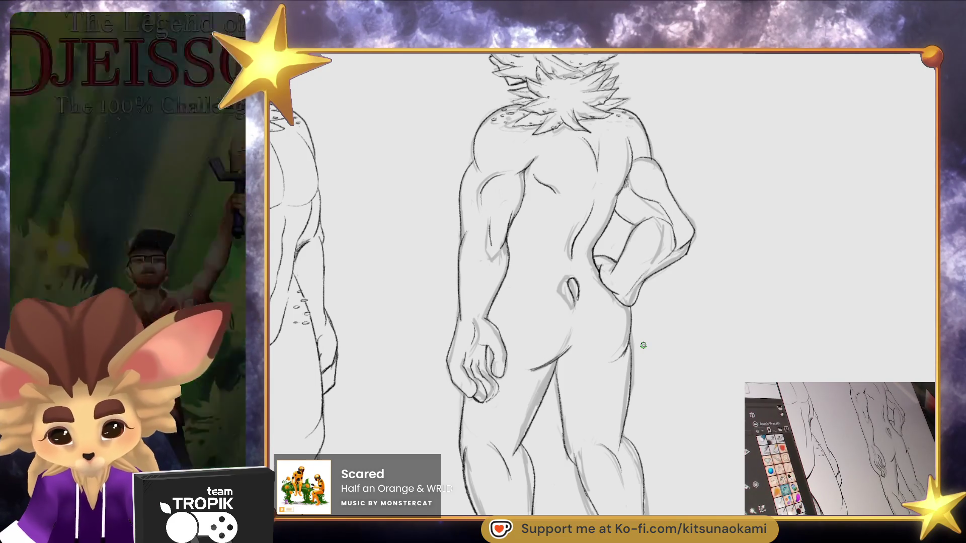
Add a small spot marking on the back-view figure's shoulder
{"action": "mouse_move", "coordinate": [694, 323]}
{"action": "left_mouse_down"}
{"action": "mouse_move", "coordinate": [680, 394]}
{"action": "mouse_move", "coordinate": [710, 399]}
{"action": "mouse_move", "coordinate": [677, 388]}
{"action": "mouse_move", "coordinate": [656, 431]}
{"action": "mouse_move", "coordinate": [664, 409]}
{"action": "left_mouse_up"}
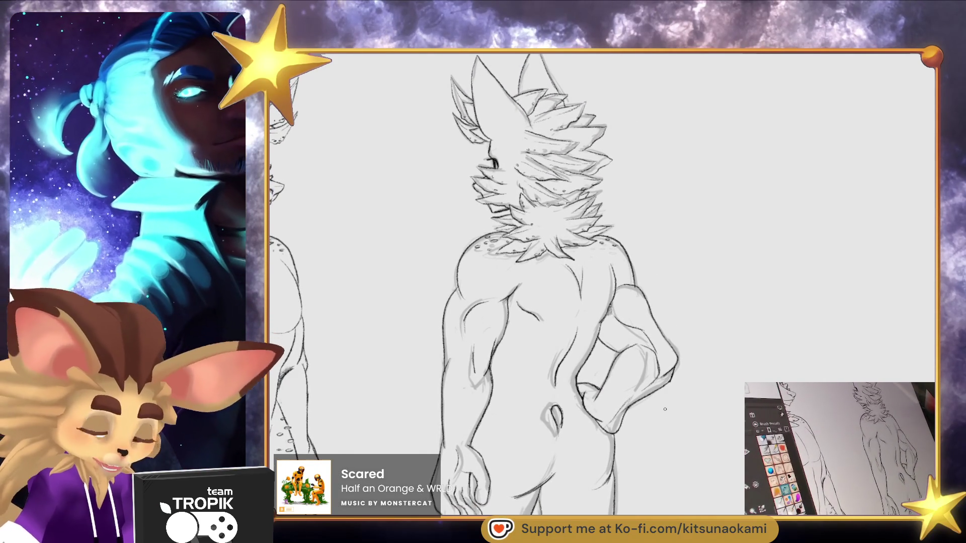
{"action": "scroll", "coordinate": [526, 212], "scroll_direction": "up", "scroll_amount": 2}
{"action": "scroll", "coordinate": [533, 216], "scroll_direction": "up", "scroll_amount": 2}
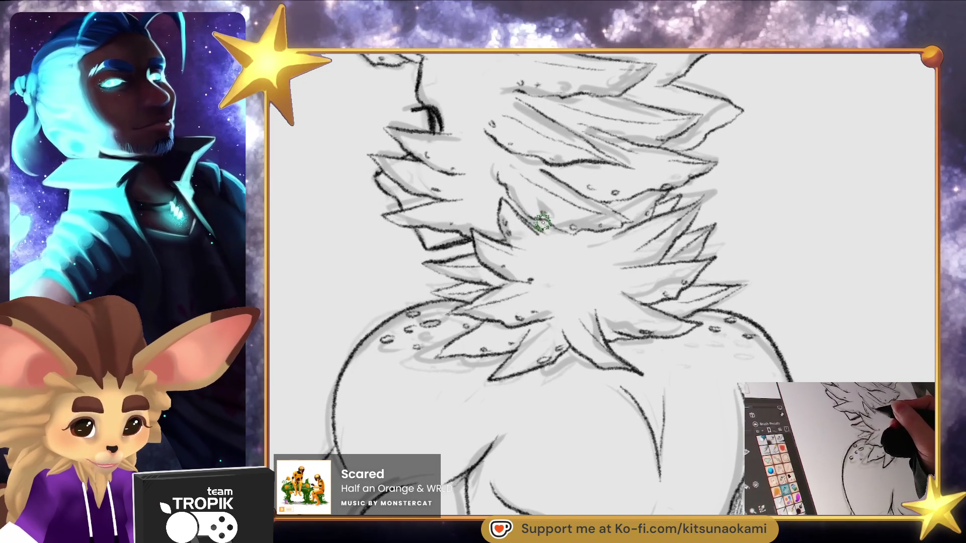
{"action": "scroll", "coordinate": [542, 222], "scroll_direction": "down", "scroll_amount": 5}
{"action": "mouse_move", "coordinate": [723, 483]}
{"action": "left_mouse_down"}
{"action": "mouse_move", "coordinate": [727, 408]}
{"action": "mouse_move", "coordinate": [722, 426]}
{"action": "left_mouse_up"}
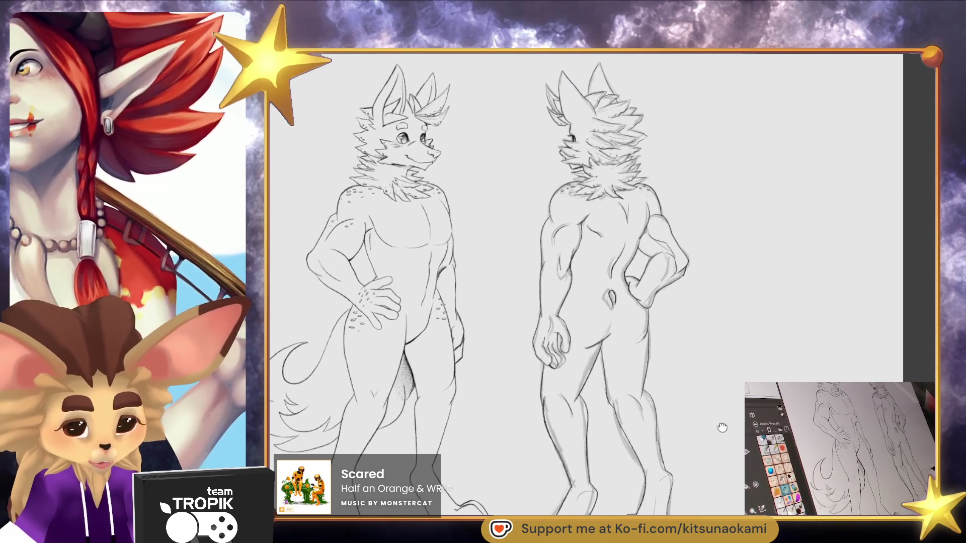
{"action": "scroll", "coordinate": [575, 225], "scroll_direction": "up", "scroll_amount": 6}
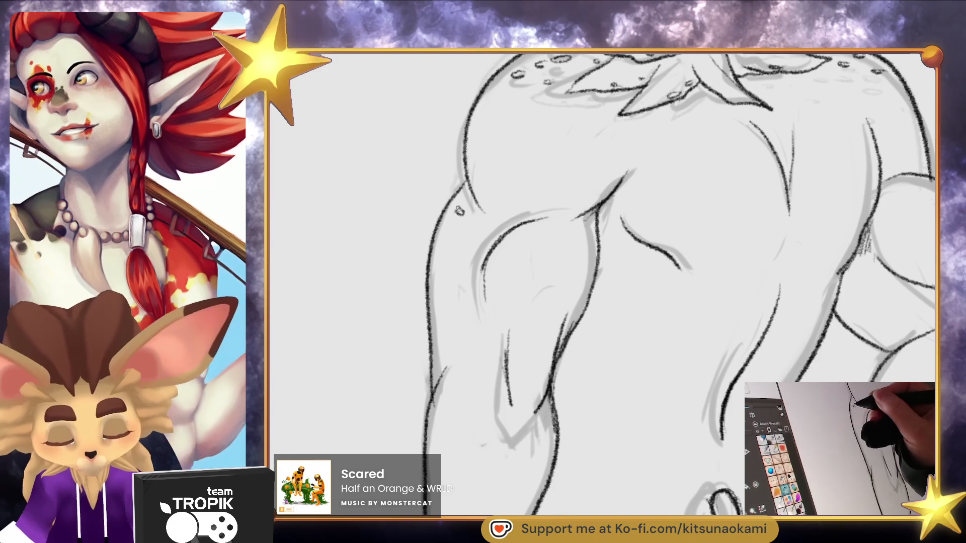
{"action": "left_click_drag", "start_coordinate": [464, 237], "coordinate": [466, 236]}
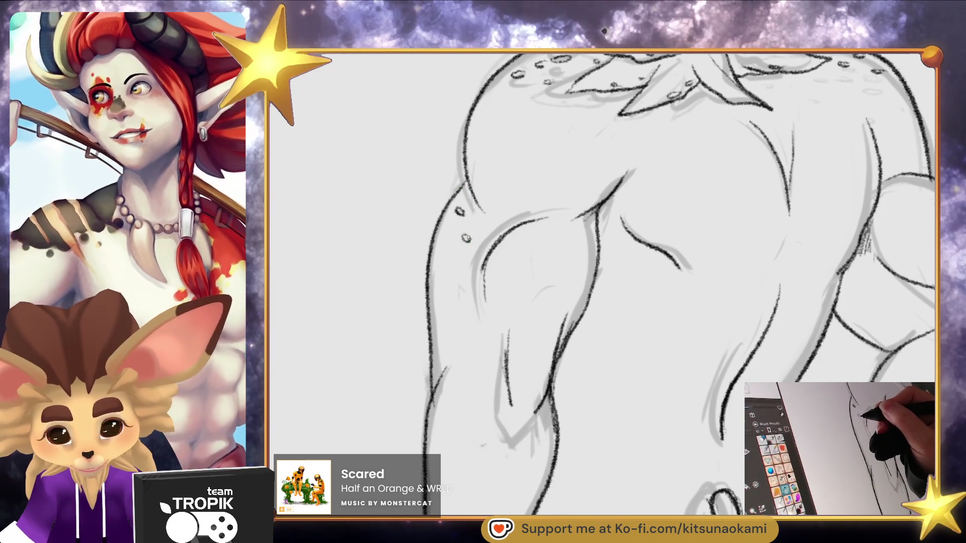
Darken and redraw the outline of the back figure's upper arm
{"action": "scroll", "coordinate": [689, 298], "scroll_direction": "down", "scroll_amount": 6}
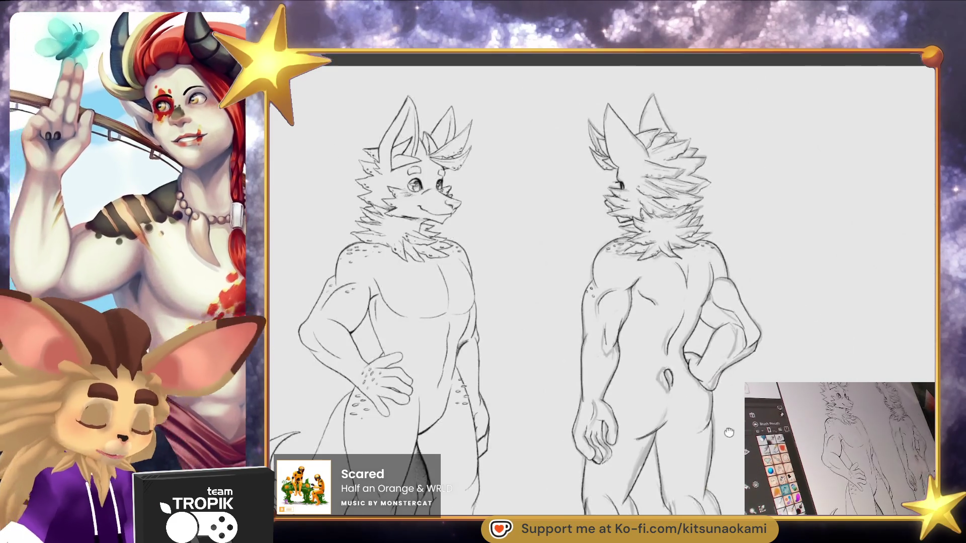
{"action": "scroll", "coordinate": [688, 298], "scroll_direction": "up", "scroll_amount": 5}
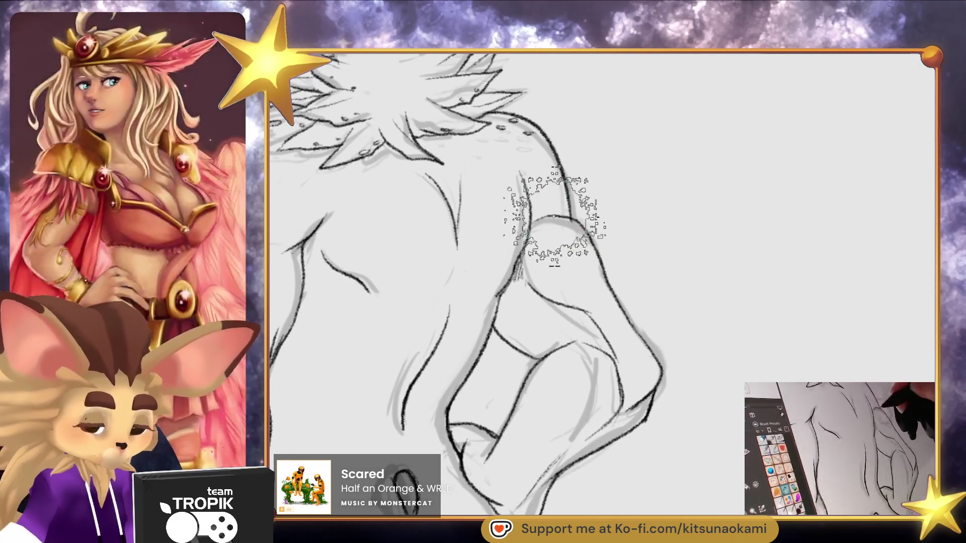
{"action": "mouse_move", "coordinate": [533, 222]}
{"action": "left_mouse_down"}
{"action": "mouse_move", "coordinate": [572, 218]}
{"action": "mouse_move", "coordinate": [607, 266]}
{"action": "left_mouse_up"}
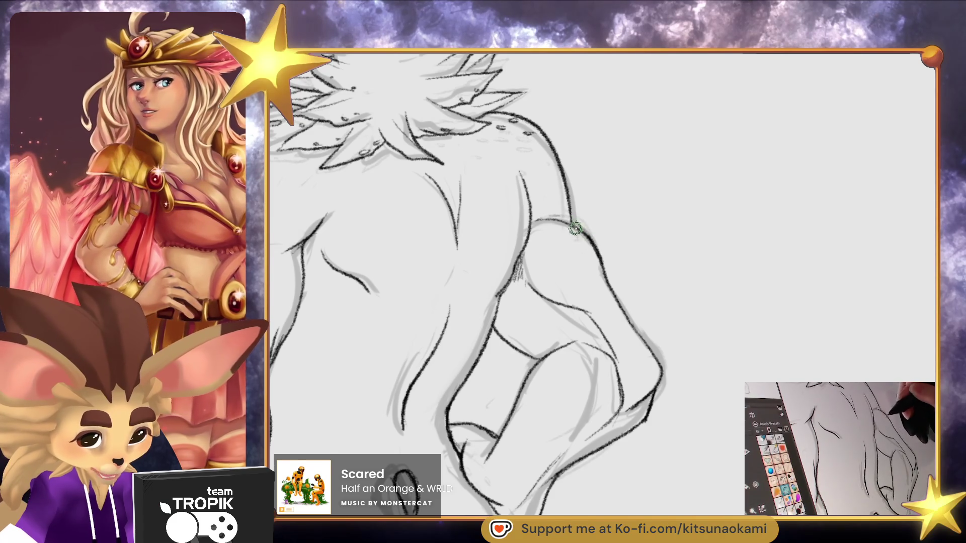
{"action": "scroll", "coordinate": [612, 289], "scroll_direction": "down", "scroll_amount": 5}
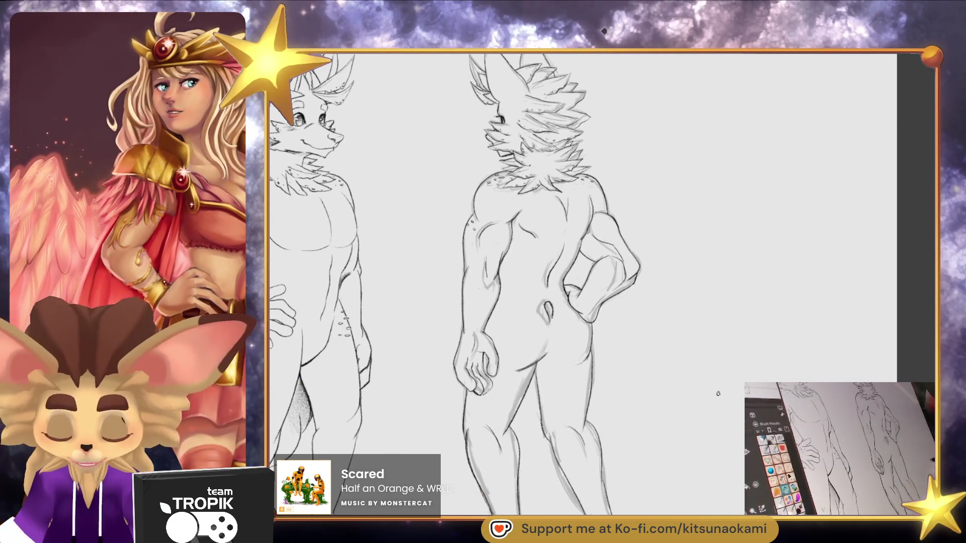
{"action": "scroll", "coordinate": [613, 289], "scroll_direction": "down", "scroll_amount": 3}
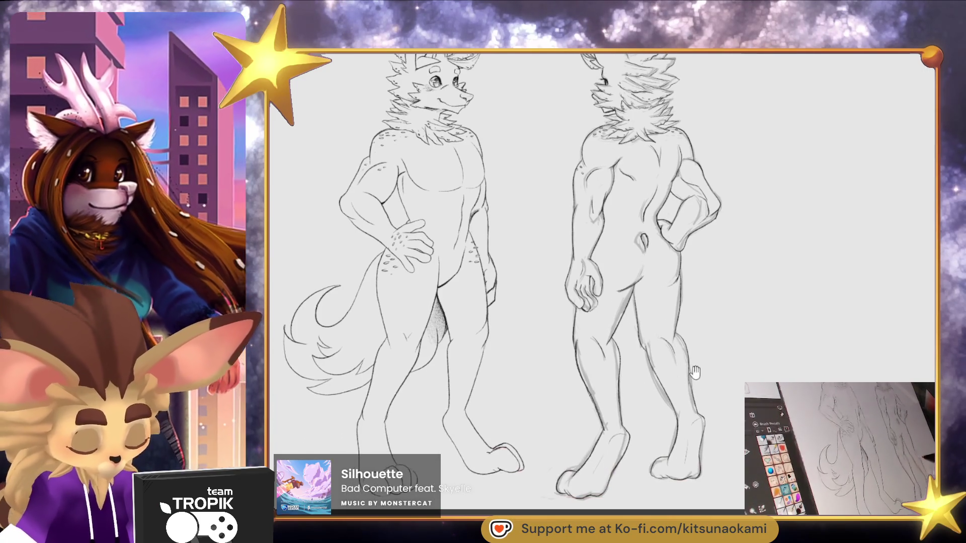
Reframe the view so both figures sit centred with some margin on the sheet
{"action": "mouse_move", "coordinate": [708, 395]}
{"action": "left_mouse_down"}
{"action": "mouse_move", "coordinate": [638, 422]}
{"action": "mouse_move", "coordinate": [598, 355]}
{"action": "left_mouse_up"}
{"action": "scroll", "coordinate": [622, 352], "scroll_direction": "up", "scroll_amount": 6}
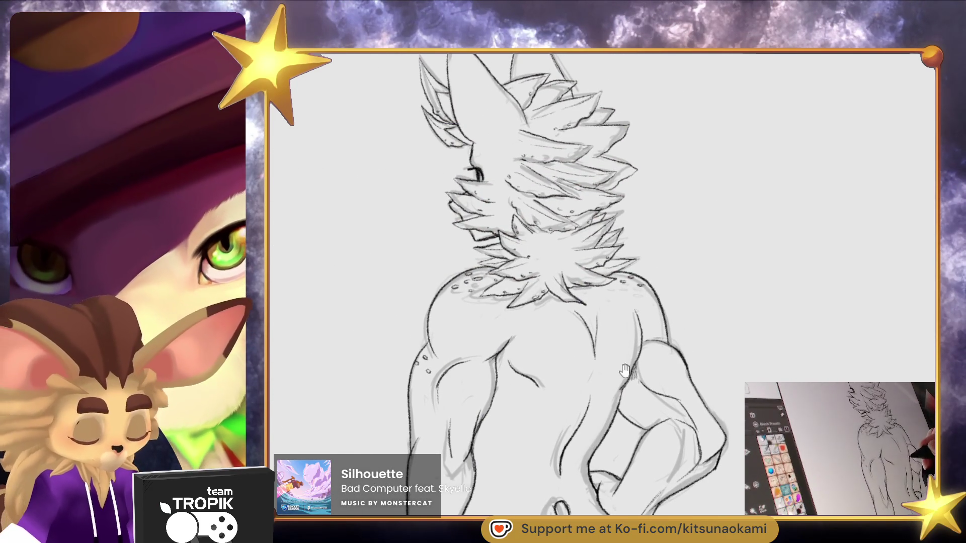
{"action": "scroll", "coordinate": [587, 317], "scroll_direction": "up", "scroll_amount": 5}
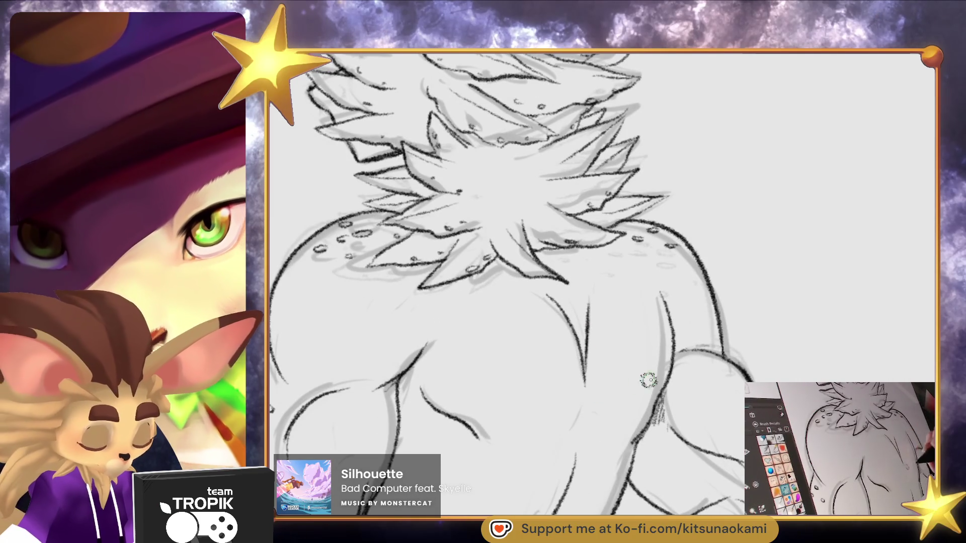
{"action": "scroll", "coordinate": [634, 393], "scroll_direction": "down", "scroll_amount": 8}
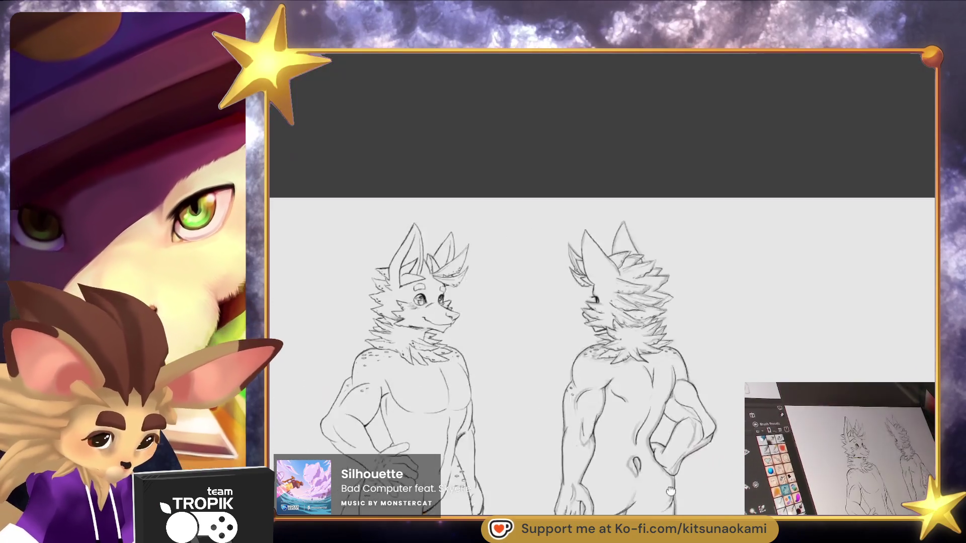
{"action": "left_click_drag", "start_coordinate": [671, 491], "coordinate": [733, 384]}
{"action": "scroll", "coordinate": [734, 385], "scroll_direction": "down", "scroll_amount": 3}
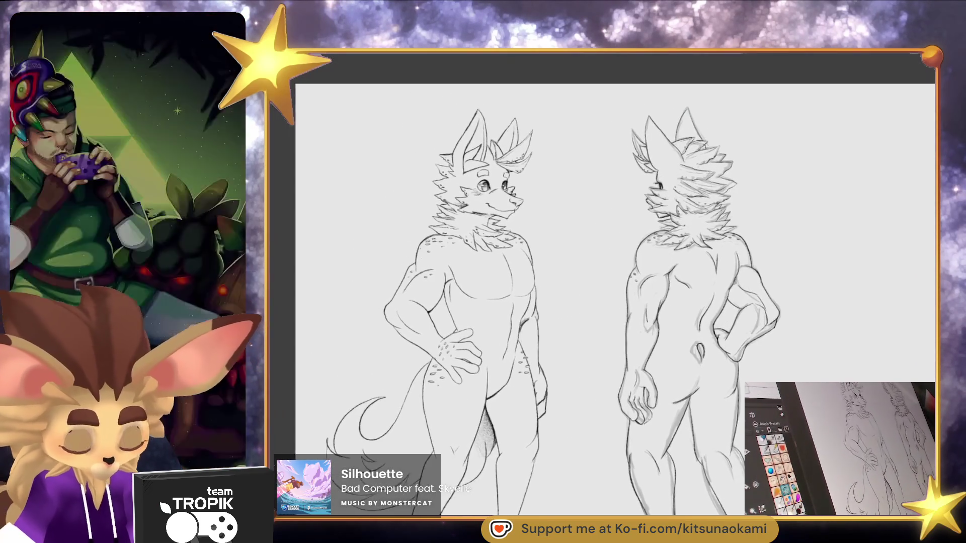
{"action": "left_click_drag", "start_coordinate": [781, 456], "coordinate": [734, 426]}
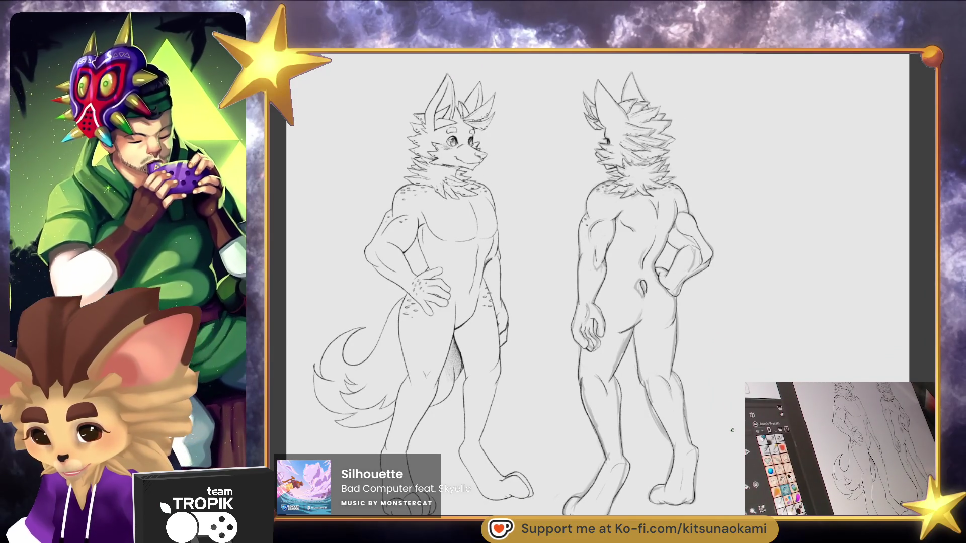
{"action": "left_click_drag", "start_coordinate": [729, 428], "coordinate": [736, 432]}
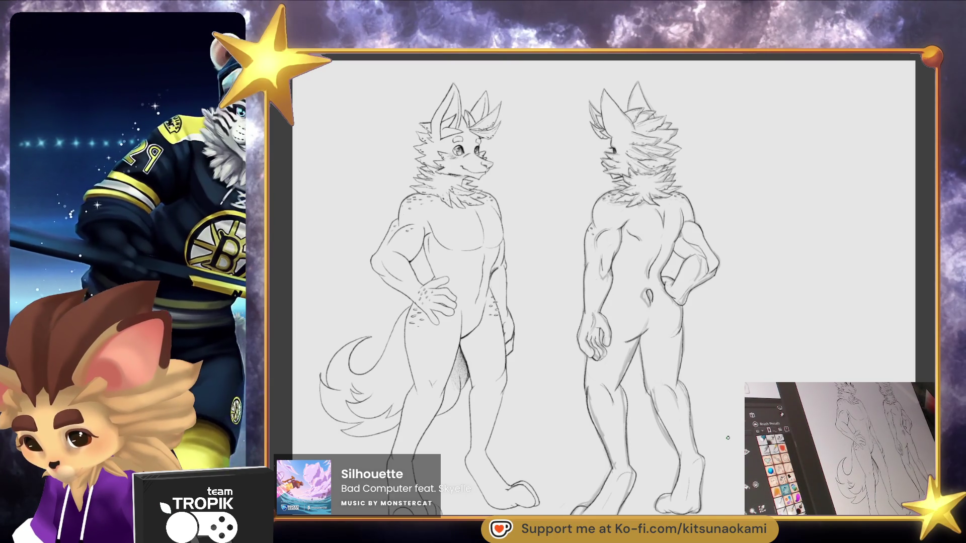
{"action": "mouse_move", "coordinate": [723, 439]}
{"action": "left_mouse_down"}
{"action": "mouse_move", "coordinate": [727, 448]}
{"action": "mouse_move", "coordinate": [718, 443]}
{"action": "mouse_move", "coordinate": [710, 463]}
{"action": "mouse_move", "coordinate": [785, 443]}
{"action": "left_mouse_up"}
{"action": "left_click_drag", "start_coordinate": [602, 394], "coordinate": [567, 401]}
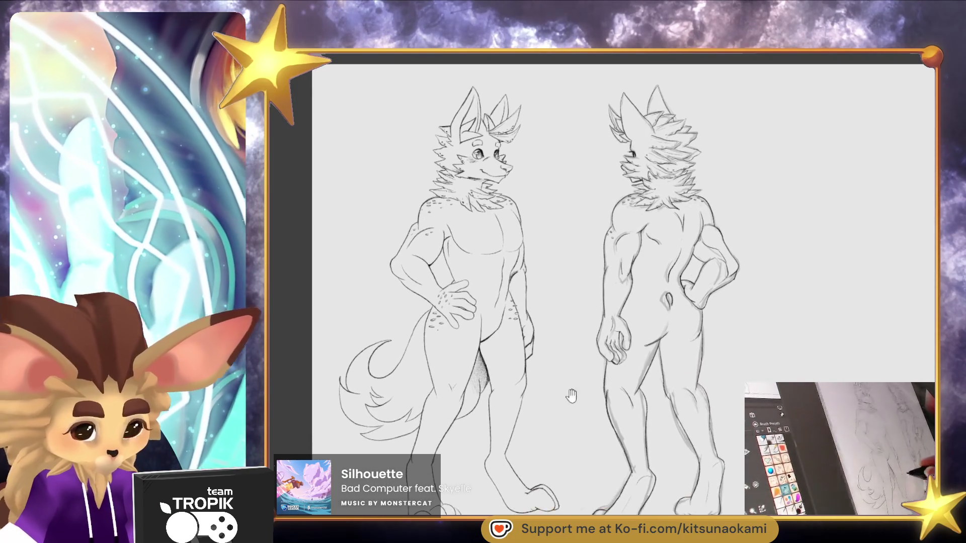
{"action": "mouse_move", "coordinate": [604, 302]}
{"action": "left_mouse_down"}
{"action": "mouse_move", "coordinate": [569, 302]}
{"action": "mouse_move", "coordinate": [617, 316]}
{"action": "left_mouse_up"}
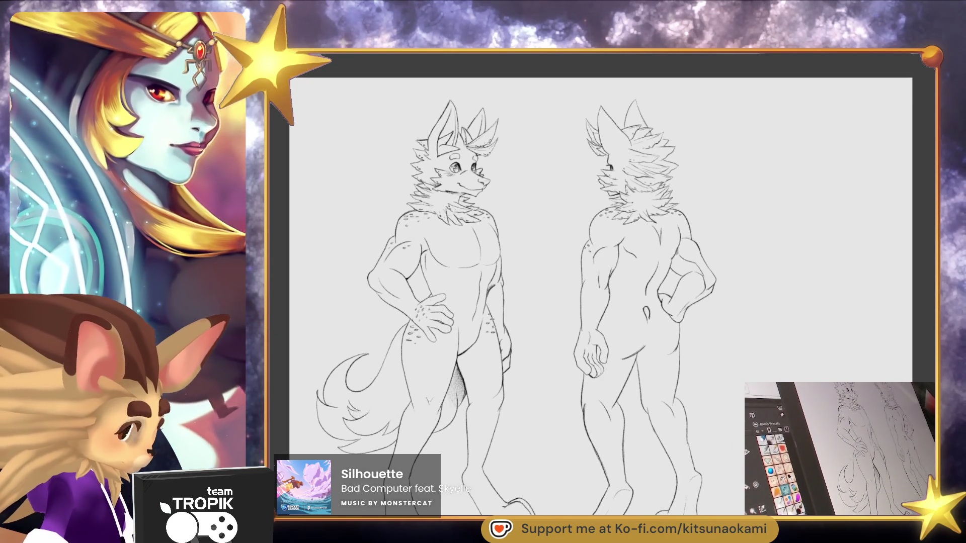
{"action": "mouse_move", "coordinate": [604, 302]}
{"action": "left_mouse_down"}
{"action": "mouse_move", "coordinate": [633, 307]}
{"action": "mouse_move", "coordinate": [529, 278]}
{"action": "left_mouse_up"}
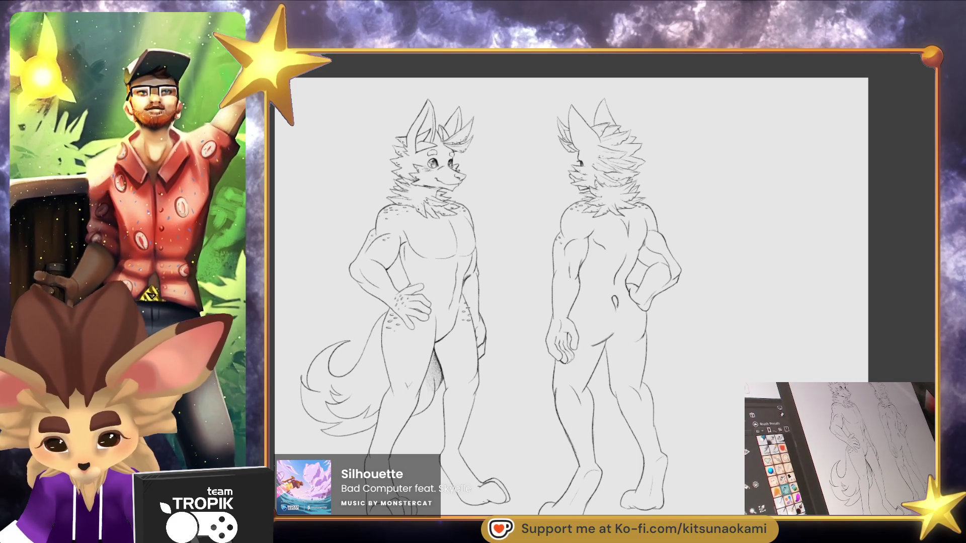
Turn on vertical mirroring and sketch a round head in the blank space right of the back figure
{"action": "left_click_drag", "start_coordinate": [863, 453], "coordinate": [682, 453]}
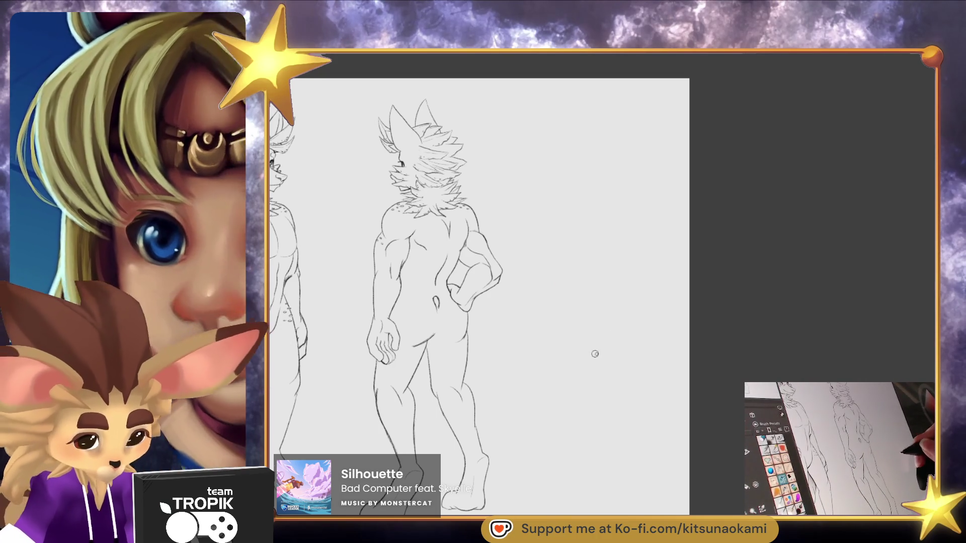
{"action": "key", "text": "m"}
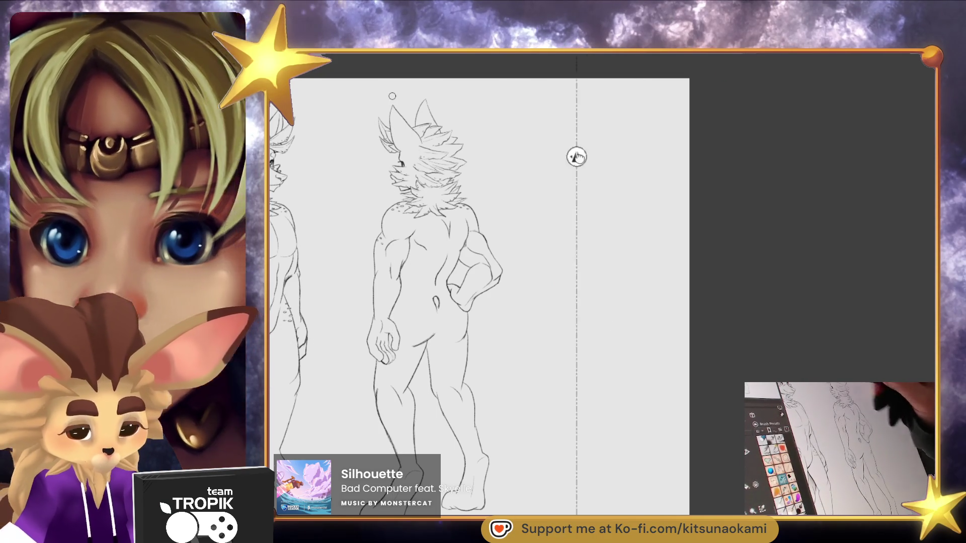
{"action": "mouse_move", "coordinate": [601, 327]}
{"action": "left_mouse_down"}
{"action": "mouse_move", "coordinate": [559, 353]}
{"action": "mouse_move", "coordinate": [624, 352]}
{"action": "mouse_move", "coordinate": [594, 385]}
{"action": "mouse_move", "coordinate": [615, 433]}
{"action": "mouse_move", "coordinate": [603, 436]}
{"action": "mouse_move", "coordinate": [614, 423]}
{"action": "left_mouse_up"}
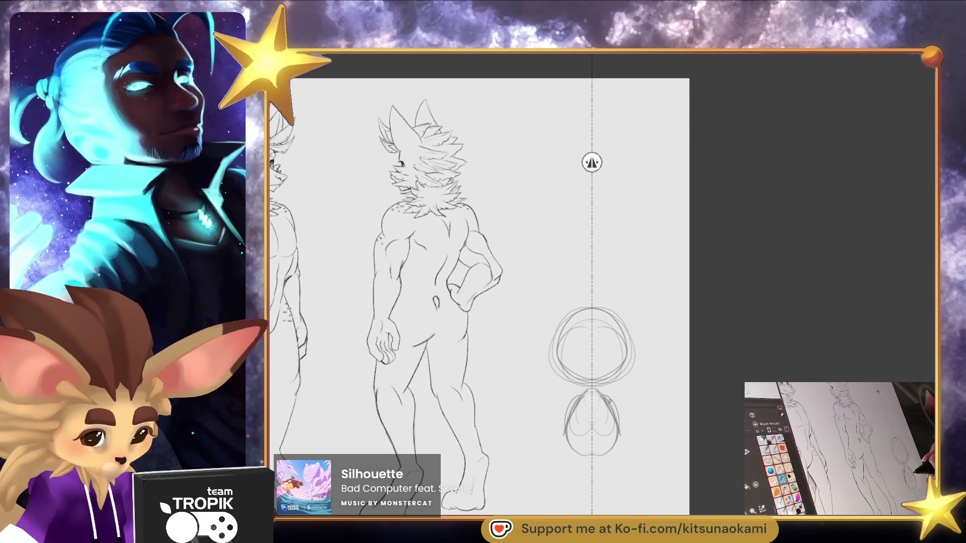
Add mirrored flared arms, pointed ears and a muzzle to the chibi sketch
{"action": "mouse_move", "coordinate": [638, 408]}
{"action": "left_mouse_down"}
{"action": "mouse_move", "coordinate": [629, 422]}
{"action": "mouse_move", "coordinate": [608, 395]}
{"action": "mouse_move", "coordinate": [631, 403]}
{"action": "mouse_move", "coordinate": [636, 421]}
{"action": "left_mouse_up"}
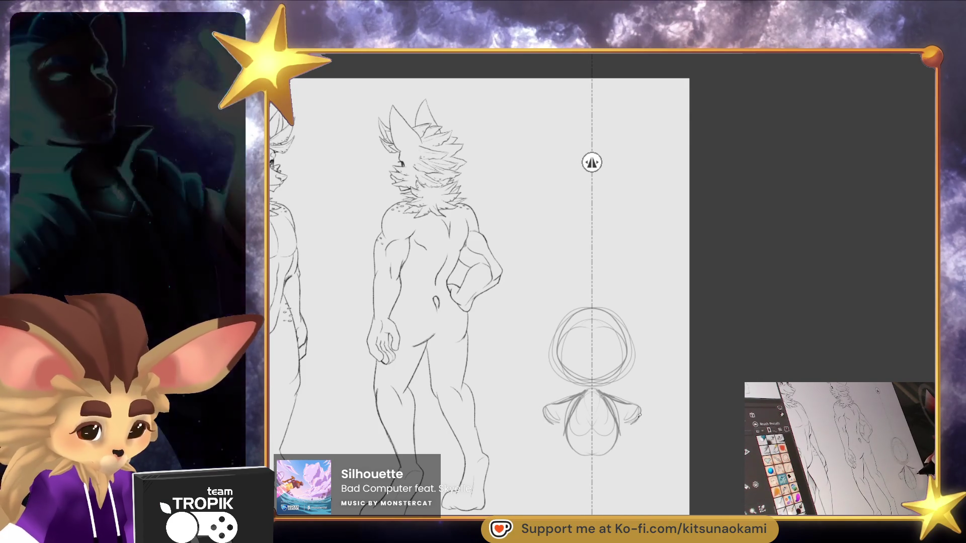
{"action": "scroll", "coordinate": [674, 396], "scroll_direction": "up", "scroll_amount": 2}
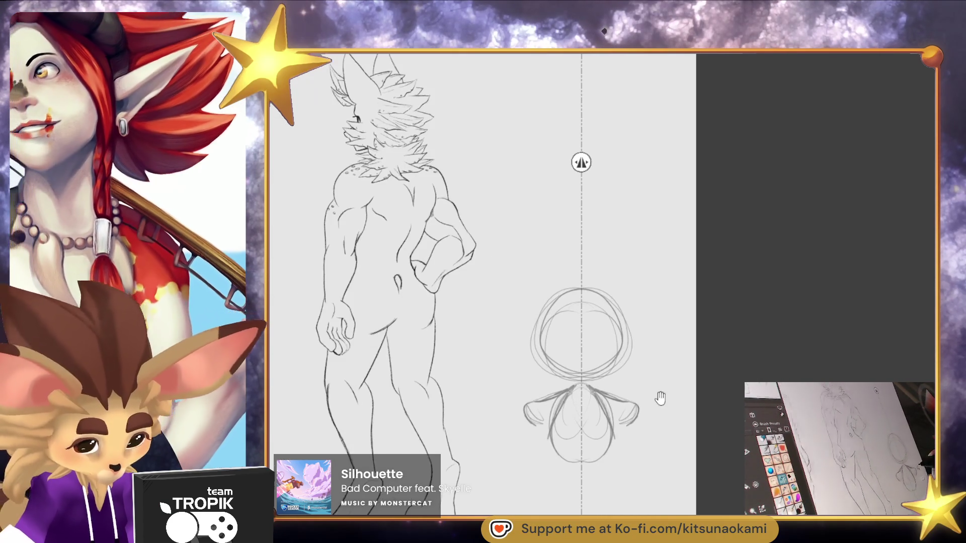
{"action": "left_click_drag", "start_coordinate": [598, 291], "coordinate": [615, 263]}
{"action": "mouse_move", "coordinate": [625, 315]}
{"action": "left_mouse_down"}
{"action": "mouse_move", "coordinate": [632, 260]}
{"action": "mouse_move", "coordinate": [599, 290]}
{"action": "left_mouse_up"}
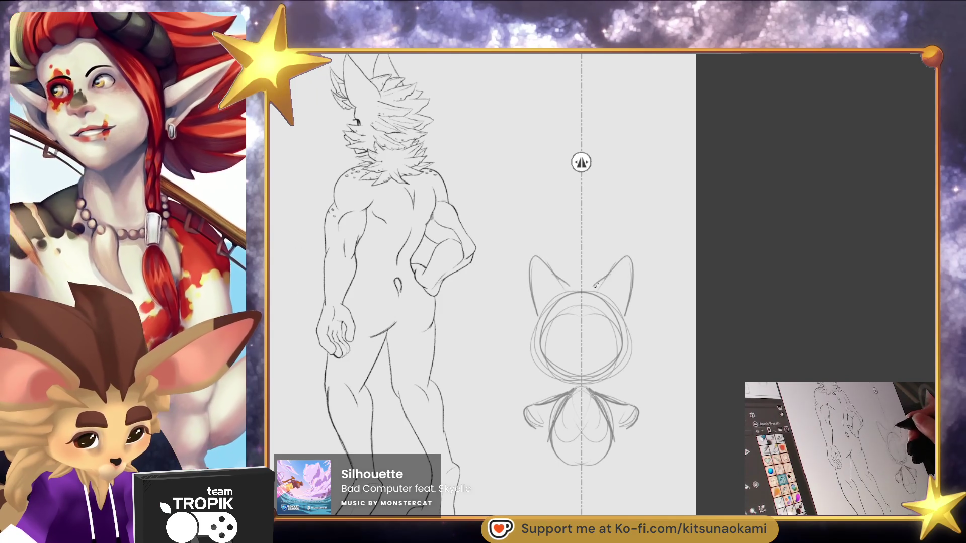
{"action": "left_click_drag", "start_coordinate": [582, 347], "coordinate": [602, 364]}
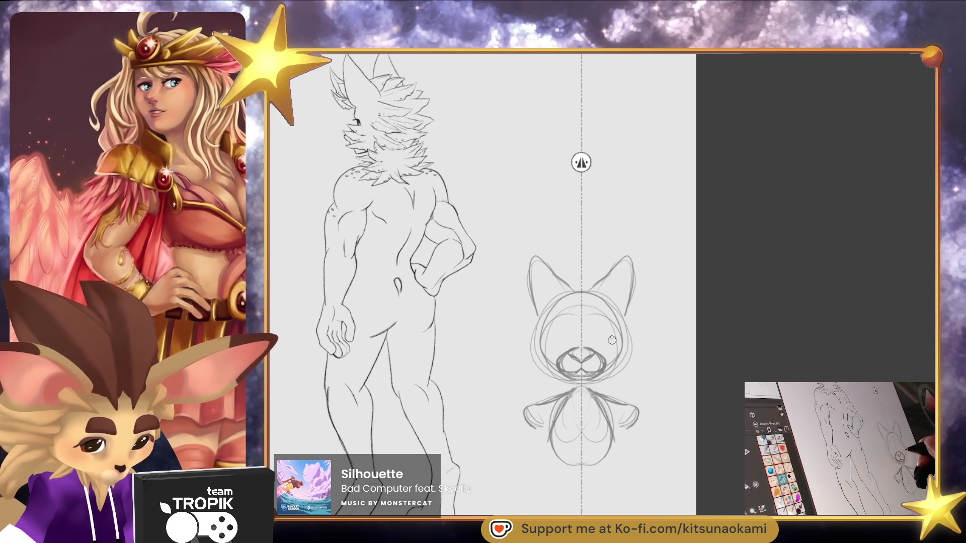
Draw two mirrored oval eyes on the cat head and zoom out to the whole sheet
{"action": "mouse_move", "coordinate": [601, 324]}
{"action": "left_mouse_down"}
{"action": "mouse_move", "coordinate": [591, 336]}
{"action": "mouse_move", "coordinate": [610, 347]}
{"action": "mouse_move", "coordinate": [611, 334]}
{"action": "left_mouse_up"}
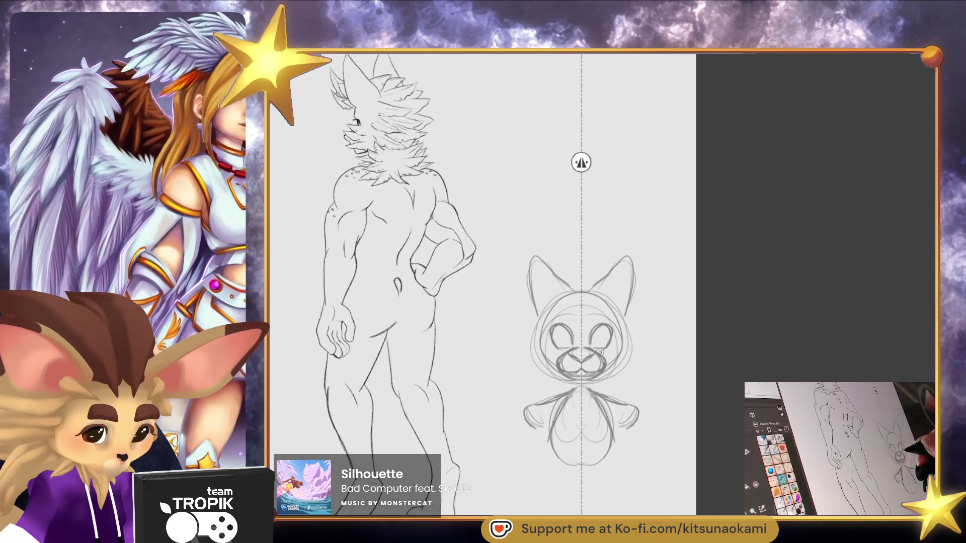
{"action": "scroll", "coordinate": [655, 387], "scroll_direction": "down", "scroll_amount": 3}
{"action": "left_click_drag", "start_coordinate": [672, 400], "coordinate": [687, 402]}
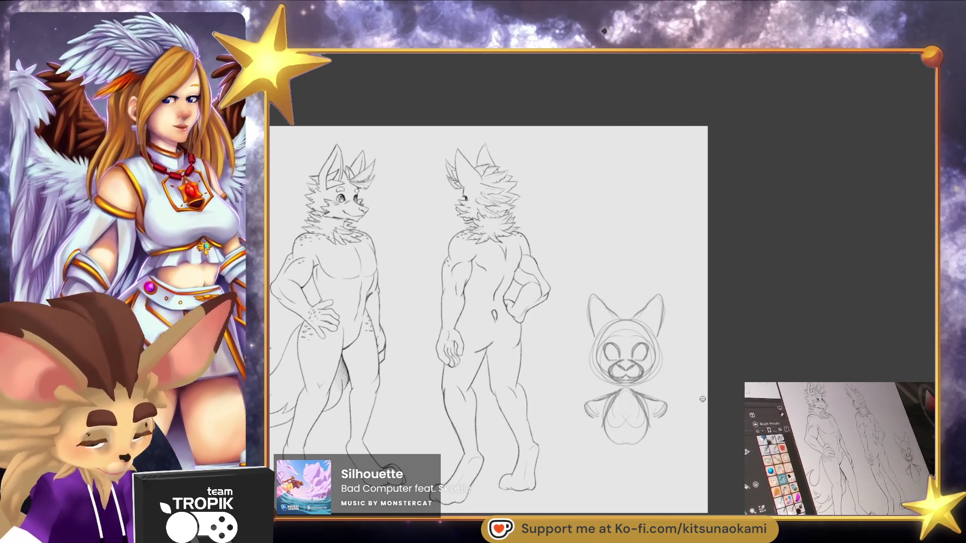
Hide the rough hooded cat sketch and zoom in on the front figure's chest
{"action": "key", "text": "Delete"}
{"action": "mouse_move", "coordinate": [675, 424]}
{"action": "left_mouse_down"}
{"action": "mouse_move", "coordinate": [688, 455]}
{"action": "mouse_move", "coordinate": [578, 377]}
{"action": "left_mouse_up"}
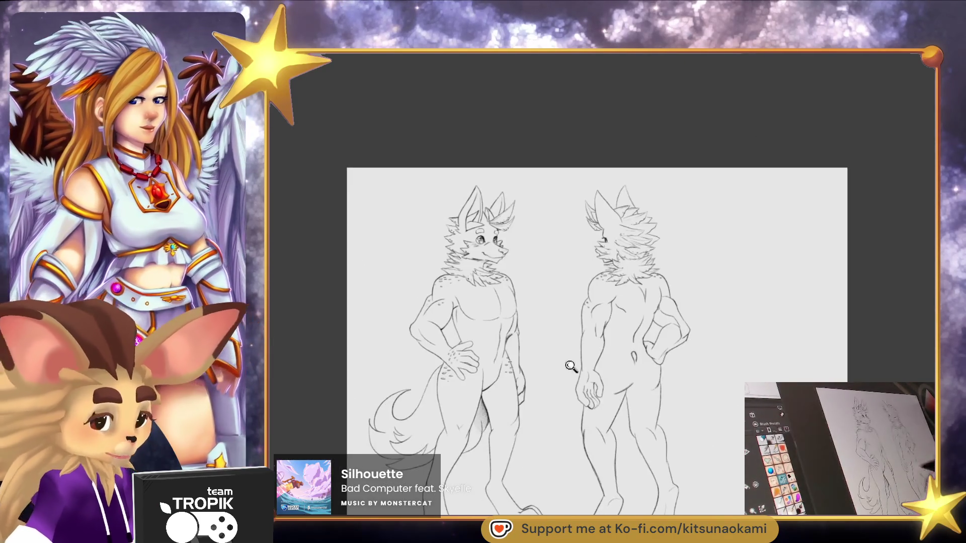
{"action": "scroll", "coordinate": [579, 376], "scroll_direction": "up", "scroll_amount": 3}
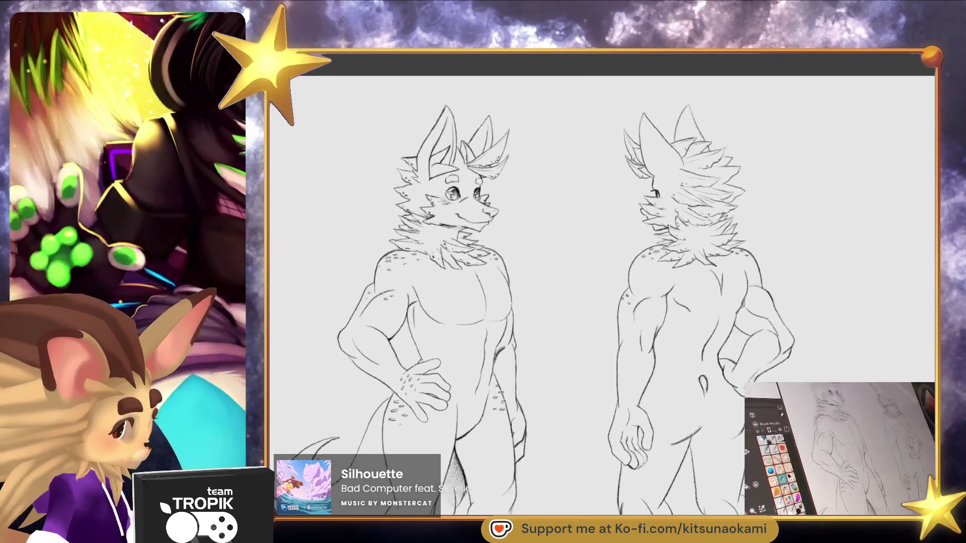
{"action": "scroll", "coordinate": [425, 295], "scroll_direction": "up", "scroll_amount": 3}
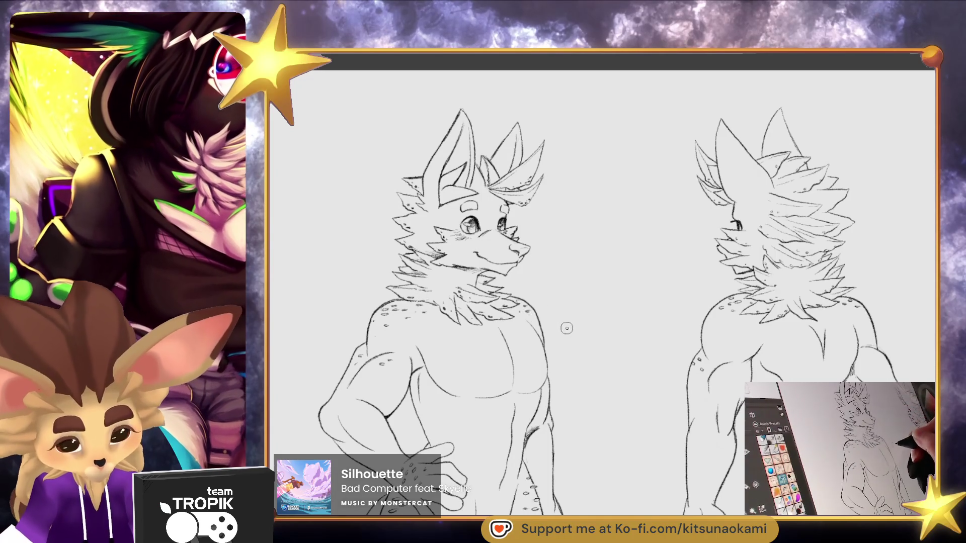
{"action": "scroll", "coordinate": [559, 347], "scroll_direction": "down", "scroll_amount": 2}
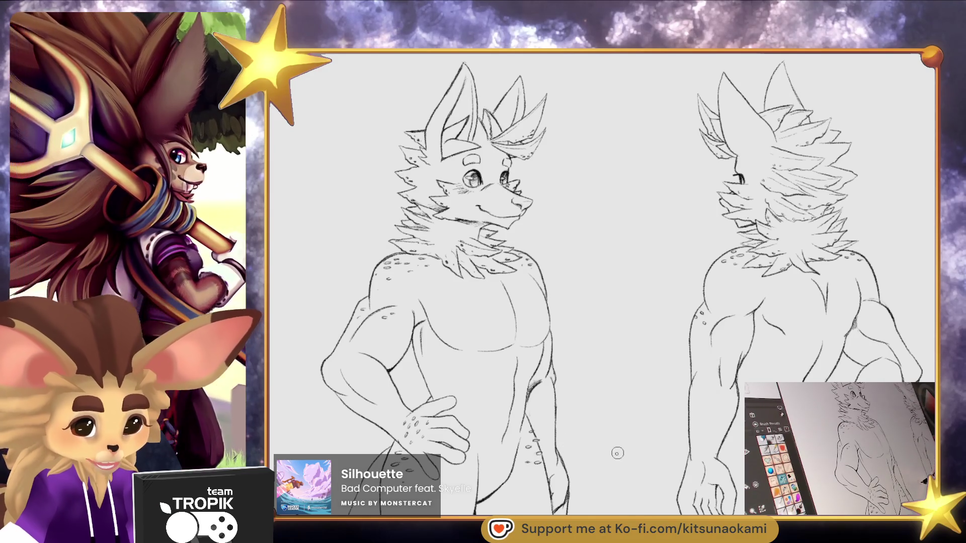
{"action": "mouse_move", "coordinate": [627, 420]}
{"action": "left_mouse_down"}
{"action": "mouse_move", "coordinate": [638, 438]}
{"action": "mouse_move", "coordinate": [629, 428]}
{"action": "left_mouse_up"}
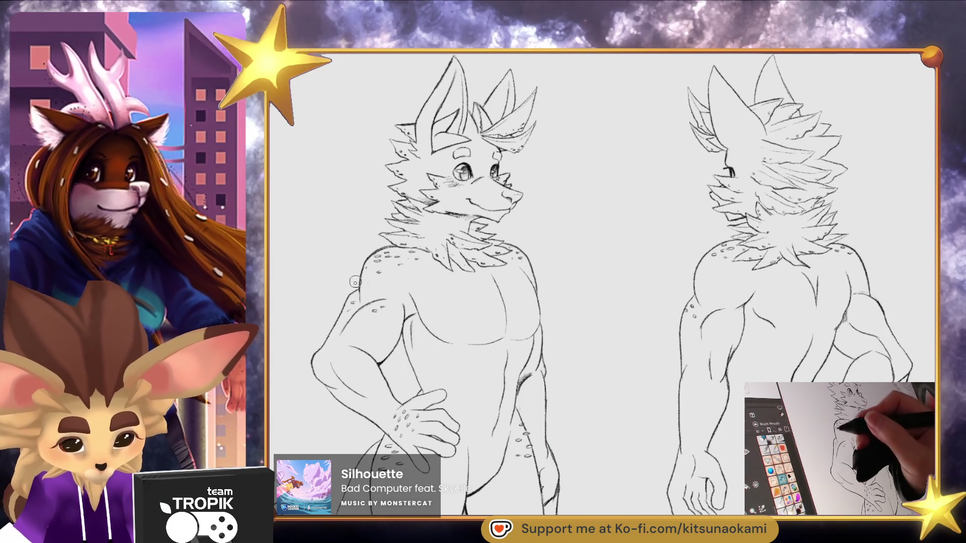
Sketch a loose oversized shirt with collar over the front figure's shoulders, chest and arms
{"action": "left_click_drag", "start_coordinate": [355, 277], "coordinate": [321, 325]}
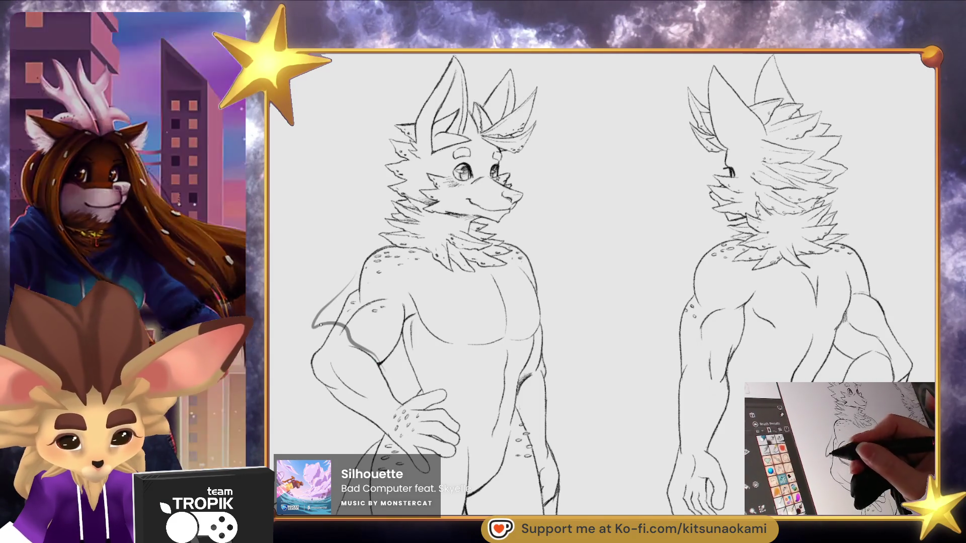
{"action": "left_click_drag", "start_coordinate": [533, 268], "coordinate": [558, 383]}
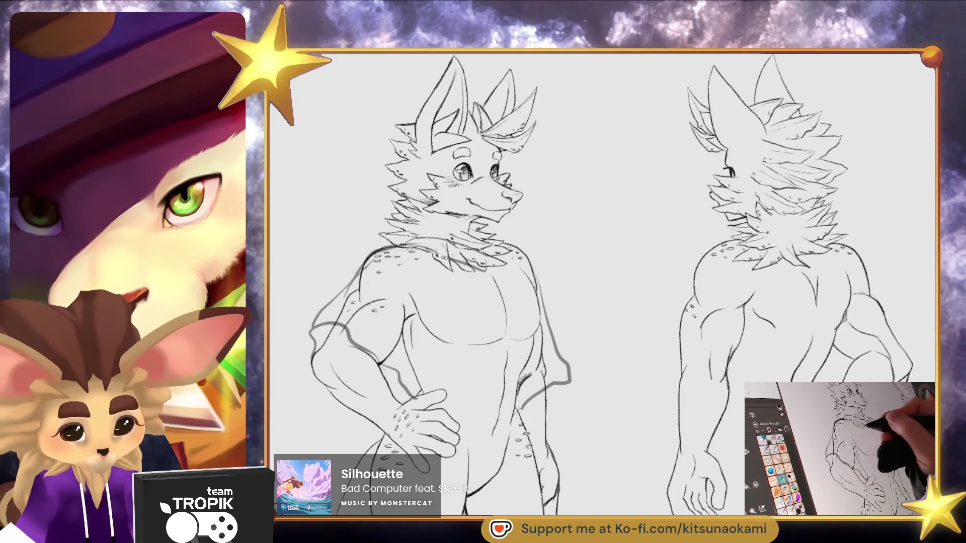
{"action": "left_click_drag", "start_coordinate": [462, 263], "coordinate": [461, 240]}
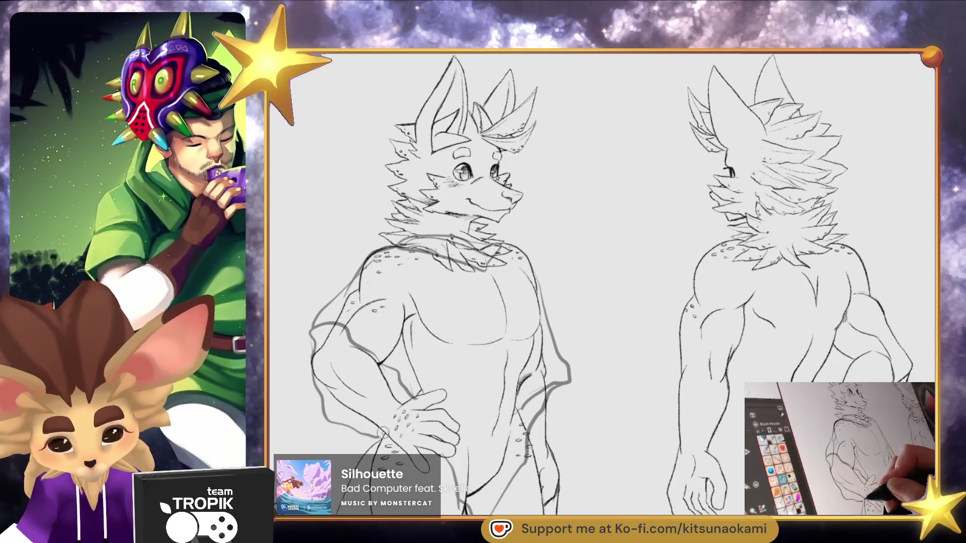
{"action": "scroll", "coordinate": [602, 417], "scroll_direction": "down", "scroll_amount": 2}
{"action": "scroll", "coordinate": [628, 373], "scroll_direction": "up", "scroll_amount": 1}
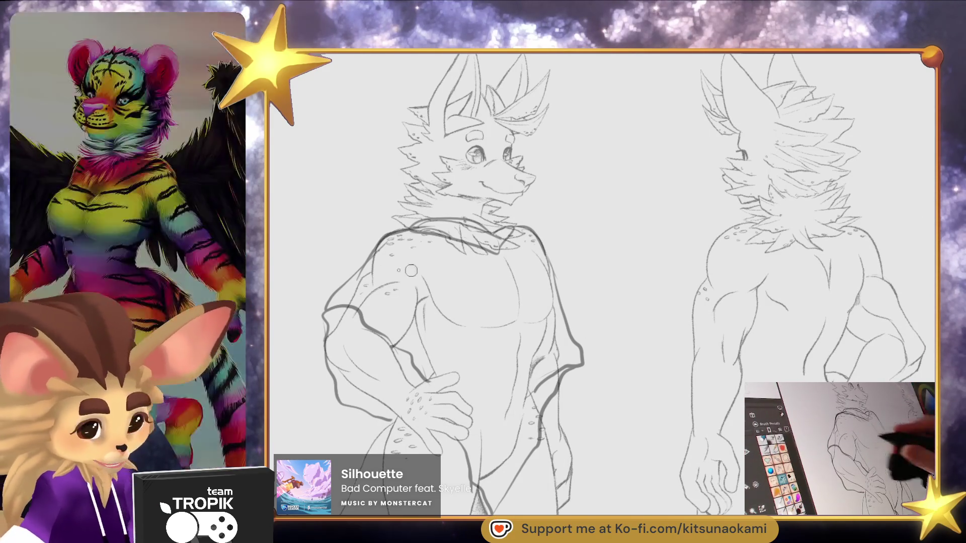
{"action": "left_click_drag", "start_coordinate": [362, 266], "coordinate": [372, 256]}
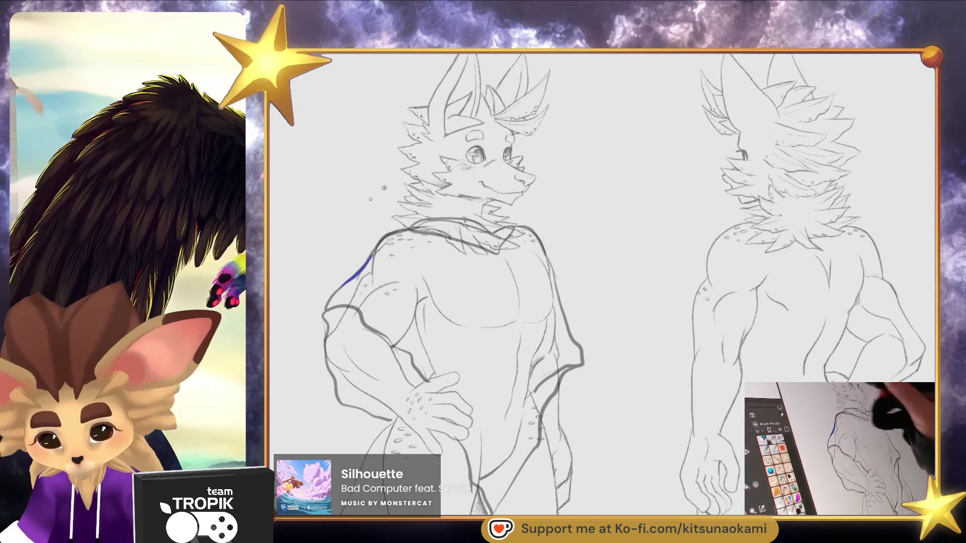
Fill the front shirt outline with blue, then start the back figure's shirt at the shoulder
{"action": "key", "text": "shift+alt+BackSpace"}
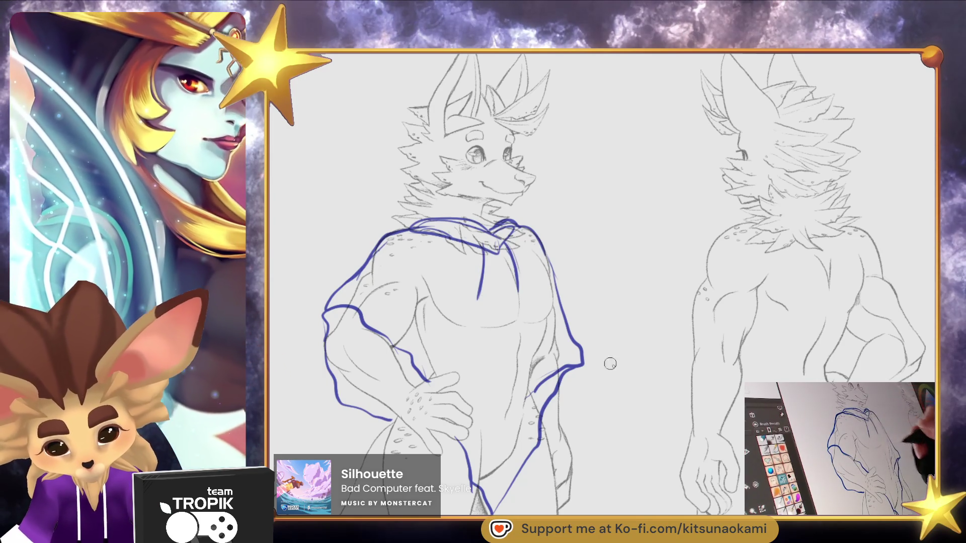
{"action": "scroll", "coordinate": [596, 354], "scroll_direction": "up", "scroll_amount": 5}
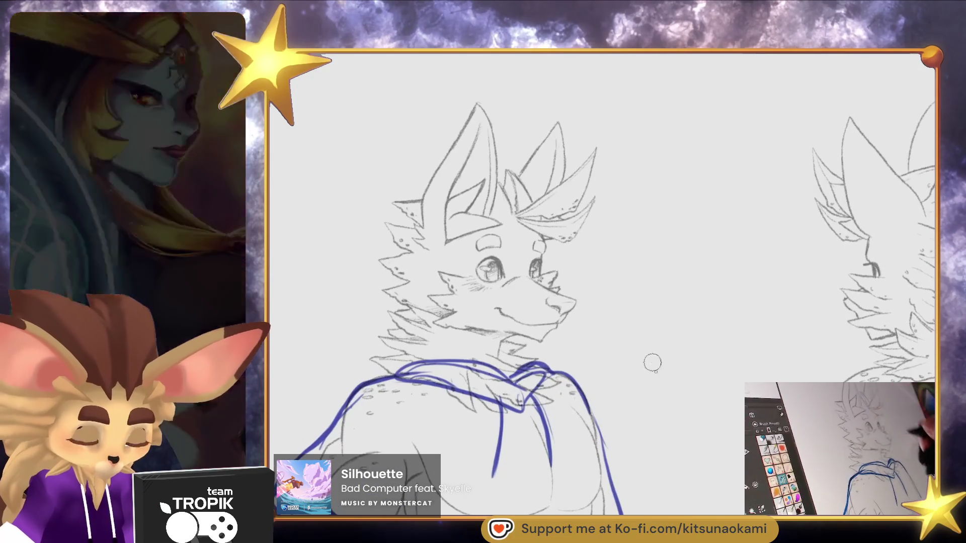
{"action": "scroll", "coordinate": [671, 423], "scroll_direction": "down", "scroll_amount": 5}
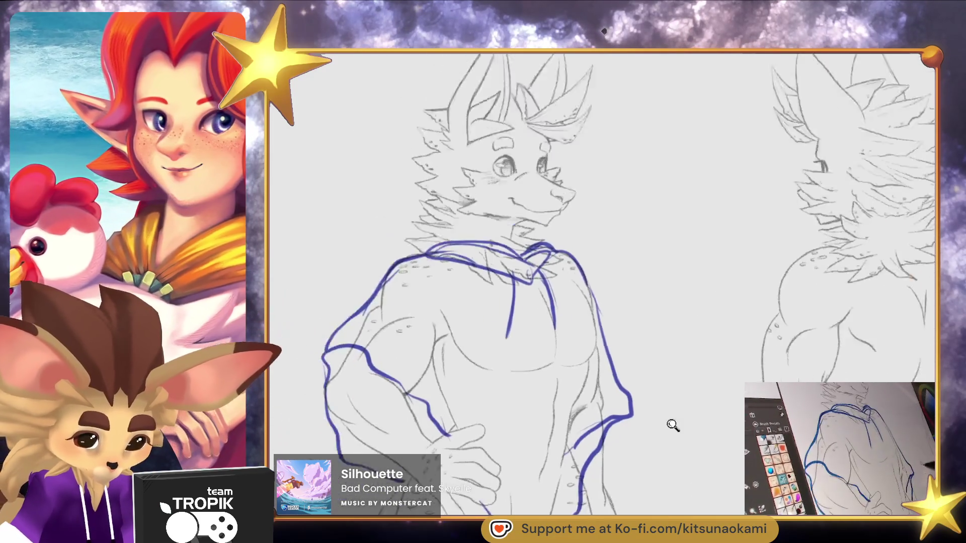
{"action": "scroll", "coordinate": [673, 408], "scroll_direction": "down", "scroll_amount": 2}
{"action": "scroll", "coordinate": [679, 433], "scroll_direction": "down", "scroll_amount": 6}
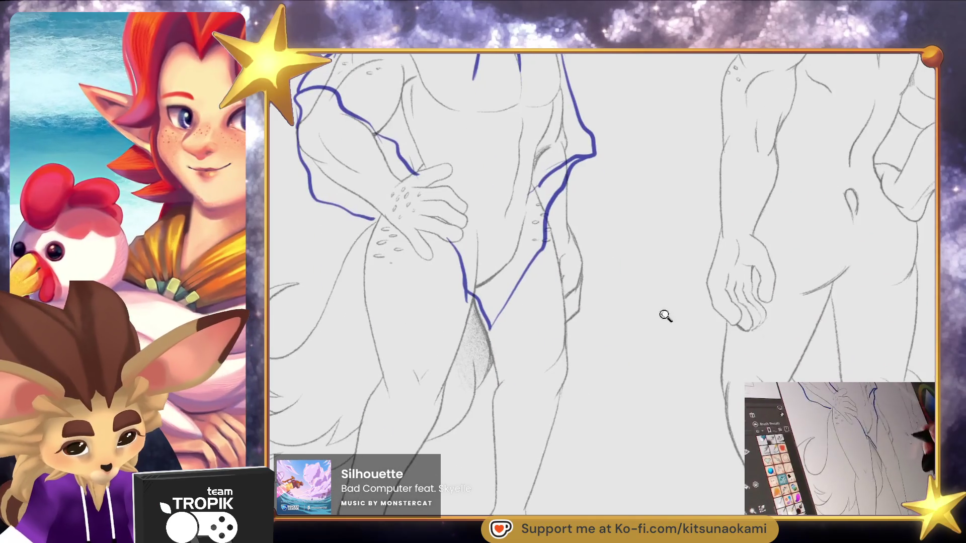
{"action": "scroll", "coordinate": [666, 315], "scroll_direction": "down", "scroll_amount": 5}
{"action": "scroll", "coordinate": [639, 391], "scroll_direction": "up", "scroll_amount": 3}
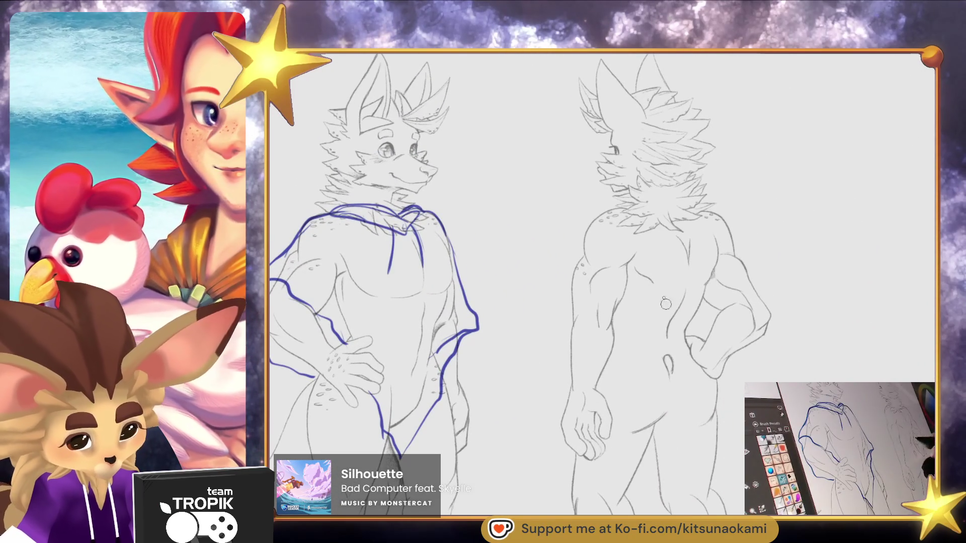
{"action": "mouse_move", "coordinate": [624, 206]}
{"action": "left_mouse_down"}
{"action": "mouse_move", "coordinate": [561, 282]}
{"action": "mouse_move", "coordinate": [555, 326]}
{"action": "mouse_move", "coordinate": [586, 354]}
{"action": "left_mouse_up"}
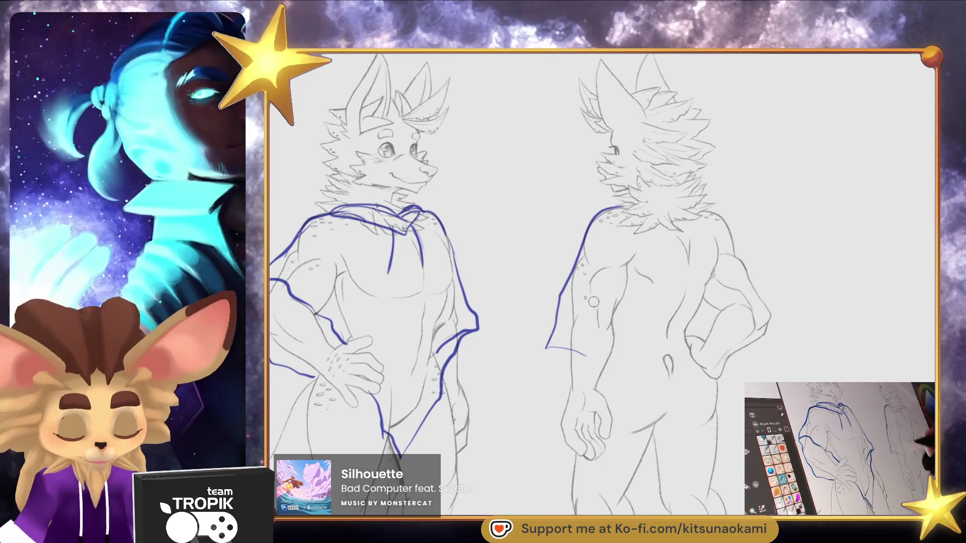
Draw the back figure's left sleeve cuff and hip outline, removing stray blue strokes
{"action": "mouse_move", "coordinate": [549, 349]}
{"action": "left_mouse_down"}
{"action": "mouse_move", "coordinate": [608, 381]}
{"action": "mouse_move", "coordinate": [672, 391]}
{"action": "mouse_move", "coordinate": [703, 385]}
{"action": "mouse_move", "coordinate": [724, 359]}
{"action": "left_mouse_up"}
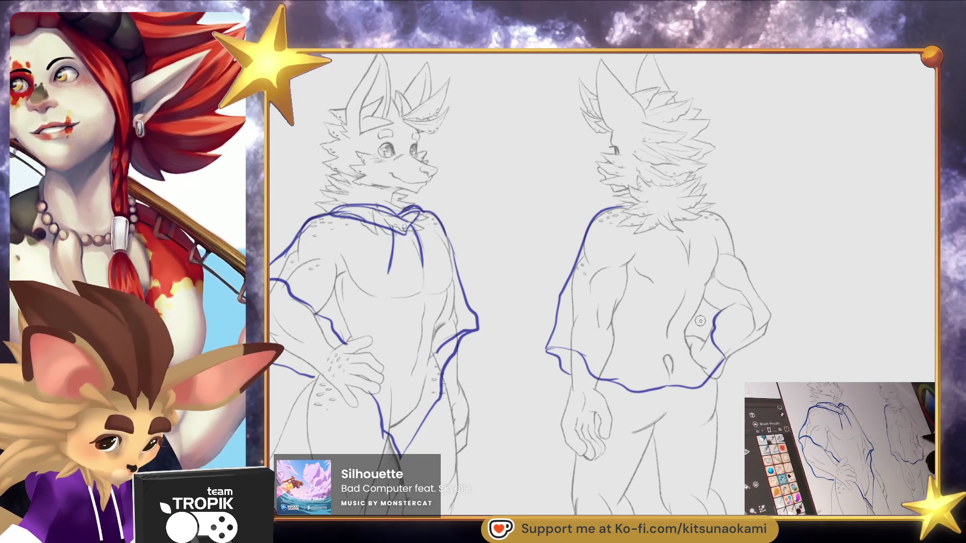
{"action": "left_click_drag", "start_coordinate": [713, 317], "coordinate": [702, 361]}
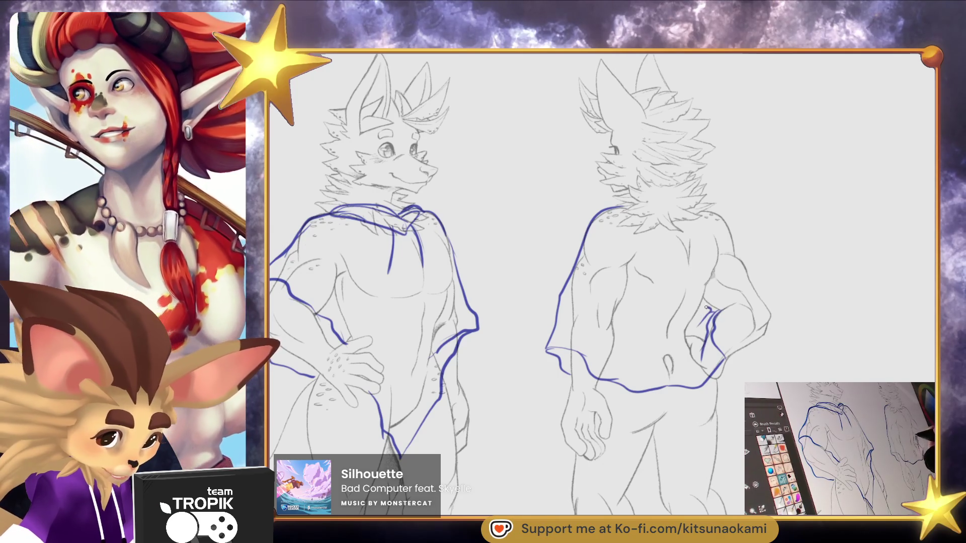
{"action": "key", "text": "ctrl+z"}
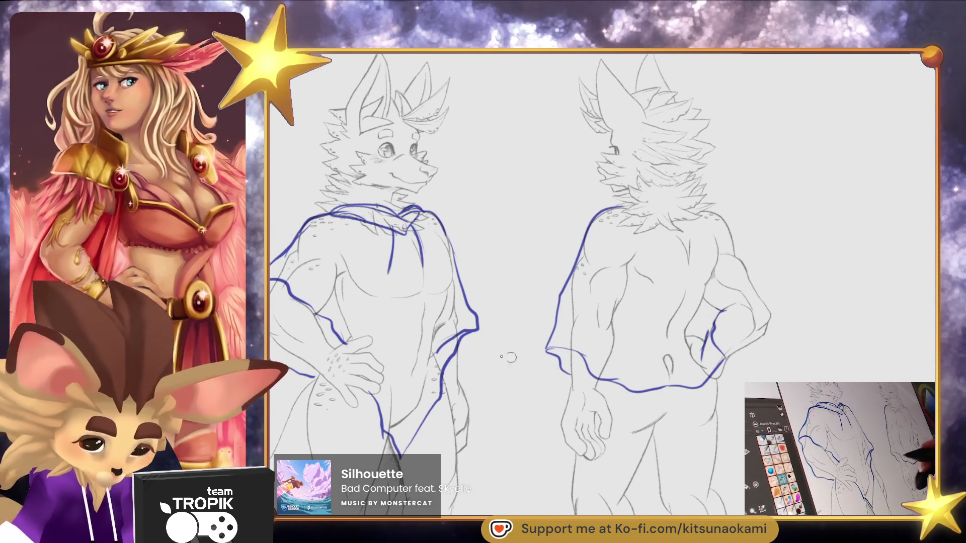
{"action": "mouse_move", "coordinate": [274, 282]}
{"action": "left_mouse_down"}
{"action": "mouse_move", "coordinate": [334, 328]}
{"action": "mouse_move", "coordinate": [271, 298]}
{"action": "mouse_move", "coordinate": [333, 322]}
{"action": "left_mouse_up"}
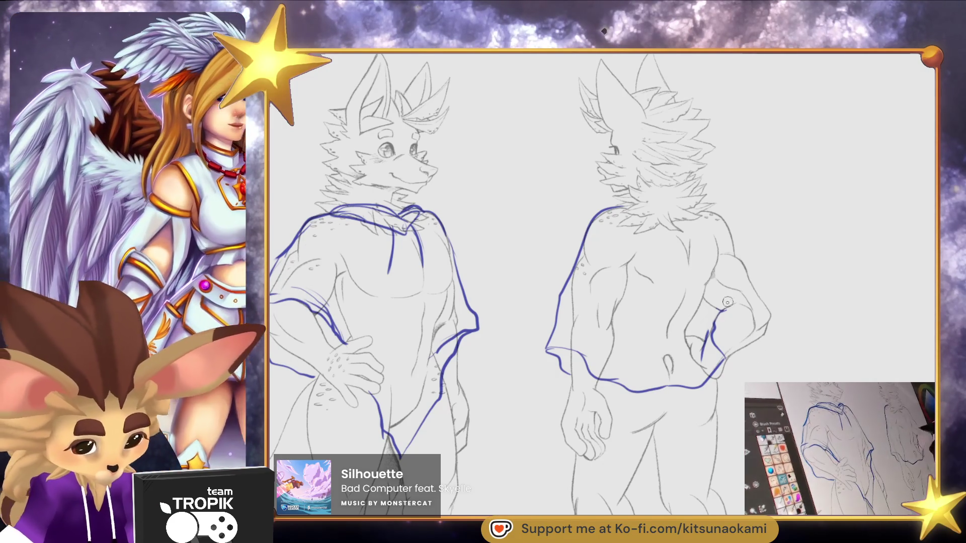
Outline the back figure's right shoulder, wide sleeve and cuff, then zoom out
{"action": "mouse_move", "coordinate": [713, 211]}
{"action": "left_mouse_down"}
{"action": "mouse_move", "coordinate": [769, 305]}
{"action": "mouse_move", "coordinate": [714, 331]}
{"action": "mouse_move", "coordinate": [718, 370]}
{"action": "left_mouse_up"}
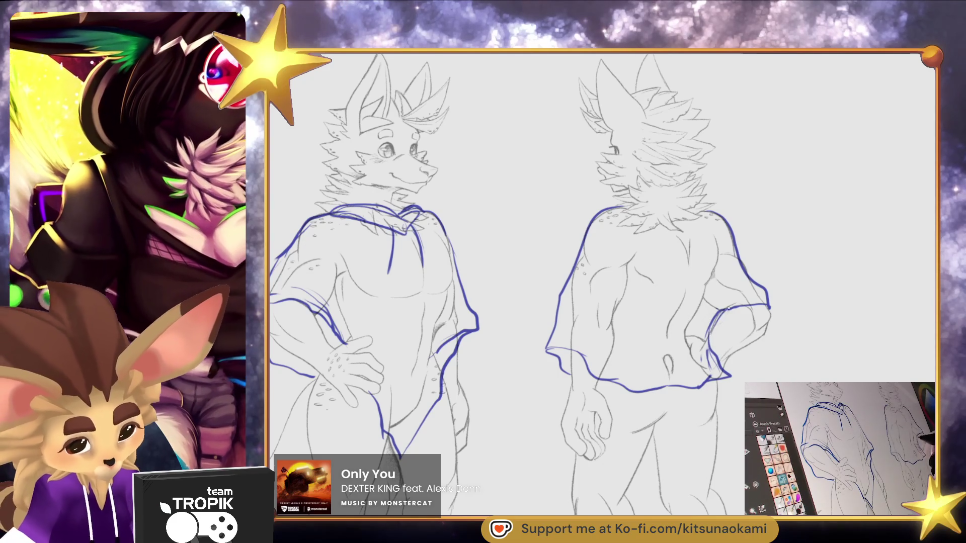
{"action": "left_click_drag", "start_coordinate": [725, 312], "coordinate": [768, 309]}
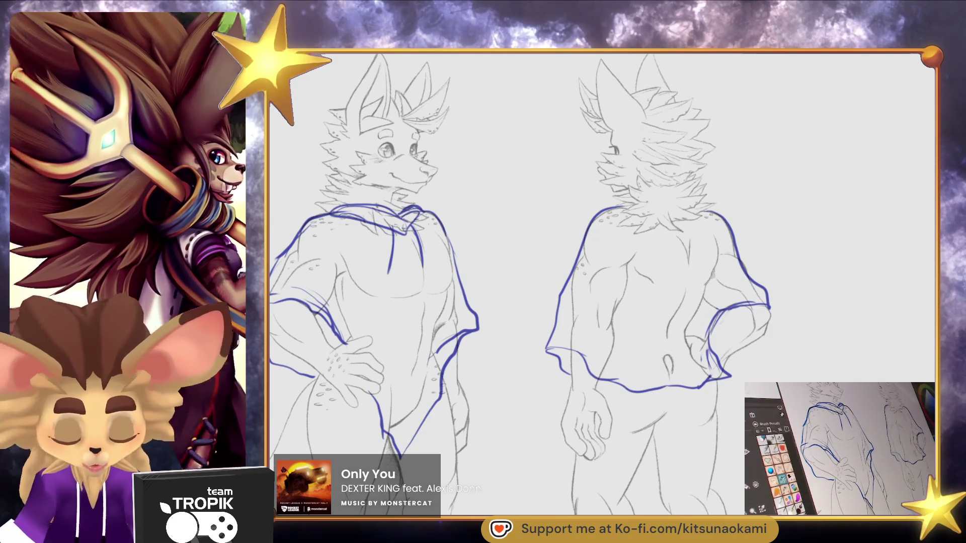
{"action": "scroll", "coordinate": [604, 282], "scroll_direction": "down", "scroll_amount": 5}
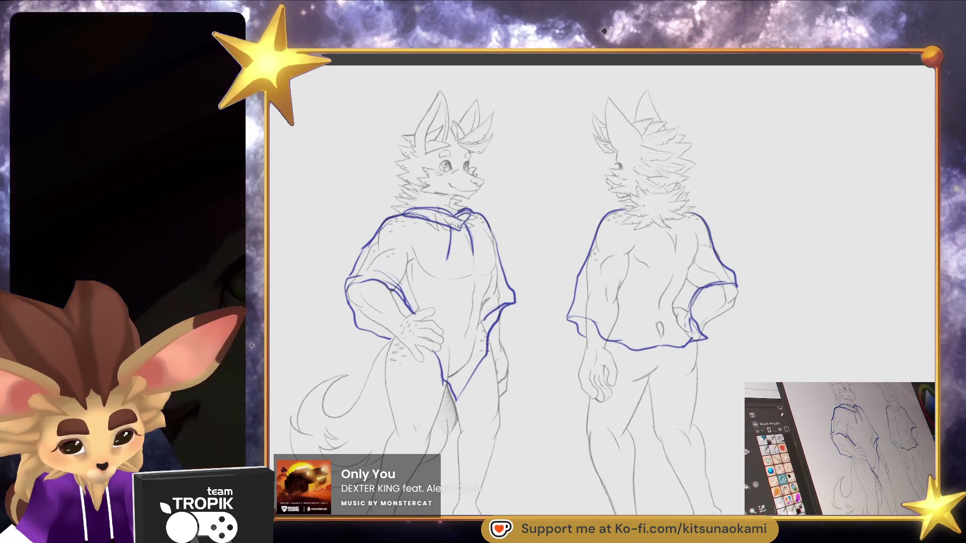
Add short fold lines along the back hoodie's hem and a fuller sleeve line on the front figure's arm
{"action": "scroll", "coordinate": [604, 282], "scroll_direction": "down", "scroll_amount": 3}
{"action": "scroll", "coordinate": [603, 282], "scroll_direction": "up", "scroll_amount": 3}
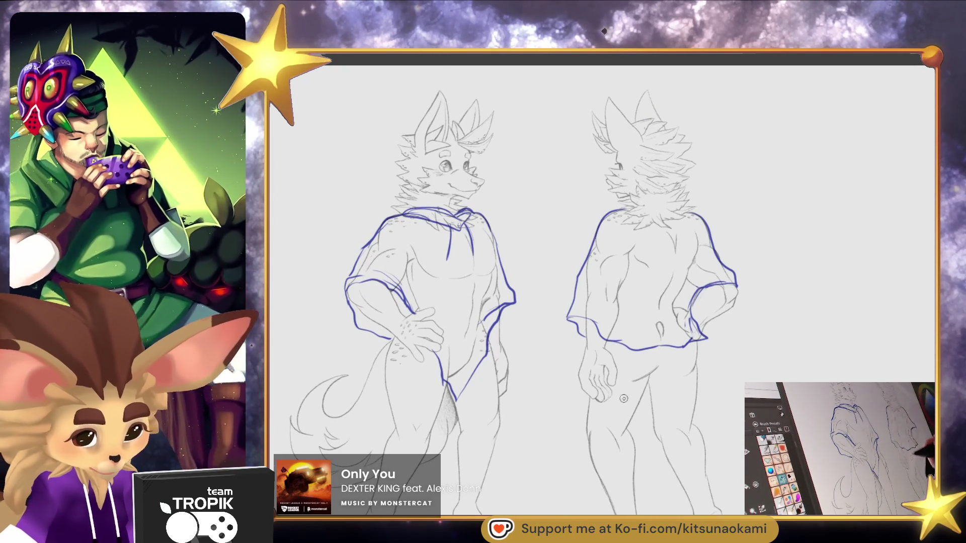
{"action": "scroll", "coordinate": [604, 411], "scroll_direction": "up", "scroll_amount": 1}
{"action": "left_click_drag", "start_coordinate": [604, 411], "coordinate": [602, 418]}
{"action": "scroll", "coordinate": [611, 403], "scroll_direction": "up", "scroll_amount": 2}
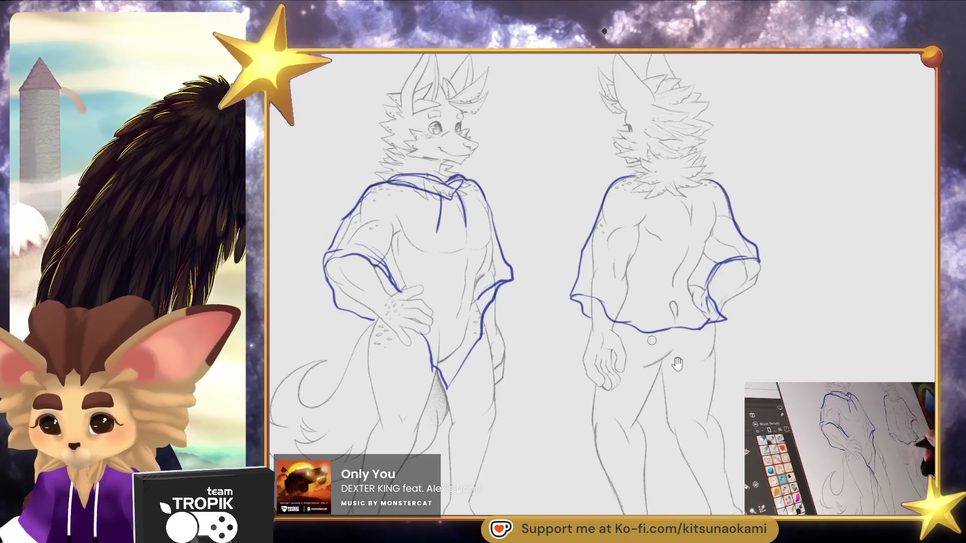
{"action": "mouse_move", "coordinate": [716, 367]}
{"action": "left_mouse_down"}
{"action": "mouse_move", "coordinate": [673, 502]}
{"action": "mouse_move", "coordinate": [660, 389]}
{"action": "left_mouse_up"}
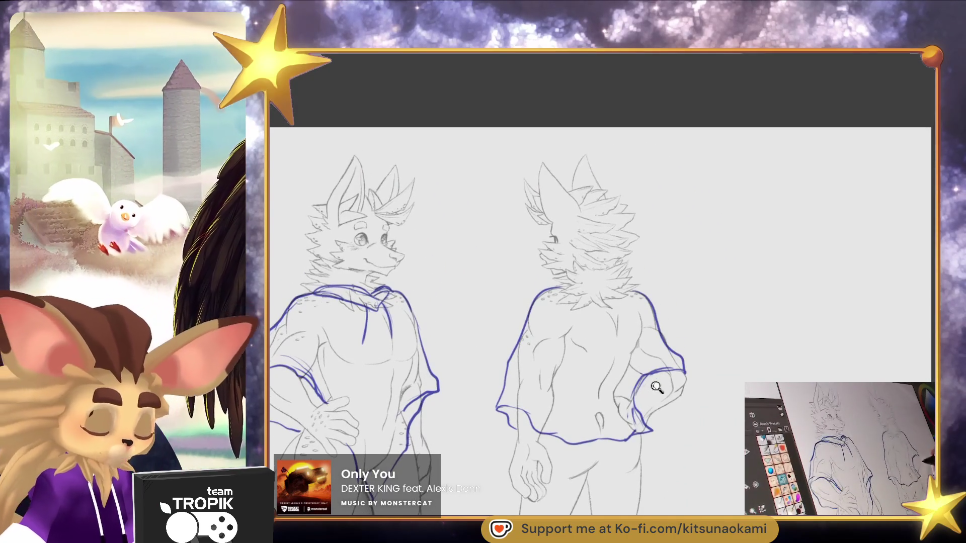
{"action": "scroll", "coordinate": [660, 389], "scroll_direction": "up", "scroll_amount": 3}
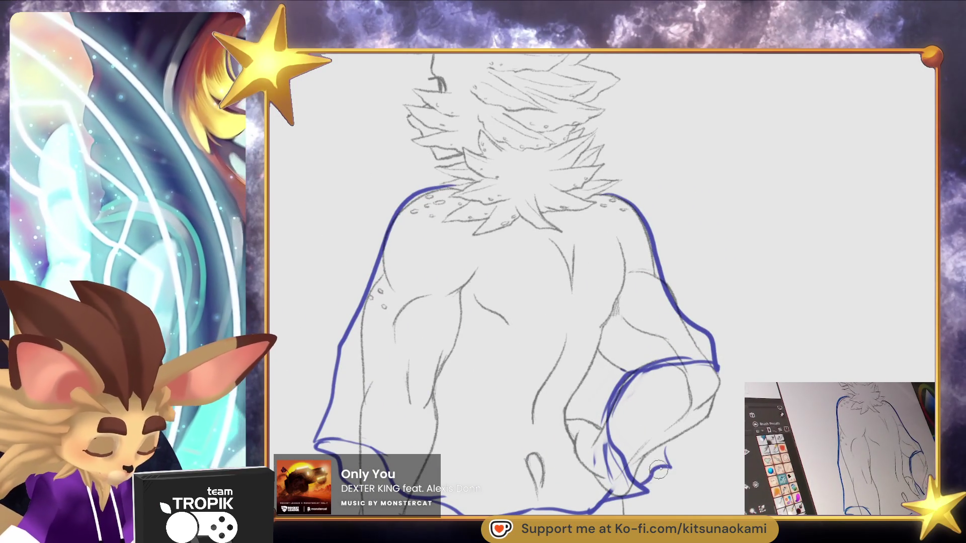
{"action": "scroll", "coordinate": [731, 395], "scroll_direction": "down", "scroll_amount": 3}
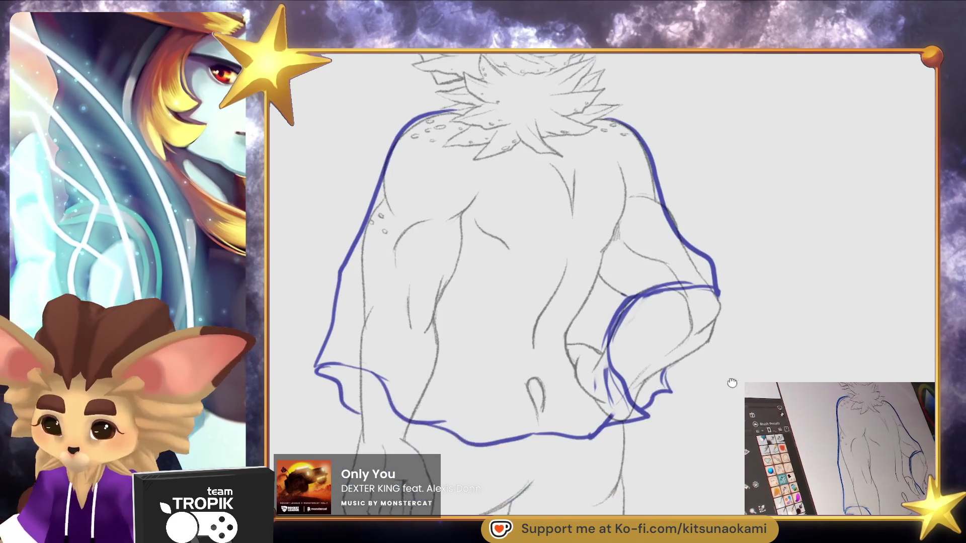
{"action": "mouse_move", "coordinate": [723, 397]}
{"action": "left_mouse_down"}
{"action": "mouse_move", "coordinate": [720, 422]}
{"action": "mouse_move", "coordinate": [738, 413]}
{"action": "mouse_move", "coordinate": [725, 417]}
{"action": "left_mouse_up"}
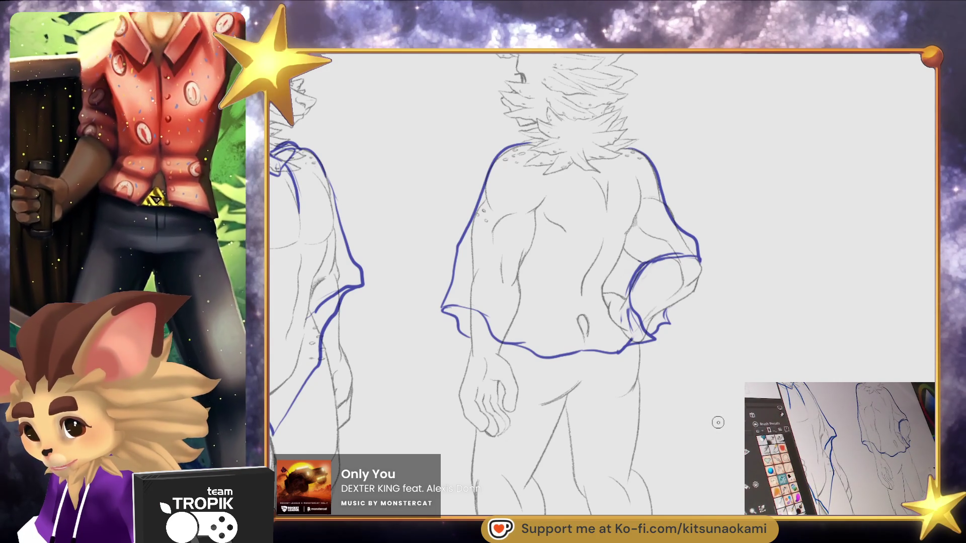
{"action": "left_click_drag", "start_coordinate": [715, 423], "coordinate": [716, 467]}
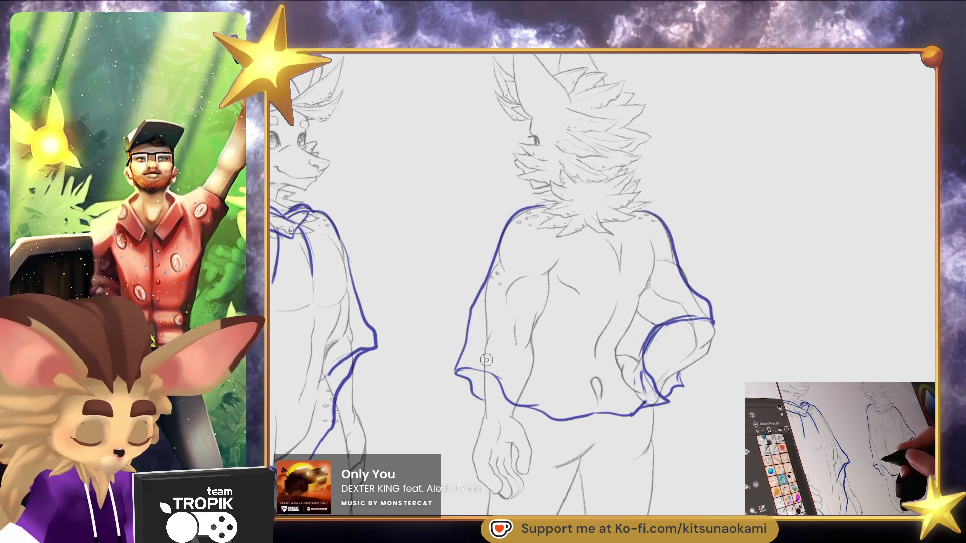
{"action": "left_click_drag", "start_coordinate": [525, 387], "coordinate": [596, 395]}
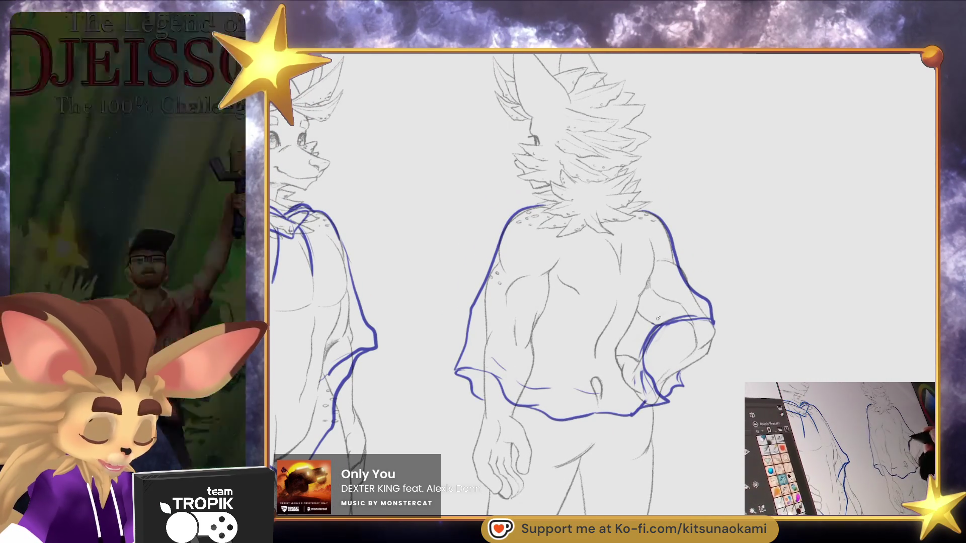
{"action": "mouse_move", "coordinate": [736, 340]}
{"action": "left_mouse_down"}
{"action": "mouse_move", "coordinate": [646, 375]}
{"action": "mouse_move", "coordinate": [724, 352]}
{"action": "mouse_move", "coordinate": [848, 372]}
{"action": "mouse_move", "coordinate": [777, 373]}
{"action": "mouse_move", "coordinate": [825, 377]}
{"action": "mouse_move", "coordinate": [785, 376]}
{"action": "mouse_move", "coordinate": [900, 369]}
{"action": "left_mouse_up"}
{"action": "mouse_move", "coordinate": [320, 279]}
{"action": "left_mouse_down"}
{"action": "mouse_move", "coordinate": [366, 294]}
{"action": "mouse_move", "coordinate": [428, 347]}
{"action": "mouse_move", "coordinate": [449, 400]}
{"action": "left_mouse_up"}
Add torso and chest strokes to the front figure, plus diagonal and band lines across the back hoodie
{"action": "left_click_drag", "start_coordinate": [483, 443], "coordinate": [506, 383]}
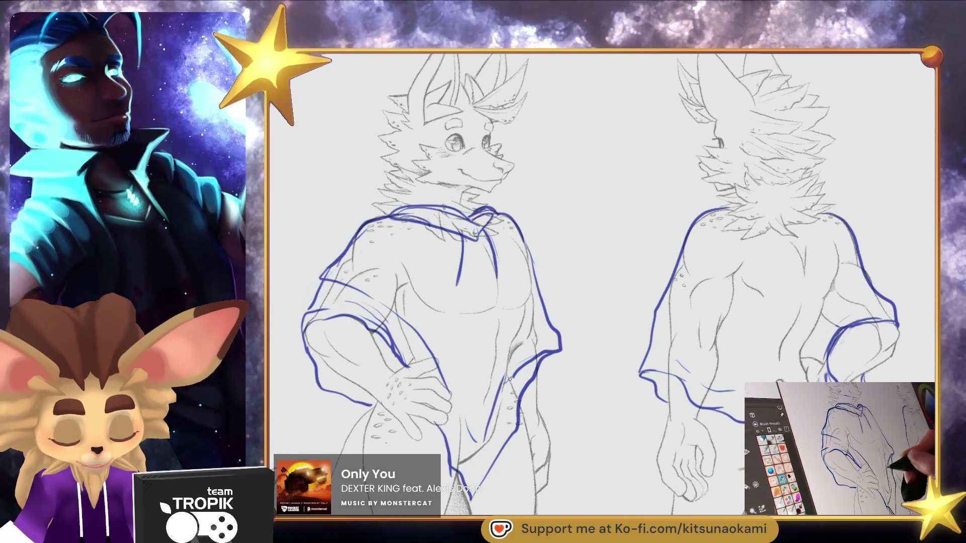
{"action": "left_click_drag", "start_coordinate": [349, 241], "coordinate": [462, 335]}
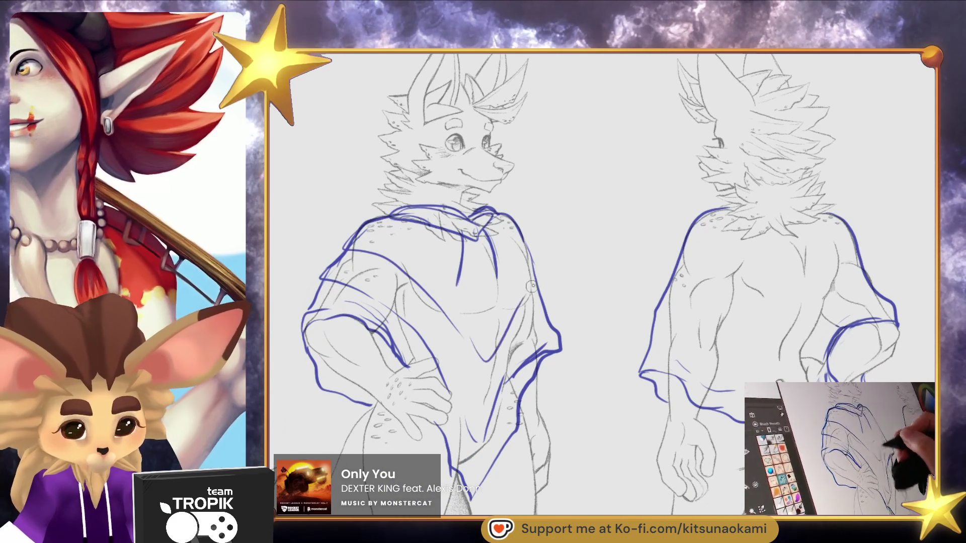
{"action": "scroll", "coordinate": [527, 293], "scroll_direction": "right", "scroll_amount": 3}
{"action": "mouse_move", "coordinate": [569, 312]}
{"action": "left_mouse_down"}
{"action": "mouse_move", "coordinate": [699, 375]}
{"action": "mouse_move", "coordinate": [788, 289]}
{"action": "left_mouse_up"}
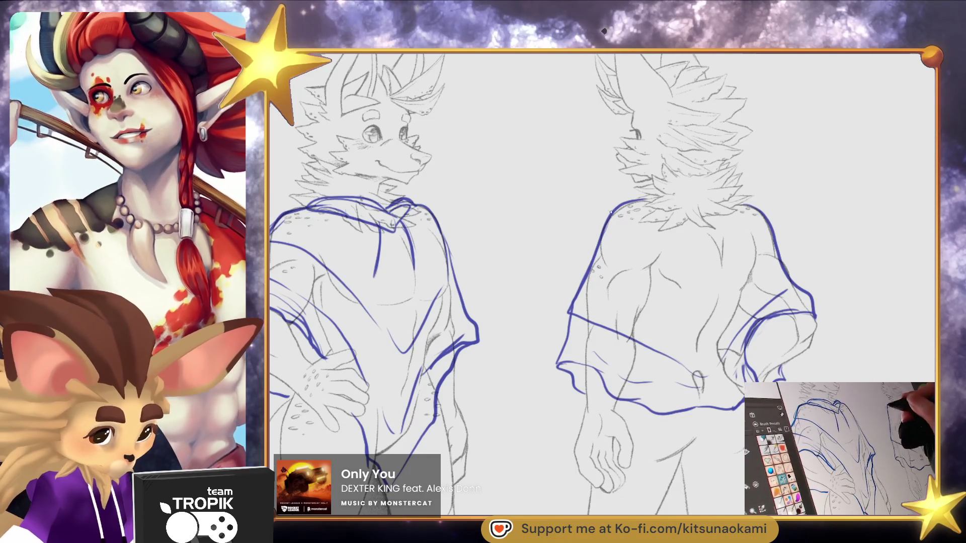
{"action": "mouse_move", "coordinate": [588, 265]}
{"action": "left_mouse_down"}
{"action": "mouse_move", "coordinate": [723, 332]}
{"action": "mouse_move", "coordinate": [779, 260]}
{"action": "left_mouse_up"}
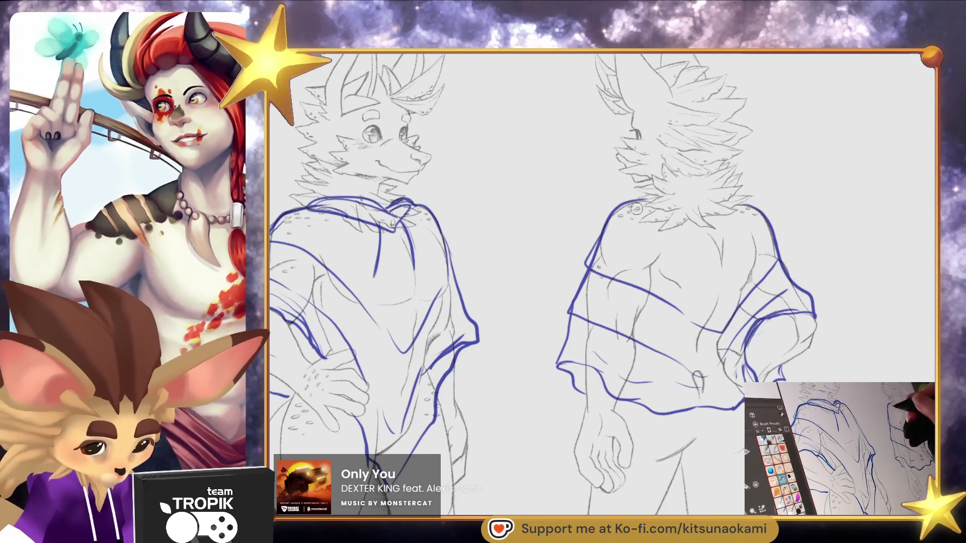
Erase the back hoodie's old hem and redraw it as a long diagonal drape, with side lines and a sleeve fold
{"action": "scroll", "coordinate": [650, 252], "scroll_direction": "down", "scroll_amount": 4}
{"action": "scroll", "coordinate": [649, 251], "scroll_direction": "right", "scroll_amount": 1}
{"action": "mouse_move", "coordinate": [672, 306]}
{"action": "left_mouse_down"}
{"action": "mouse_move", "coordinate": [700, 282]}
{"action": "mouse_move", "coordinate": [654, 296]}
{"action": "mouse_move", "coordinate": [730, 286]}
{"action": "mouse_move", "coordinate": [577, 285]}
{"action": "left_mouse_up"}
{"action": "key", "text": "e"}
{"action": "mouse_move", "coordinate": [601, 315]}
{"action": "left_mouse_down"}
{"action": "mouse_move", "coordinate": [674, 400]}
{"action": "mouse_move", "coordinate": [700, 402]}
{"action": "left_mouse_up"}
{"action": "left_click_drag", "start_coordinate": [704, 221], "coordinate": [702, 403]}
{"action": "left_click_drag", "start_coordinate": [702, 402], "coordinate": [708, 217]}
{"action": "left_click_drag", "start_coordinate": [588, 354], "coordinate": [745, 500]}
{"action": "left_click_drag", "start_coordinate": [701, 270], "coordinate": [745, 472]}
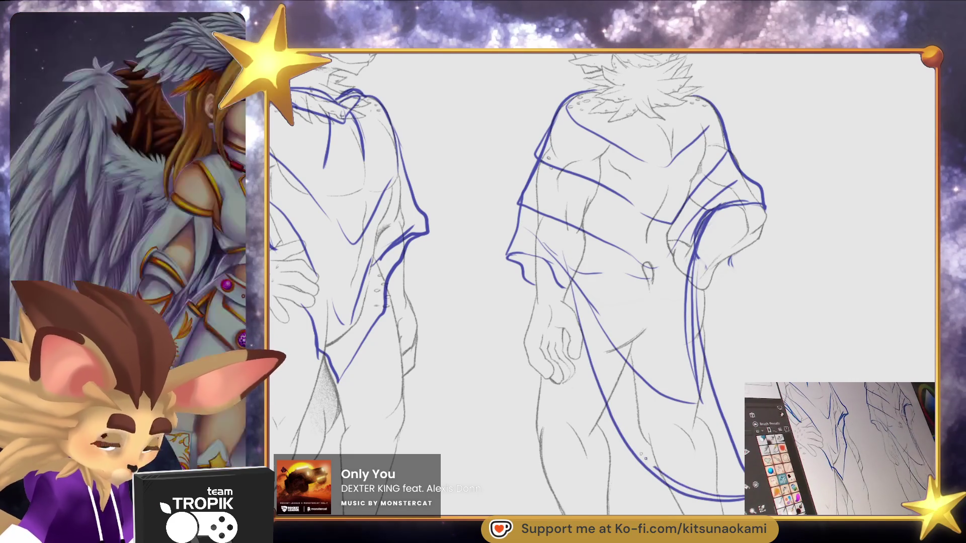
Reshape the back view's hem line at the hip, extending it up to the sleeve
{"action": "mouse_move", "coordinate": [644, 381]}
{"action": "left_mouse_down"}
{"action": "mouse_move", "coordinate": [692, 322]}
{"action": "mouse_move", "coordinate": [687, 217]}
{"action": "left_mouse_up"}
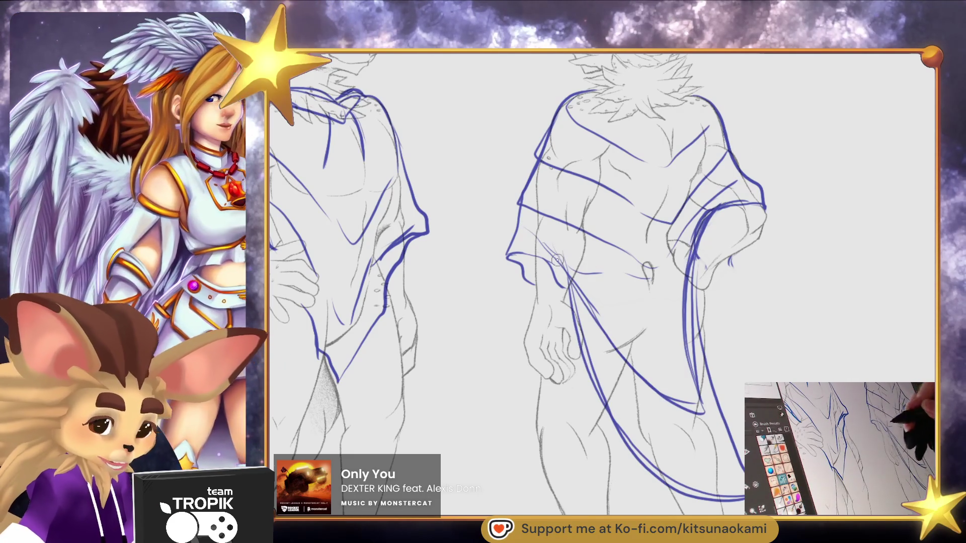
{"action": "scroll", "coordinate": [513, 223], "scroll_direction": "down", "scroll_amount": 3}
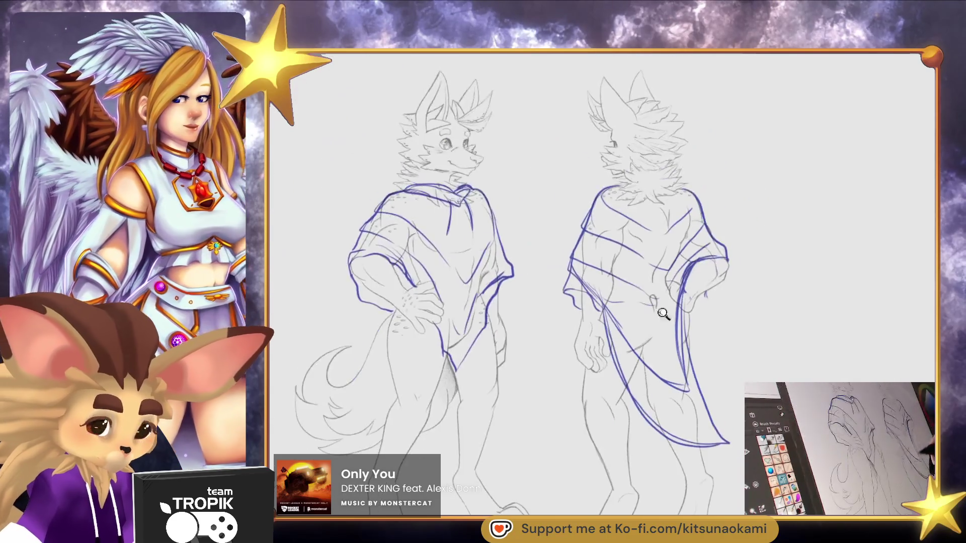
{"action": "scroll", "coordinate": [507, 291], "scroll_direction": "up", "scroll_amount": 3}
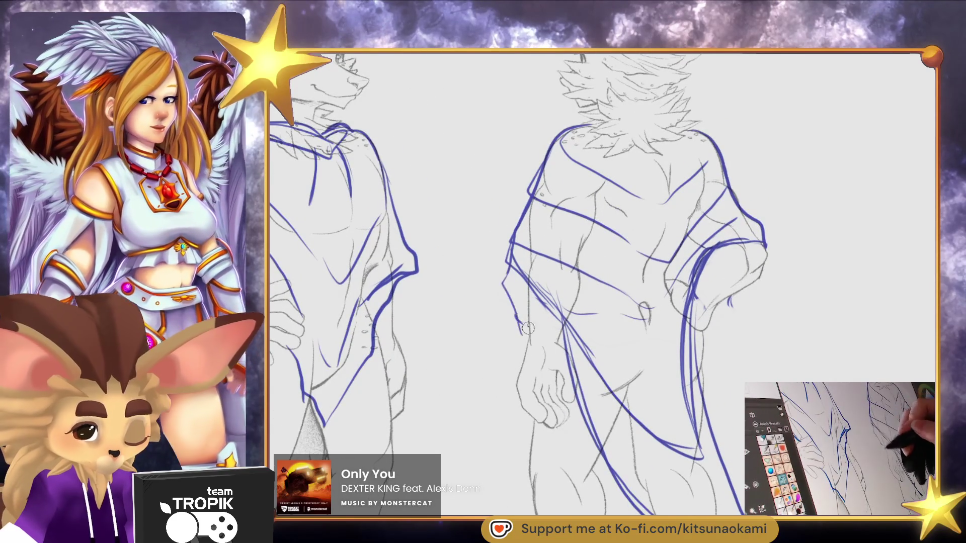
{"action": "left_click_drag", "start_coordinate": [606, 340], "coordinate": [818, 343]}
{"action": "mouse_move", "coordinate": [612, 274]}
{"action": "left_mouse_down"}
{"action": "mouse_move", "coordinate": [589, 302]}
{"action": "mouse_move", "coordinate": [621, 287]}
{"action": "mouse_move", "coordinate": [536, 425]}
{"action": "left_mouse_up"}
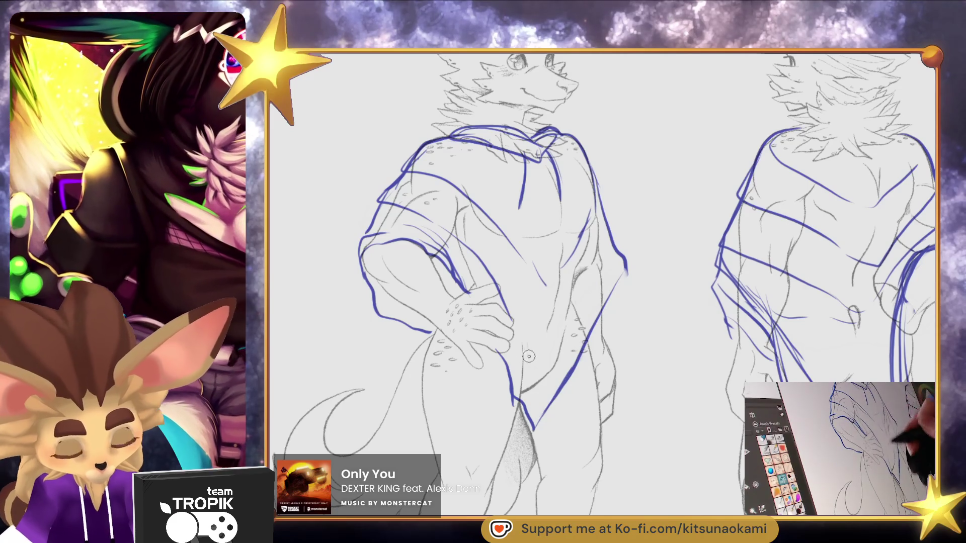
Erase and redraw the front figure's elbow and upper sleeve, then zoom out to both figures
{"action": "mouse_move", "coordinate": [430, 329]}
{"action": "left_mouse_down"}
{"action": "mouse_move", "coordinate": [365, 246]}
{"action": "mouse_move", "coordinate": [398, 347]}
{"action": "left_mouse_up"}
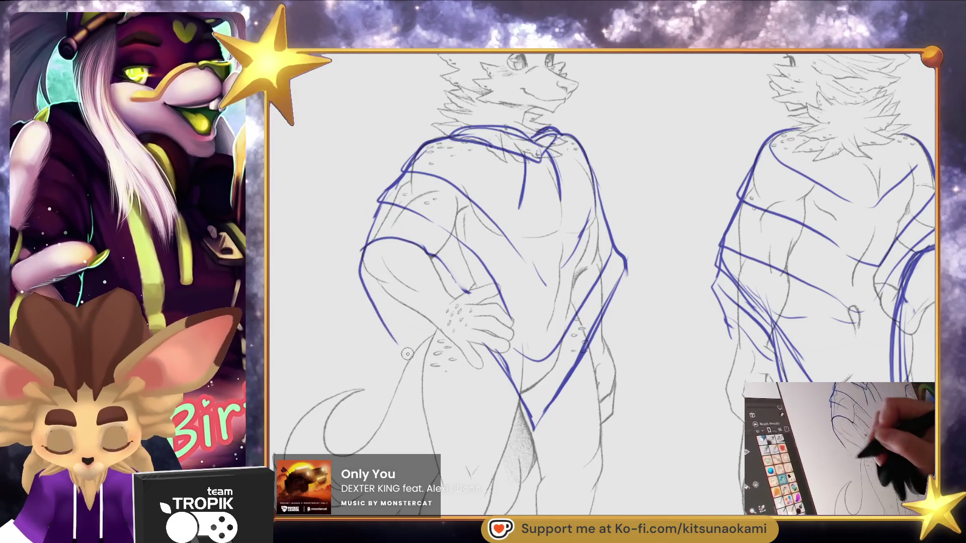
{"action": "mouse_move", "coordinate": [428, 254]}
{"action": "left_mouse_down"}
{"action": "mouse_move", "coordinate": [468, 292]}
{"action": "mouse_move", "coordinate": [419, 247]}
{"action": "left_mouse_up"}
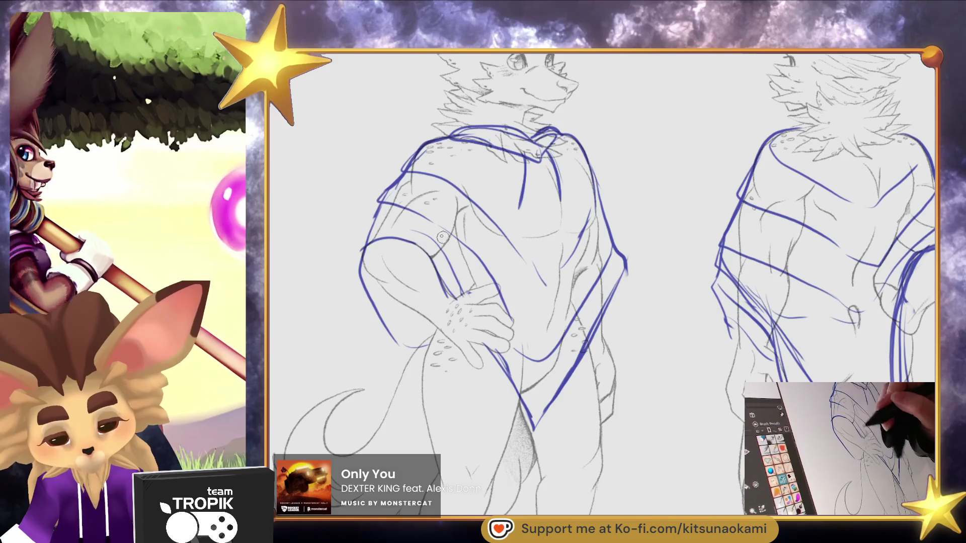
{"action": "key", "text": "ctrl+minus"}
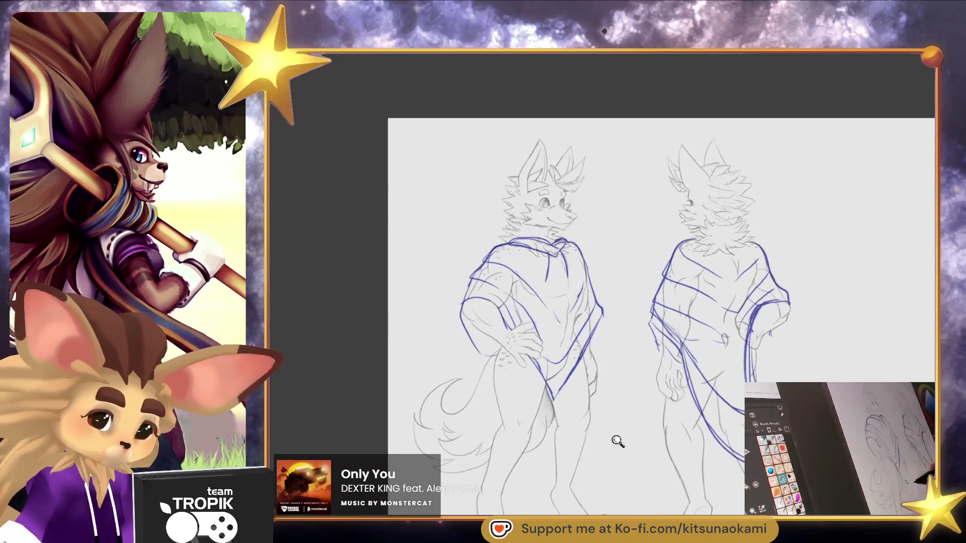
{"action": "left_click_drag", "start_coordinate": [607, 405], "coordinate": [705, 398]}
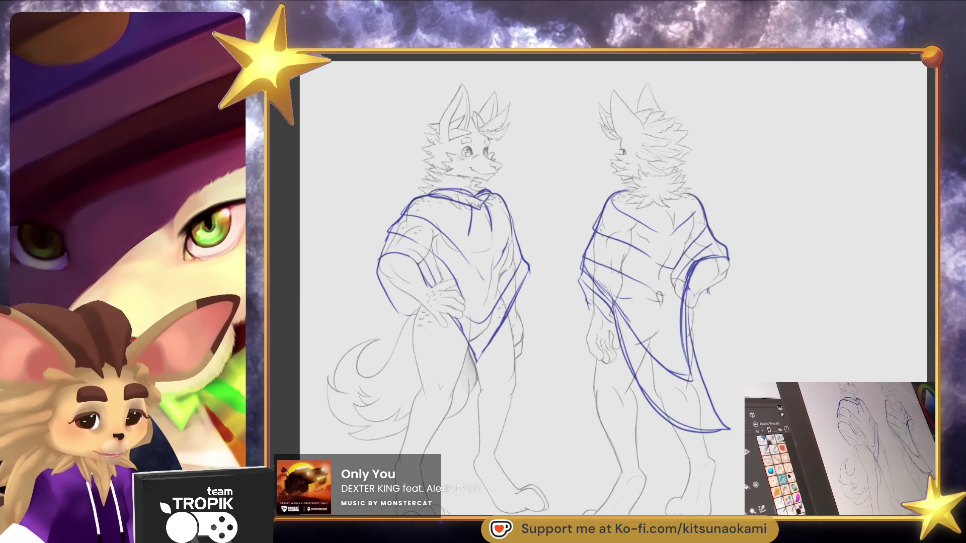
Draw a collar band around the back hoodie's neck, extending along the shoulder
{"action": "scroll", "coordinate": [621, 173], "scroll_direction": "up", "scroll_amount": 3}
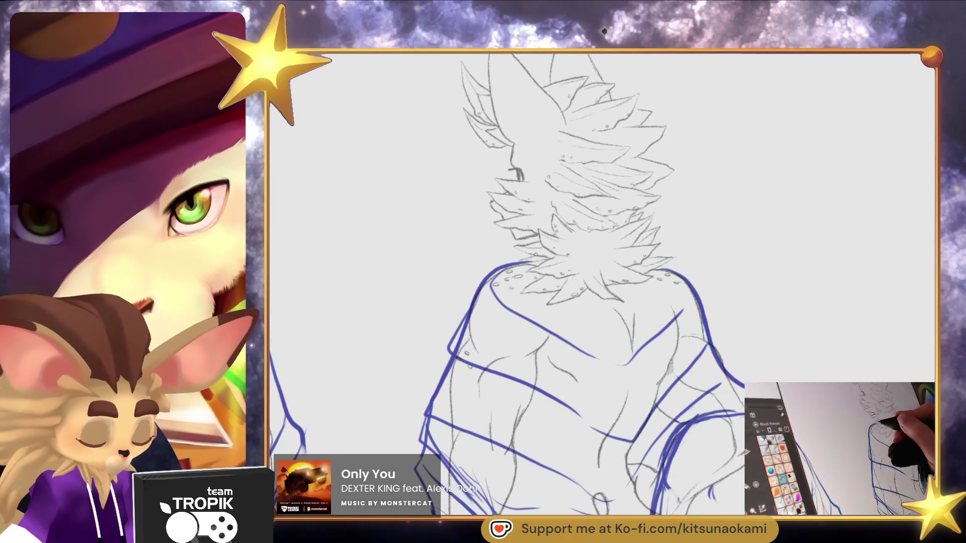
{"action": "left_click_drag", "start_coordinate": [531, 253], "coordinate": [640, 271]}
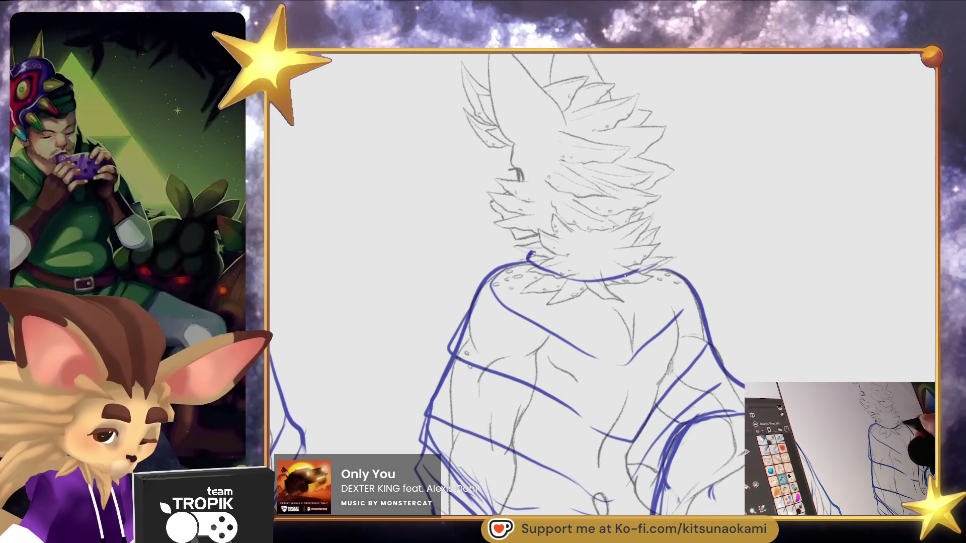
{"action": "left_click_drag", "start_coordinate": [530, 253], "coordinate": [656, 247]}
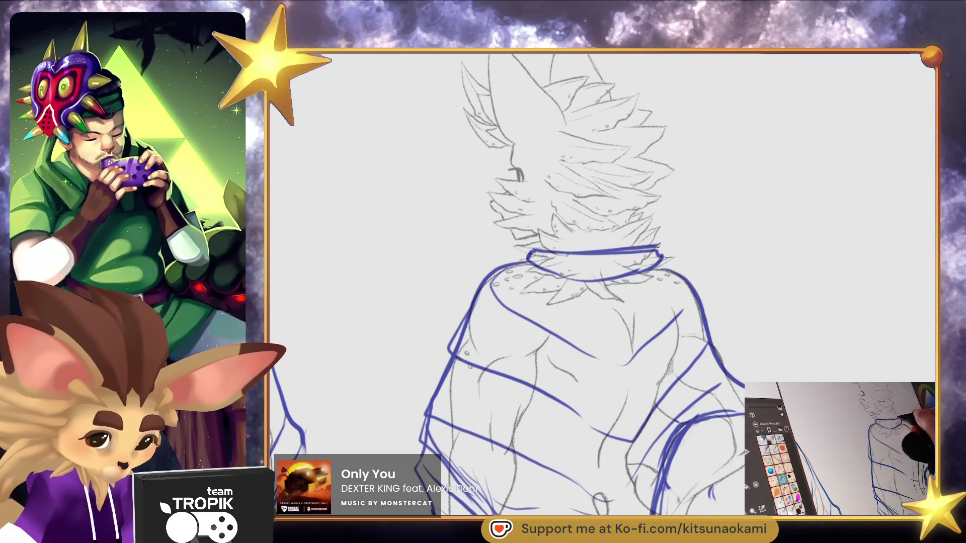
{"action": "mouse_move", "coordinate": [541, 256]}
{"action": "left_mouse_down"}
{"action": "mouse_move", "coordinate": [669, 268]}
{"action": "mouse_move", "coordinate": [684, 281]}
{"action": "left_mouse_up"}
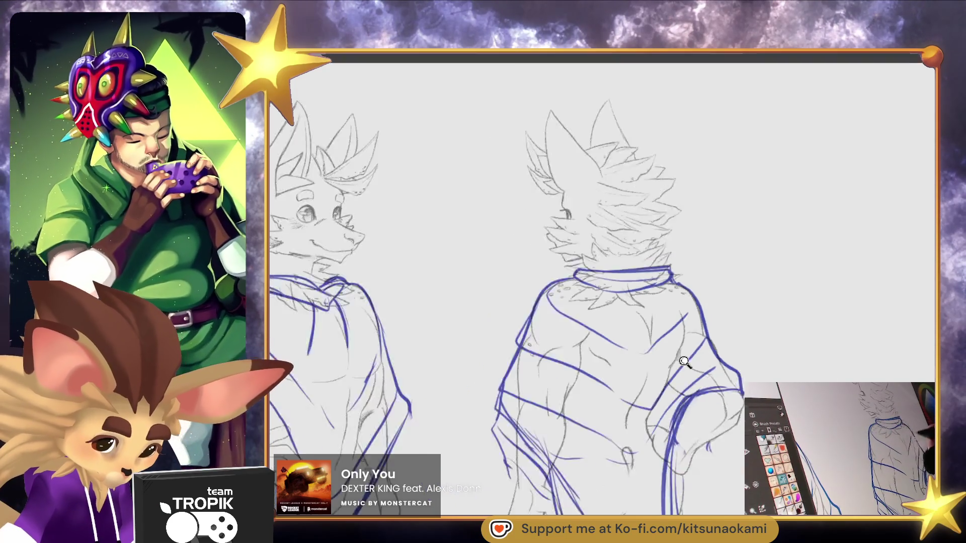
Erase the stray forearm, hand and elbow lines on the back view figure
{"action": "scroll", "coordinate": [684, 282], "scroll_direction": "down", "scroll_amount": 3}
{"action": "scroll", "coordinate": [720, 408], "scroll_direction": "up", "scroll_amount": 3}
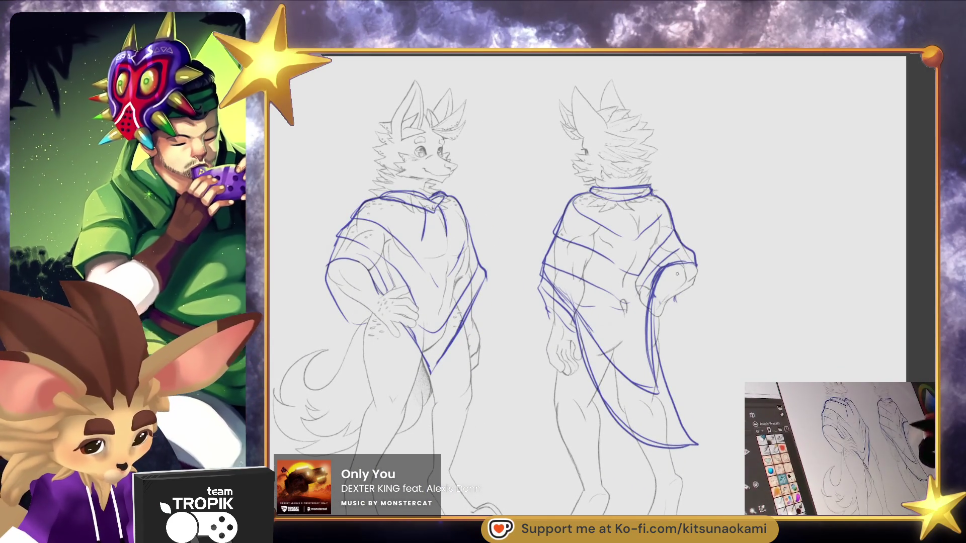
{"action": "scroll", "coordinate": [682, 302], "scroll_direction": "up", "scroll_amount": 3}
{"action": "mouse_move", "coordinate": [687, 288]}
{"action": "left_mouse_down"}
{"action": "mouse_move", "coordinate": [667, 325]}
{"action": "mouse_move", "coordinate": [750, 333]}
{"action": "mouse_move", "coordinate": [714, 332]}
{"action": "left_mouse_up"}
{"action": "mouse_move", "coordinate": [683, 291]}
{"action": "left_mouse_down"}
{"action": "mouse_move", "coordinate": [697, 254]}
{"action": "mouse_move", "coordinate": [637, 302]}
{"action": "mouse_move", "coordinate": [634, 325]}
{"action": "mouse_move", "coordinate": [667, 325]}
{"action": "left_mouse_up"}
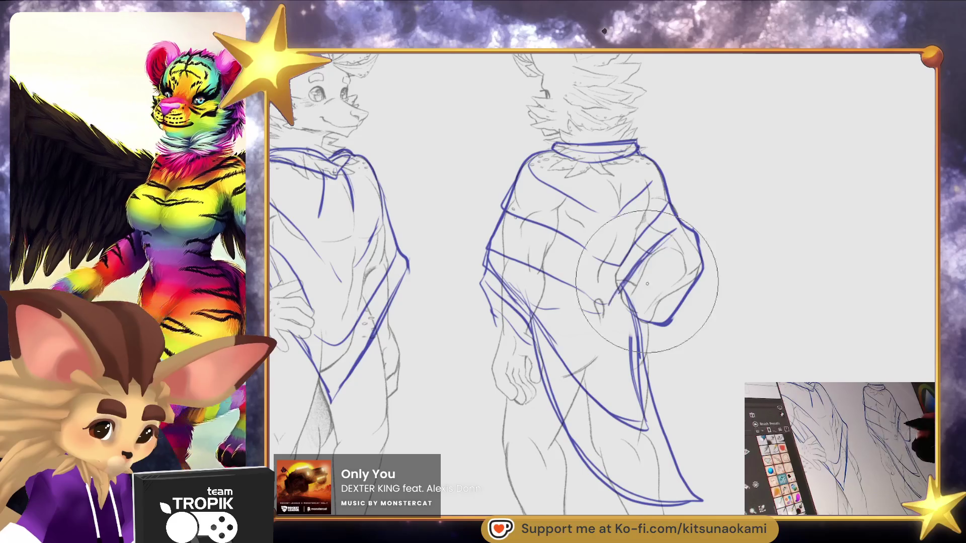
{"action": "left_click_drag", "start_coordinate": [648, 274], "coordinate": [633, 319]}
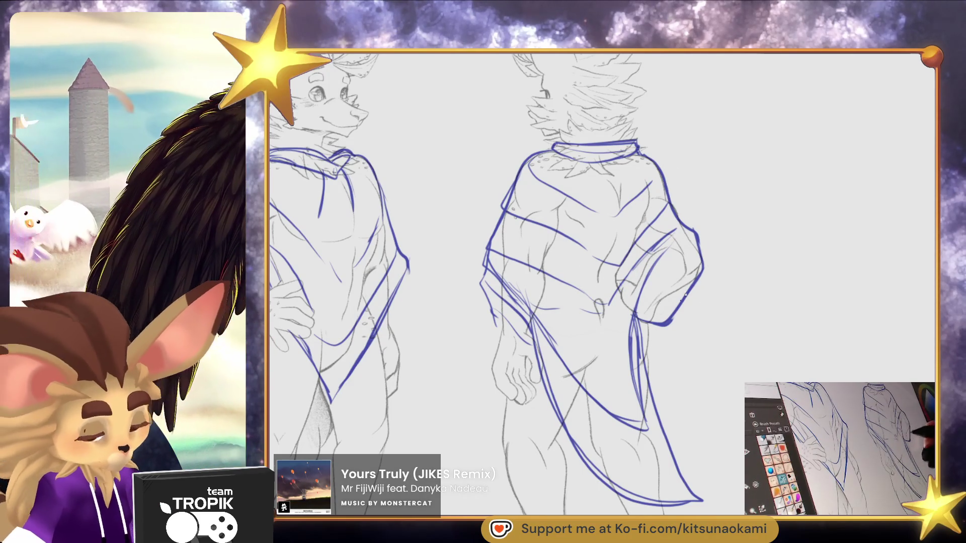
{"action": "mouse_move", "coordinate": [687, 227]}
{"action": "left_mouse_down"}
{"action": "mouse_move", "coordinate": [698, 242]}
{"action": "mouse_move", "coordinate": [670, 187]}
{"action": "left_mouse_up"}
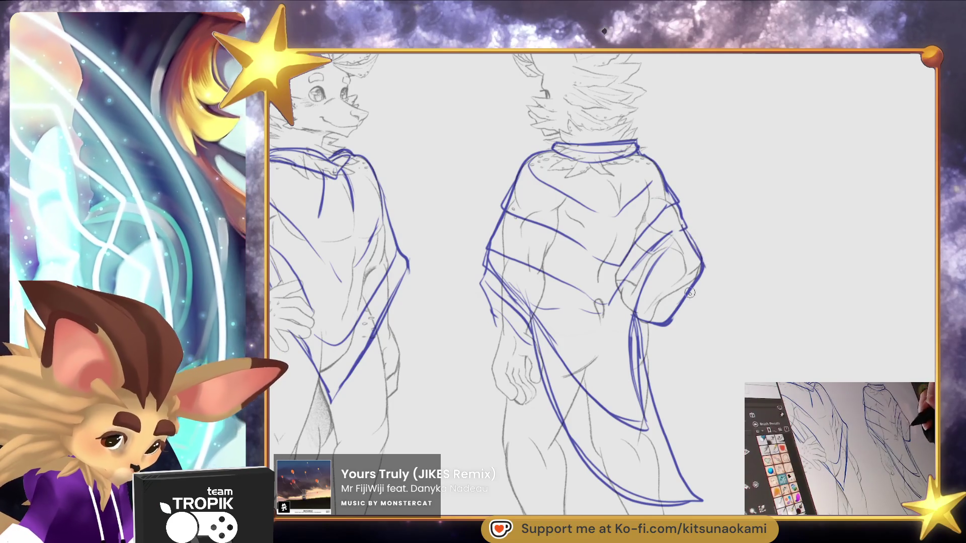
{"action": "scroll", "coordinate": [691, 289], "scroll_direction": "down", "scroll_amount": 5}
{"action": "scroll", "coordinate": [596, 263], "scroll_direction": "up", "scroll_amount": 4}
{"action": "left_click", "coordinate": [595, 264]}
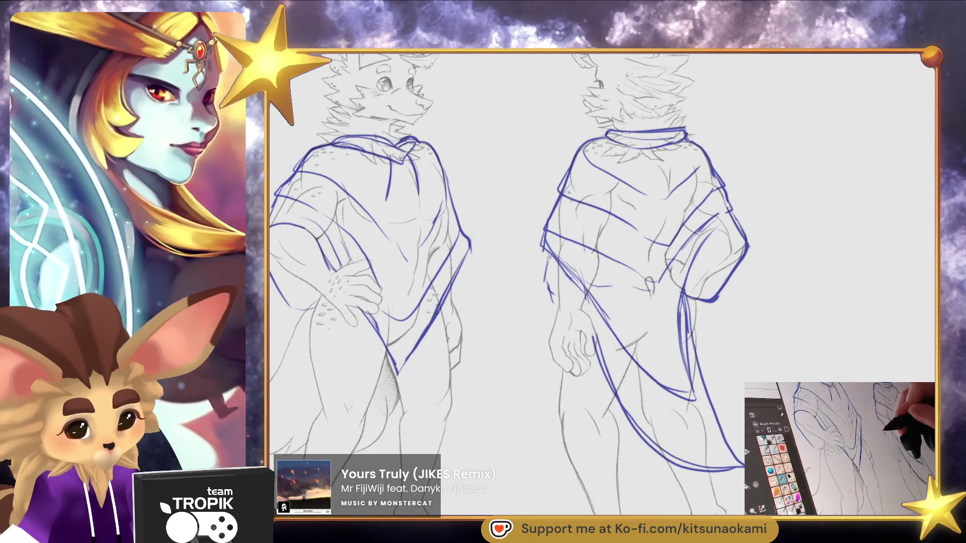
{"action": "scroll", "coordinate": [639, 424], "scroll_direction": "down", "scroll_amount": 5}
{"action": "scroll", "coordinate": [716, 460], "scroll_direction": "up", "scroll_amount": 3}
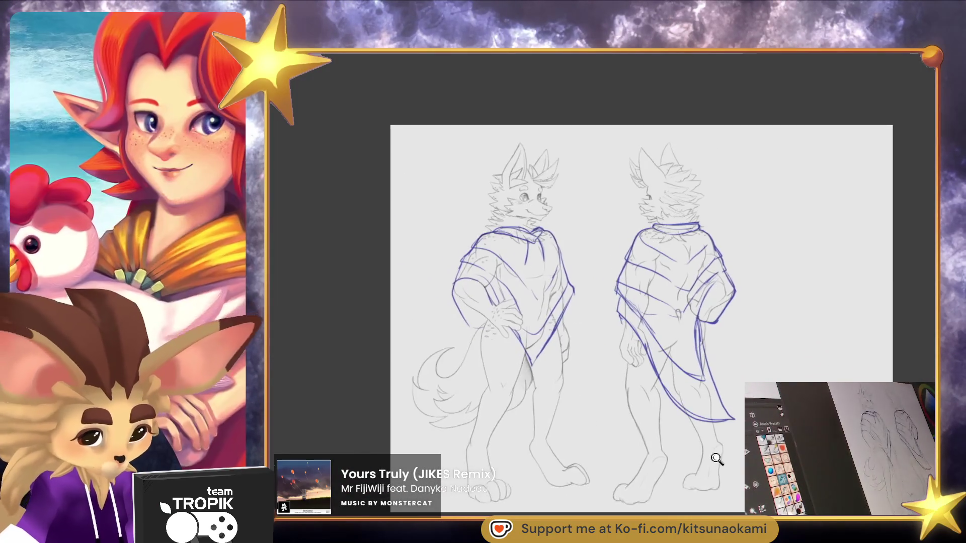
{"action": "scroll", "coordinate": [464, 268], "scroll_direction": "up", "scroll_amount": 5}
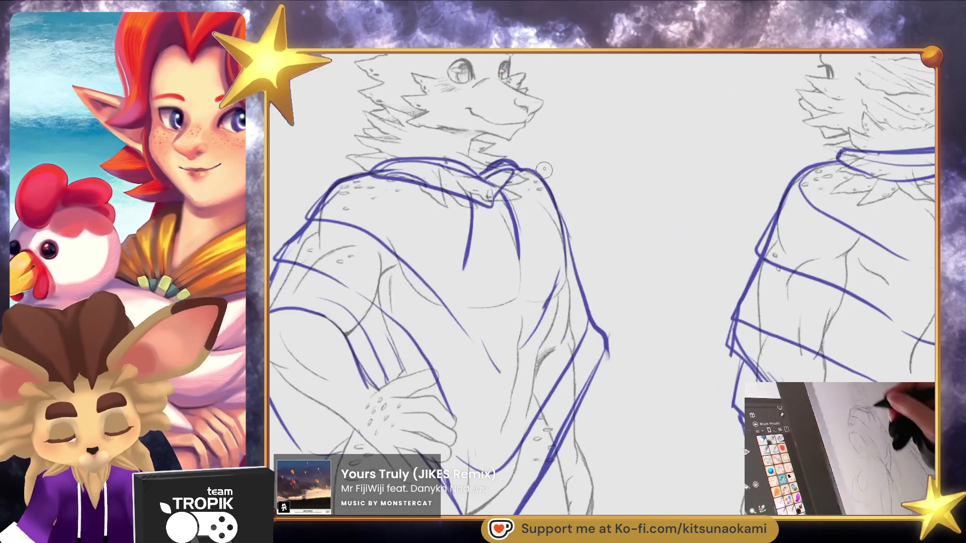
{"action": "mouse_move", "coordinate": [464, 268]}
{"action": "left_mouse_down"}
{"action": "mouse_move", "coordinate": [459, 283]}
{"action": "mouse_move", "coordinate": [470, 273]}
{"action": "left_mouse_up"}
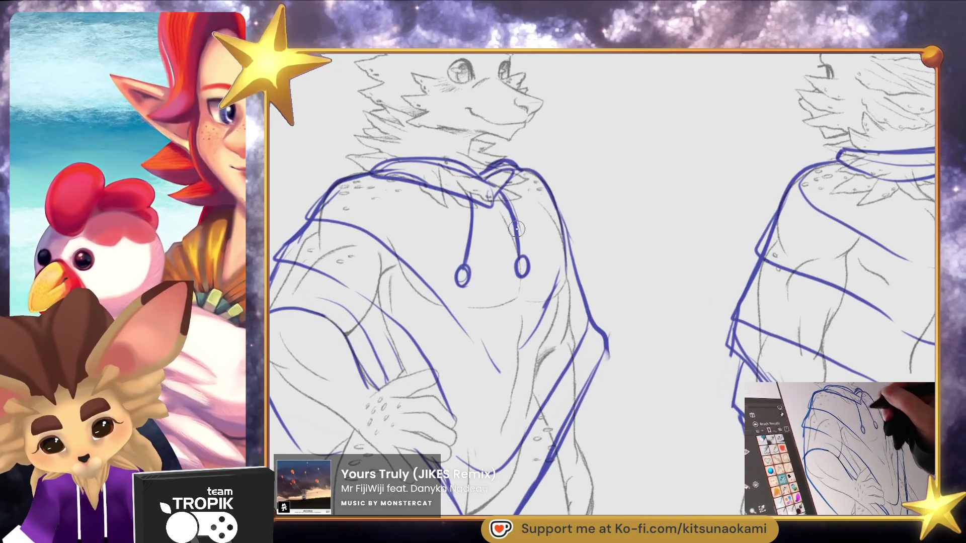
{"action": "scroll", "coordinate": [499, 196], "scroll_direction": "down", "scroll_amount": 4}
{"action": "scroll", "coordinate": [632, 444], "scroll_direction": "up", "scroll_amount": 2}
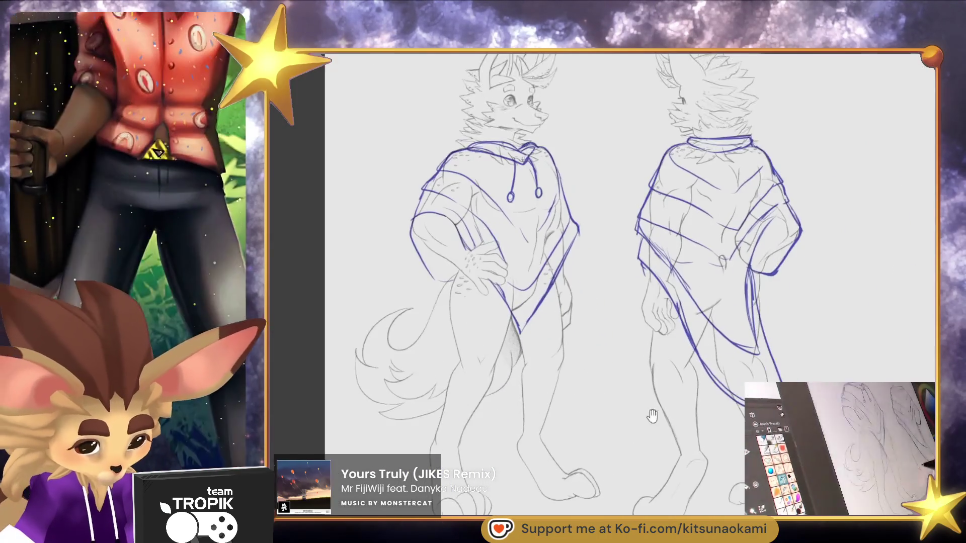
{"action": "scroll", "coordinate": [628, 453], "scroll_direction": "up", "scroll_amount": 3}
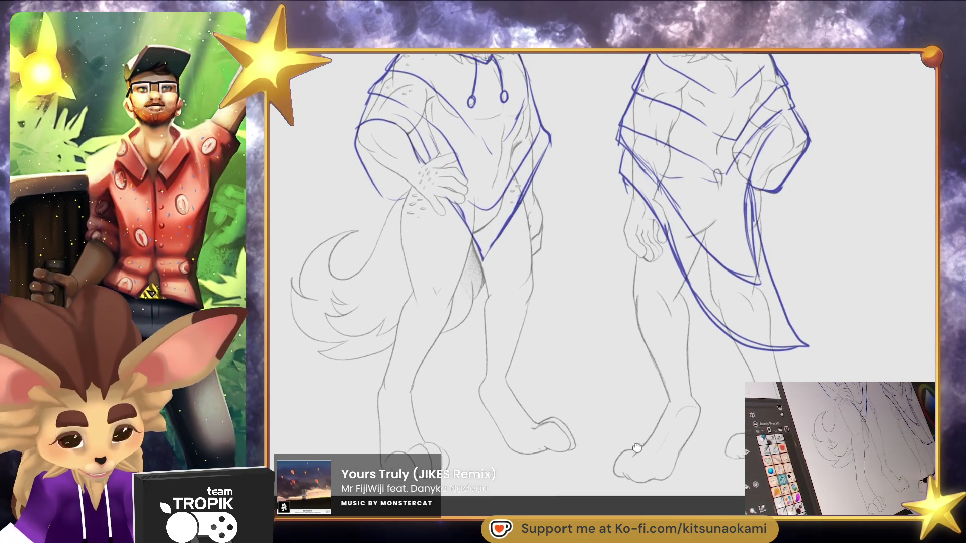
{"action": "scroll", "coordinate": [637, 447], "scroll_direction": "up", "scroll_amount": 1}
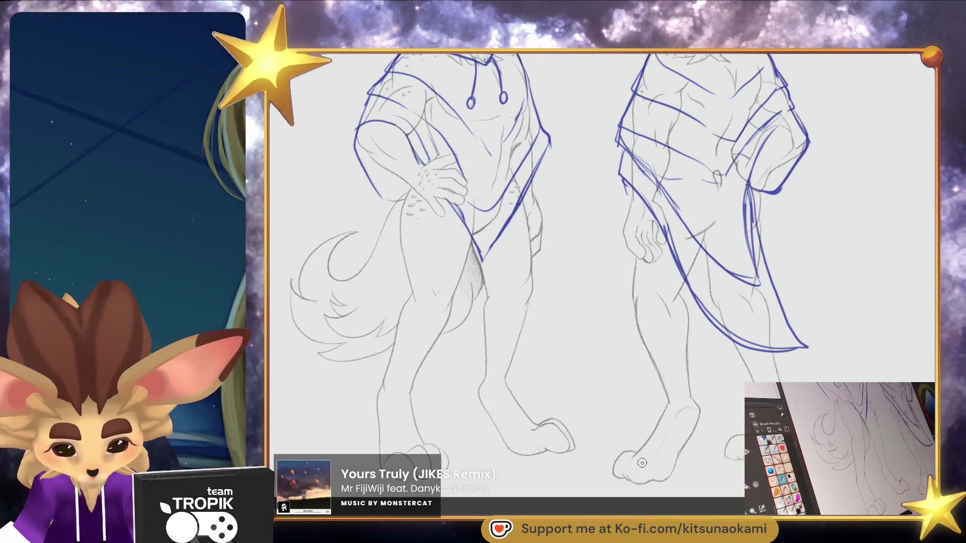
{"action": "left_click_drag", "start_coordinate": [640, 463], "coordinate": [622, 466]}
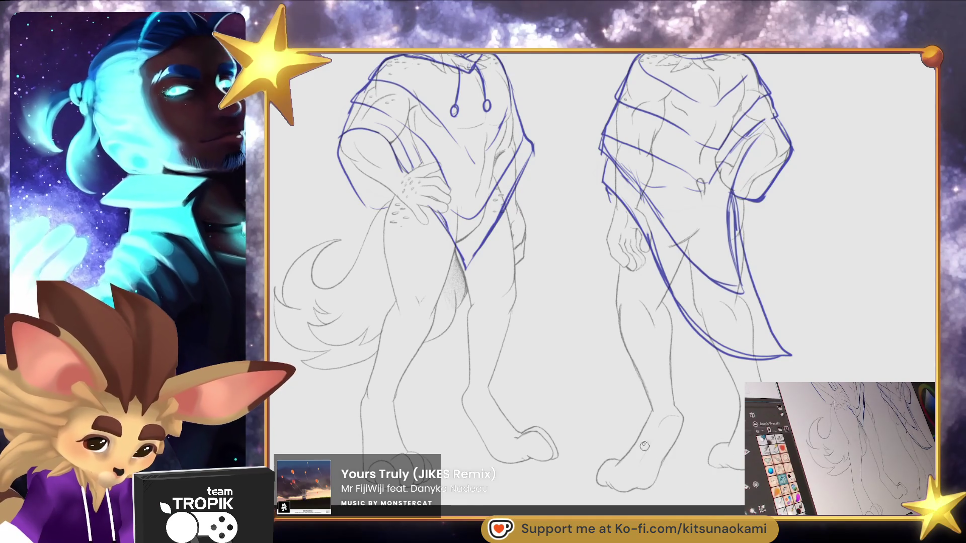
{"action": "scroll", "coordinate": [514, 449], "scroll_direction": "up", "scroll_amount": 5}
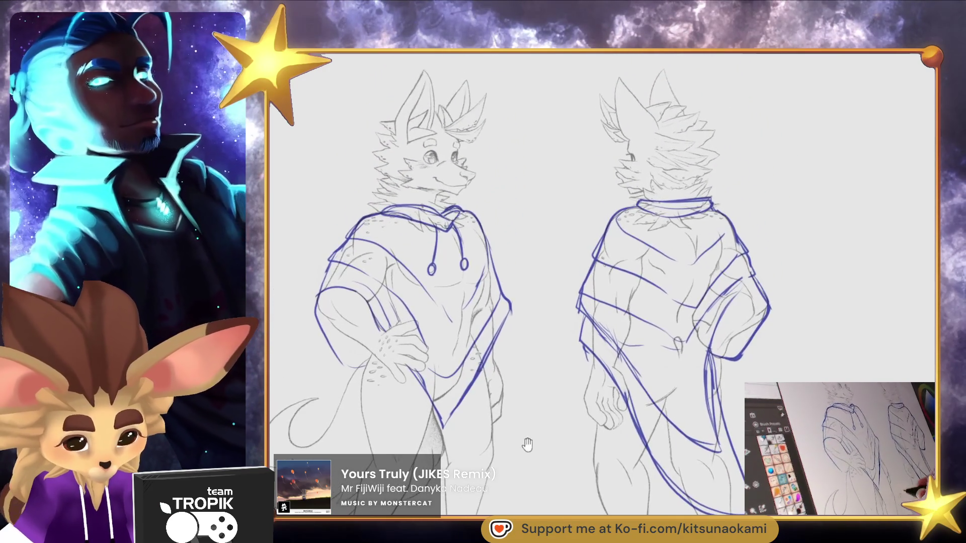
{"action": "scroll", "coordinate": [524, 447], "scroll_direction": "up", "scroll_amount": 3}
{"action": "scroll", "coordinate": [587, 191], "scroll_direction": "up", "scroll_amount": 3}
{"action": "left_click_drag", "start_coordinate": [586, 191], "coordinate": [599, 196]}
Sketch a rounded blue beret over the front figure's head, erasing doubled lines and curving its right edge
{"action": "mouse_move", "coordinate": [533, 247]}
{"action": "left_mouse_down"}
{"action": "mouse_move", "coordinate": [551, 241]}
{"action": "mouse_move", "coordinate": [543, 177]}
{"action": "left_mouse_up"}
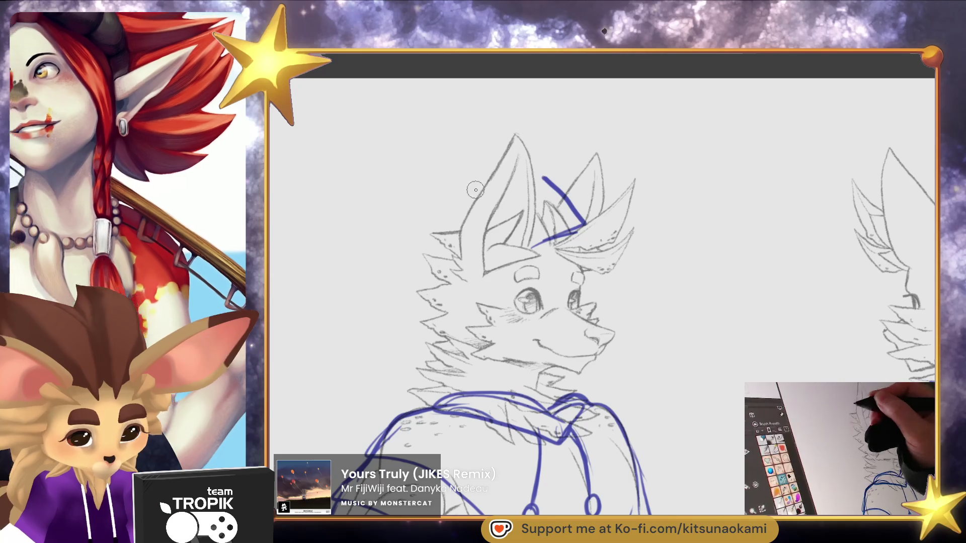
{"action": "mouse_move", "coordinate": [429, 221]}
{"action": "left_mouse_down"}
{"action": "mouse_move", "coordinate": [425, 236]}
{"action": "mouse_move", "coordinate": [445, 281]}
{"action": "left_mouse_up"}
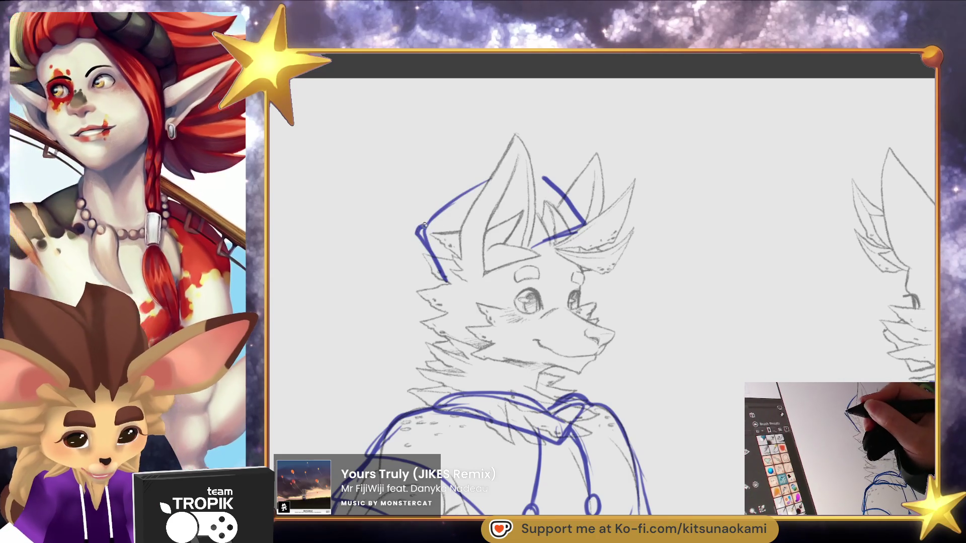
{"action": "mouse_move", "coordinate": [458, 202]}
{"action": "left_mouse_down"}
{"action": "mouse_move", "coordinate": [495, 173]}
{"action": "mouse_move", "coordinate": [568, 194]}
{"action": "left_mouse_up"}
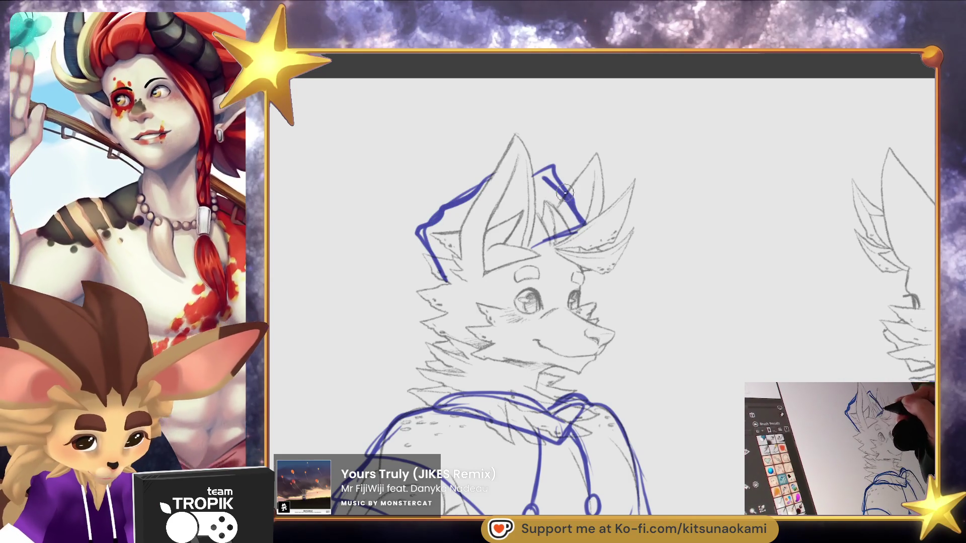
{"action": "mouse_move", "coordinate": [524, 118]}
{"action": "left_mouse_down"}
{"action": "mouse_move", "coordinate": [398, 211]}
{"action": "mouse_move", "coordinate": [418, 234]}
{"action": "mouse_move", "coordinate": [545, 131]}
{"action": "mouse_move", "coordinate": [561, 149]}
{"action": "mouse_move", "coordinate": [529, 106]}
{"action": "mouse_move", "coordinate": [385, 217]}
{"action": "mouse_move", "coordinate": [417, 234]}
{"action": "left_mouse_up"}
{"action": "mouse_move", "coordinate": [551, 153]}
{"action": "left_mouse_down"}
{"action": "mouse_move", "coordinate": [519, 121]}
{"action": "mouse_move", "coordinate": [417, 151]}
{"action": "mouse_move", "coordinate": [402, 211]}
{"action": "mouse_move", "coordinate": [389, 160]}
{"action": "left_mouse_up"}
{"action": "left_click_drag", "start_coordinate": [563, 151], "coordinate": [552, 166]}
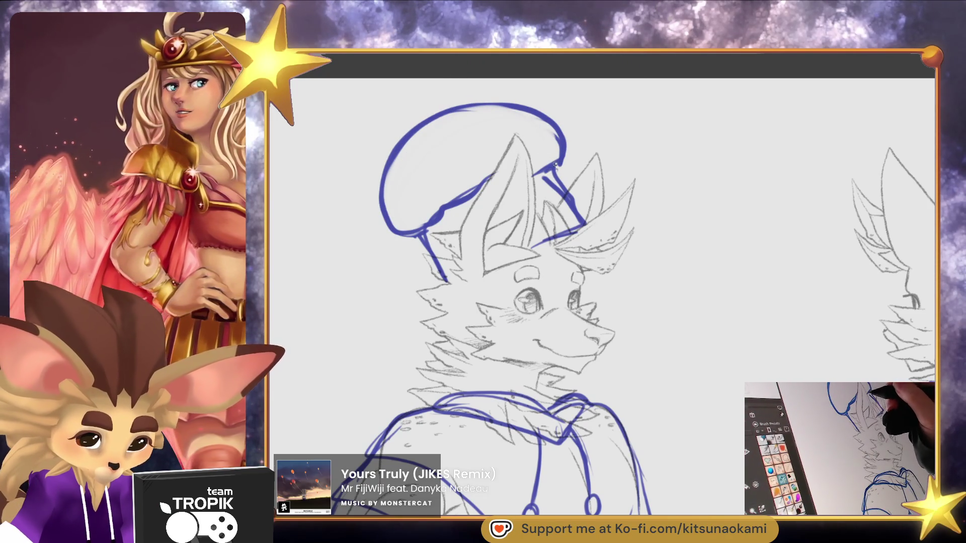
{"action": "mouse_move", "coordinate": [584, 227]}
{"action": "left_mouse_down"}
{"action": "mouse_move", "coordinate": [543, 176]}
{"action": "mouse_move", "coordinate": [575, 224]}
{"action": "mouse_move", "coordinate": [541, 248]}
{"action": "left_mouse_up"}
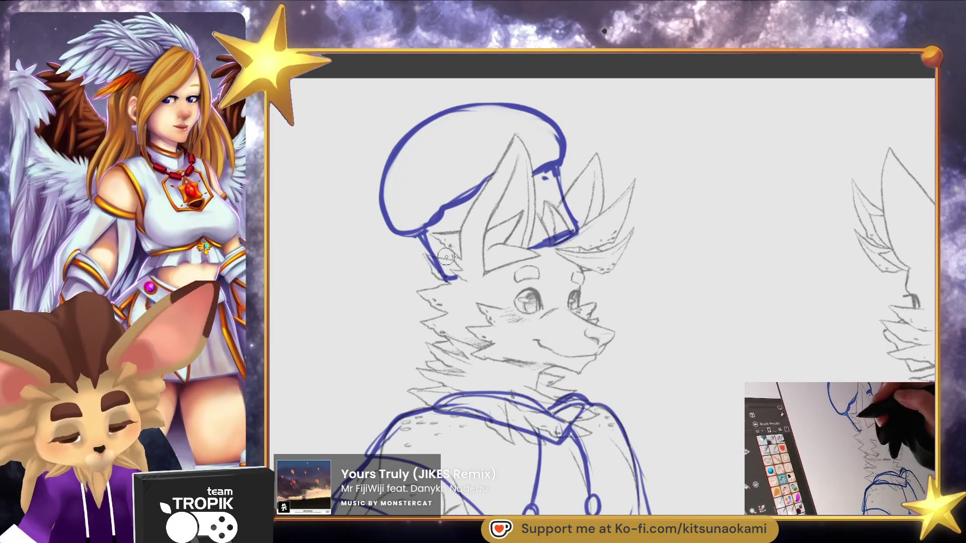
{"action": "left_click_drag", "start_coordinate": [422, 241], "coordinate": [423, 243]}
{"action": "scroll", "coordinate": [543, 237], "scroll_direction": "down", "scroll_amount": 5}
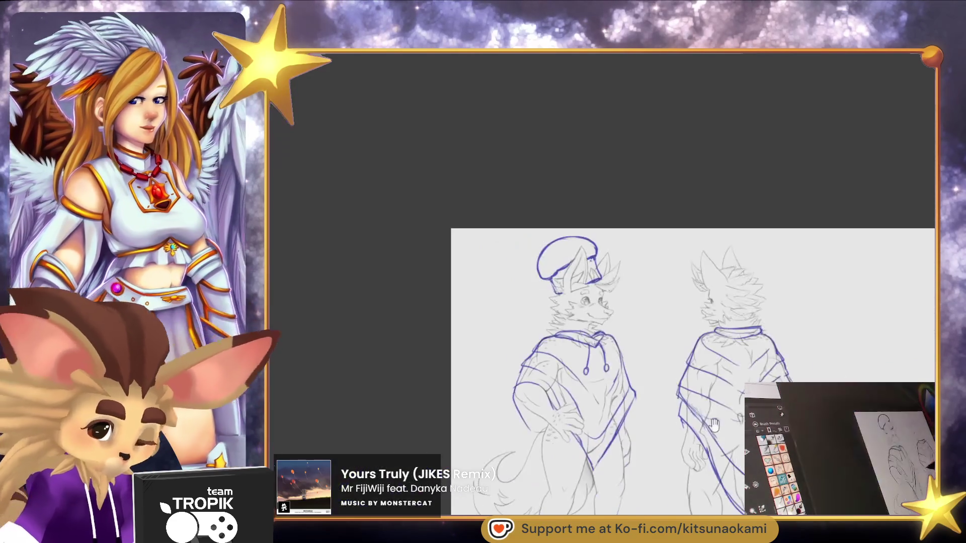
Outline a blue beret on the back figure's head, refining its left edge and outline strokes
{"action": "scroll", "coordinate": [702, 191], "scroll_direction": "up", "scroll_amount": 4}
{"action": "scroll", "coordinate": [705, 191], "scroll_direction": "down", "scroll_amount": 4}
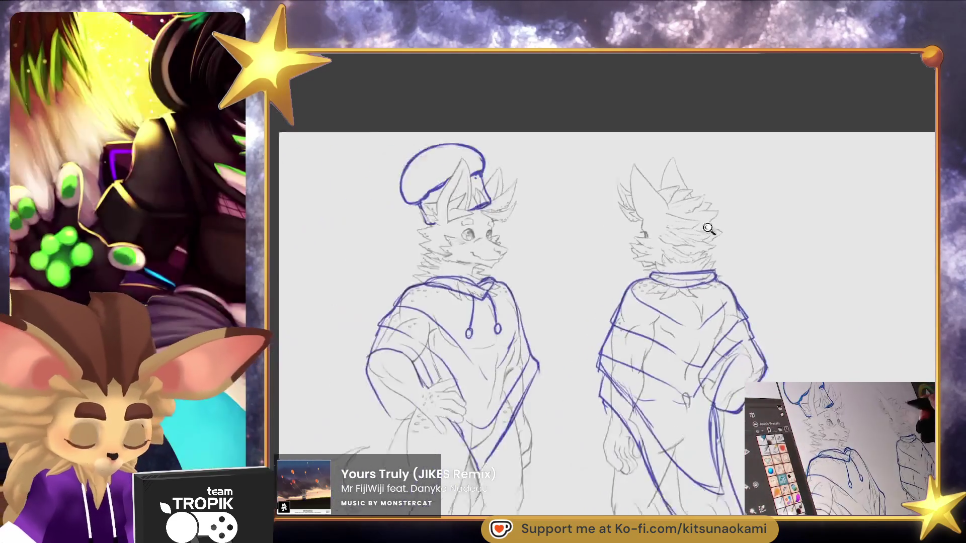
{"action": "scroll", "coordinate": [718, 216], "scroll_direction": "up", "scroll_amount": 3}
{"action": "left_click_drag", "start_coordinate": [703, 159], "coordinate": [675, 214]}
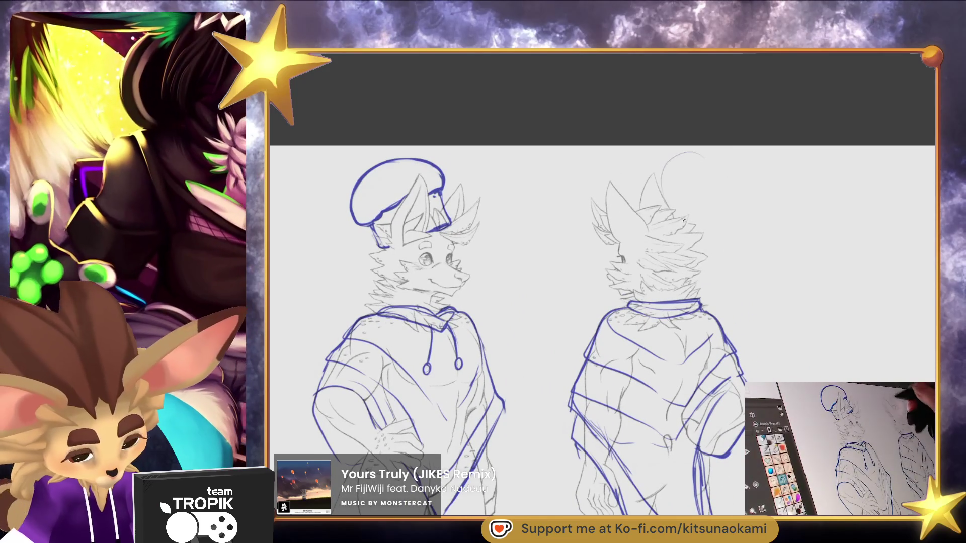
{"action": "mouse_move", "coordinate": [661, 157]}
{"action": "left_mouse_down"}
{"action": "mouse_move", "coordinate": [725, 211]}
{"action": "mouse_move", "coordinate": [690, 236]}
{"action": "left_mouse_up"}
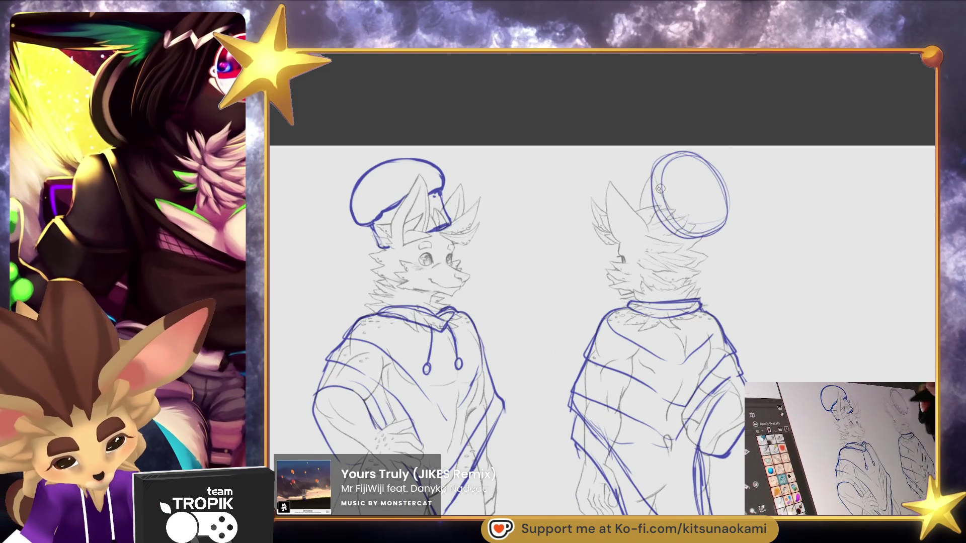
{"action": "mouse_move", "coordinate": [652, 174]}
{"action": "left_mouse_down"}
{"action": "mouse_move", "coordinate": [633, 206]}
{"action": "mouse_move", "coordinate": [652, 178]}
{"action": "left_mouse_up"}
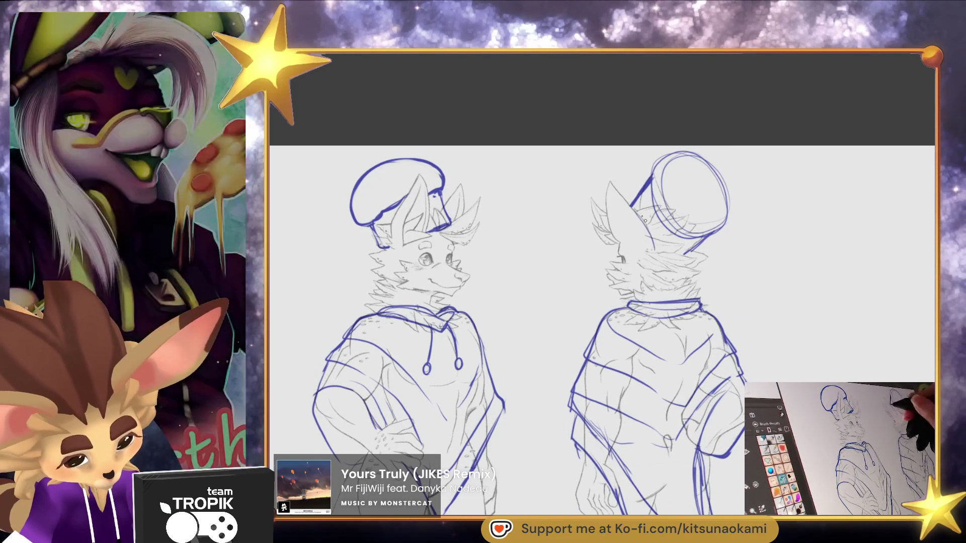
{"action": "left_click_drag", "start_coordinate": [654, 241], "coordinate": [661, 246]}
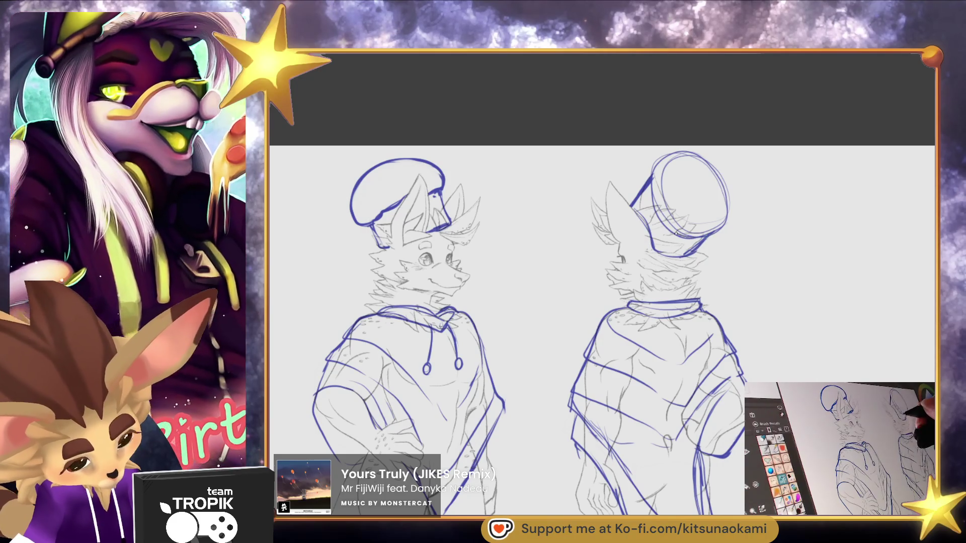
{"action": "left_click_drag", "start_coordinate": [661, 209], "coordinate": [655, 201]}
{"action": "left_click_drag", "start_coordinate": [649, 185], "coordinate": [638, 202]}
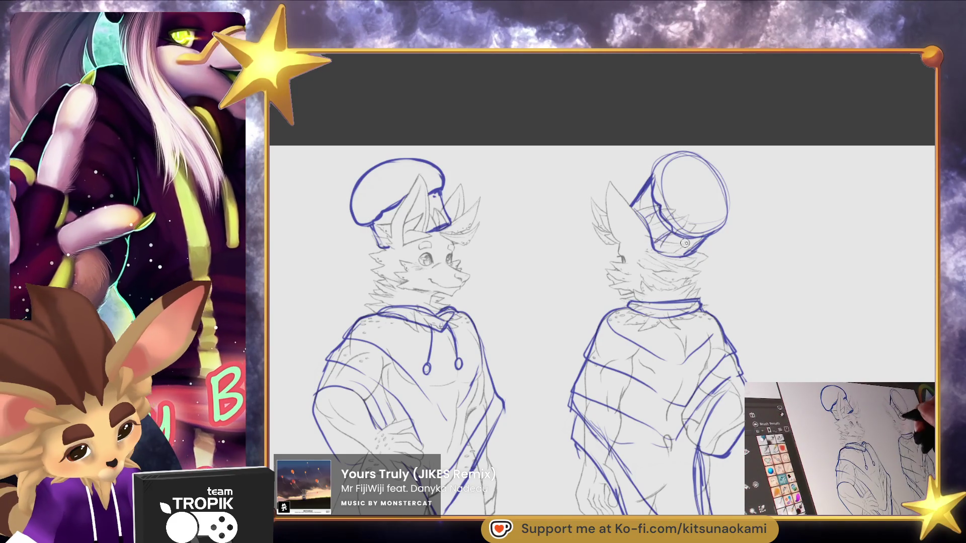
{"action": "mouse_move", "coordinate": [727, 185]}
{"action": "left_mouse_down"}
{"action": "mouse_move", "coordinate": [654, 163]}
{"action": "mouse_move", "coordinate": [733, 212]}
{"action": "left_mouse_up"}
{"action": "mouse_move", "coordinate": [719, 274]}
{"action": "left_mouse_down"}
{"action": "mouse_move", "coordinate": [640, 334]}
{"action": "mouse_move", "coordinate": [740, 272]}
{"action": "left_mouse_up"}
Erase and redraw the back-view beret's top and lower edge more cleanly
{"action": "left_click_drag", "start_coordinate": [667, 162], "coordinate": [693, 195]}
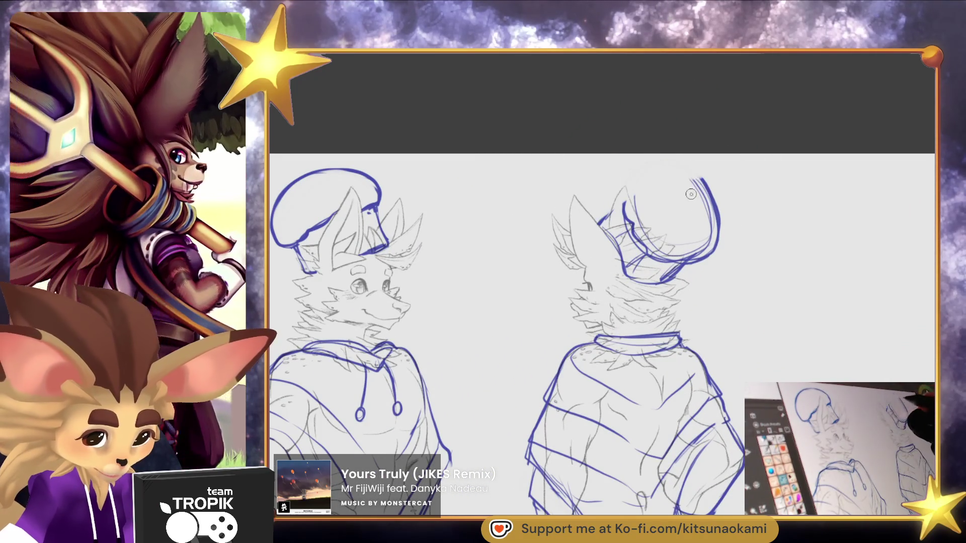
{"action": "mouse_move", "coordinate": [660, 166]}
{"action": "left_mouse_down"}
{"action": "mouse_move", "coordinate": [712, 206]}
{"action": "mouse_move", "coordinate": [628, 215]}
{"action": "mouse_move", "coordinate": [625, 201]}
{"action": "left_mouse_up"}
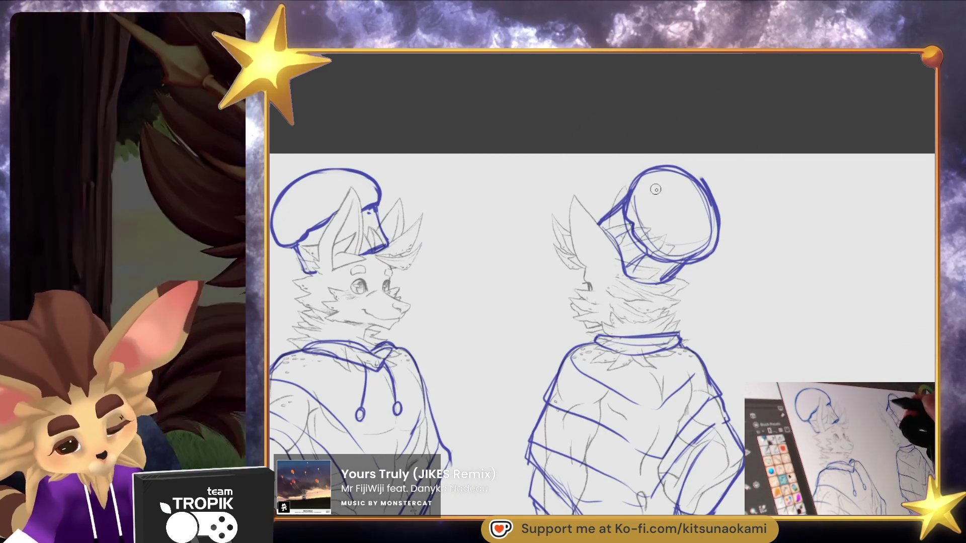
{"action": "scroll", "coordinate": [647, 186], "scroll_direction": "down", "scroll_amount": 3}
{"action": "scroll", "coordinate": [654, 226], "scroll_direction": "up", "scroll_amount": 5}
{"action": "left_click_drag", "start_coordinate": [670, 298], "coordinate": [623, 313]}
{"action": "mouse_move", "coordinate": [674, 295]}
{"action": "left_mouse_down"}
{"action": "mouse_move", "coordinate": [609, 307]}
{"action": "mouse_move", "coordinate": [699, 278]}
{"action": "left_mouse_up"}
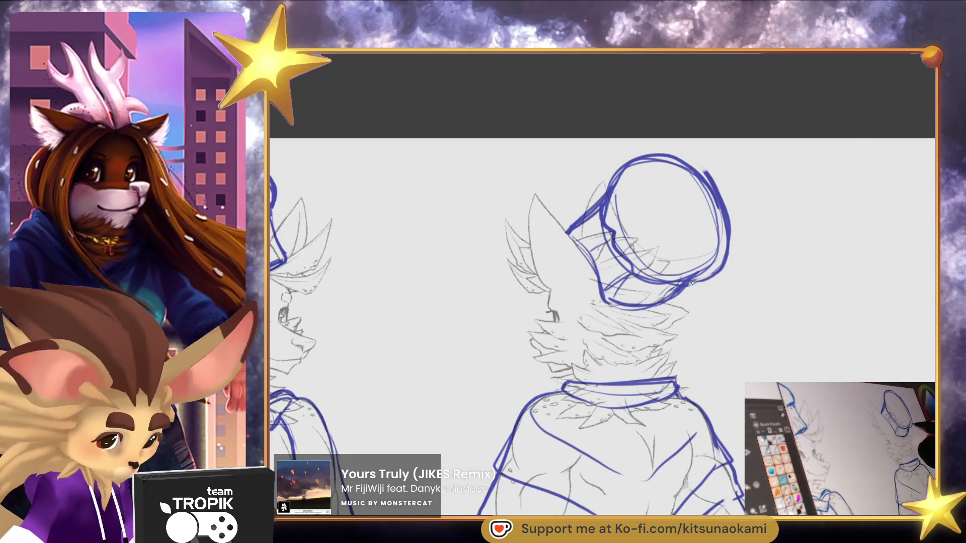
{"action": "scroll", "coordinate": [725, 250], "scroll_direction": "down", "scroll_amount": 3}
{"action": "scroll", "coordinate": [654, 252], "scroll_direction": "up", "scroll_amount": 3}
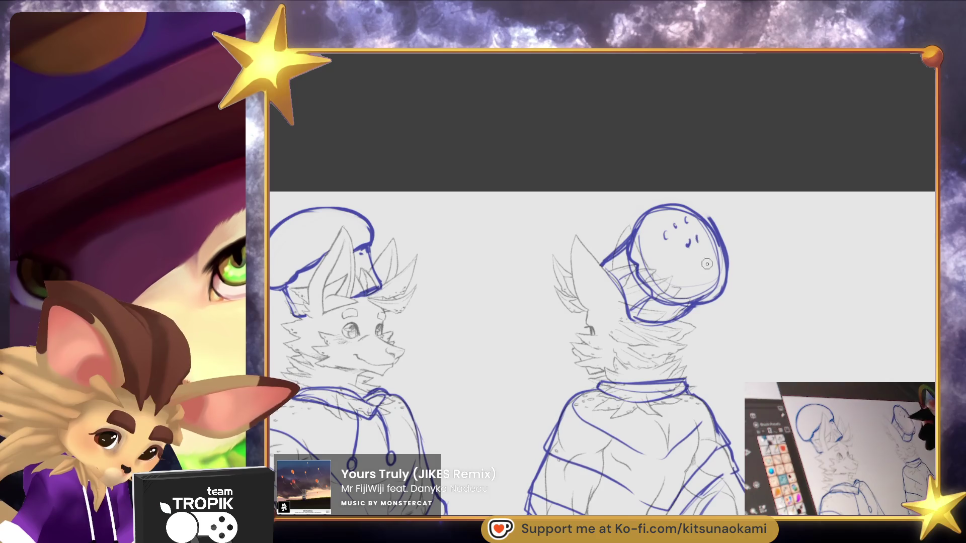
{"action": "scroll", "coordinate": [665, 239], "scroll_direction": "down", "scroll_amount": 3}
{"action": "scroll", "coordinate": [533, 260], "scroll_direction": "up", "scroll_amount": 4}
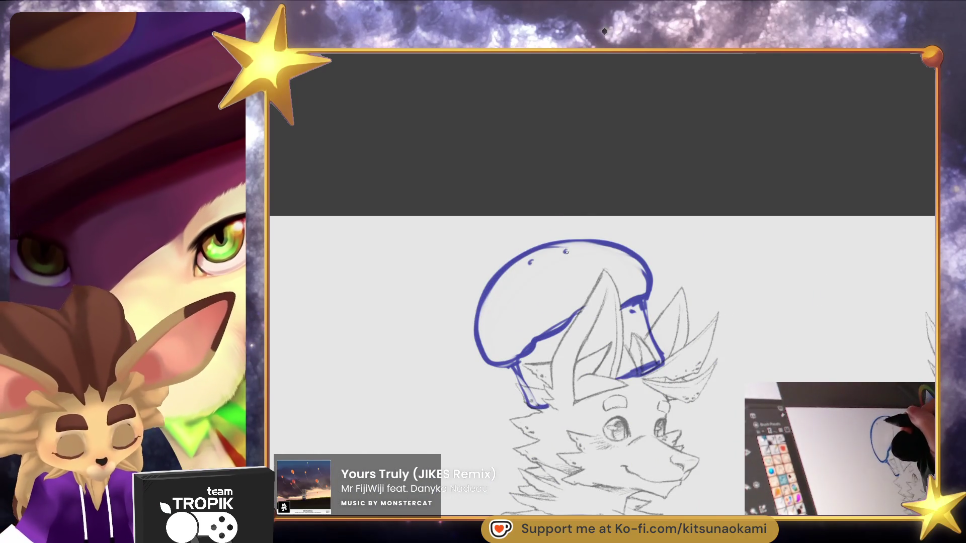
{"action": "scroll", "coordinate": [732, 432], "scroll_direction": "down", "scroll_amount": 4}
{"action": "scroll", "coordinate": [732, 431], "scroll_direction": "down", "scroll_amount": 2}
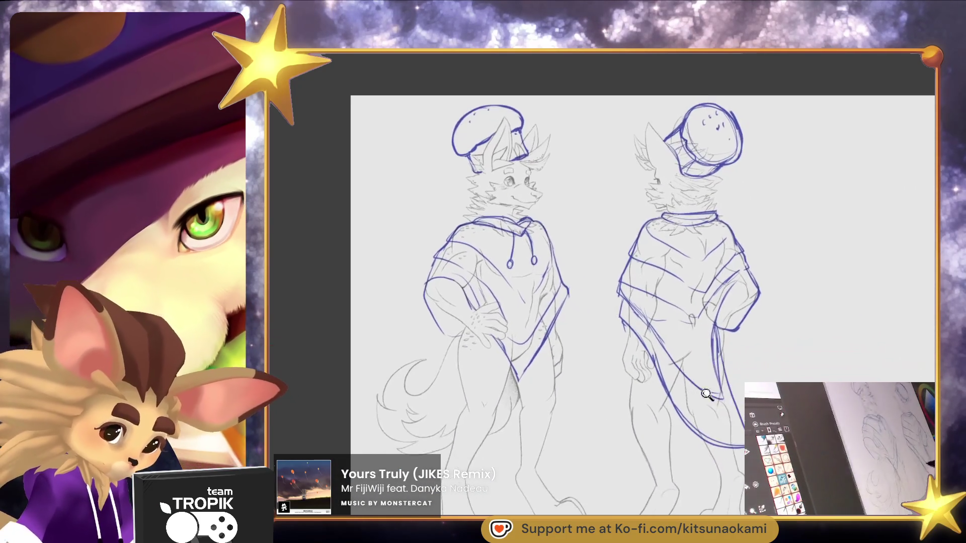
{"action": "scroll", "coordinate": [719, 423], "scroll_direction": "up", "scroll_amount": 2}
{"action": "scroll", "coordinate": [712, 416], "scroll_direction": "down", "scroll_amount": 1}
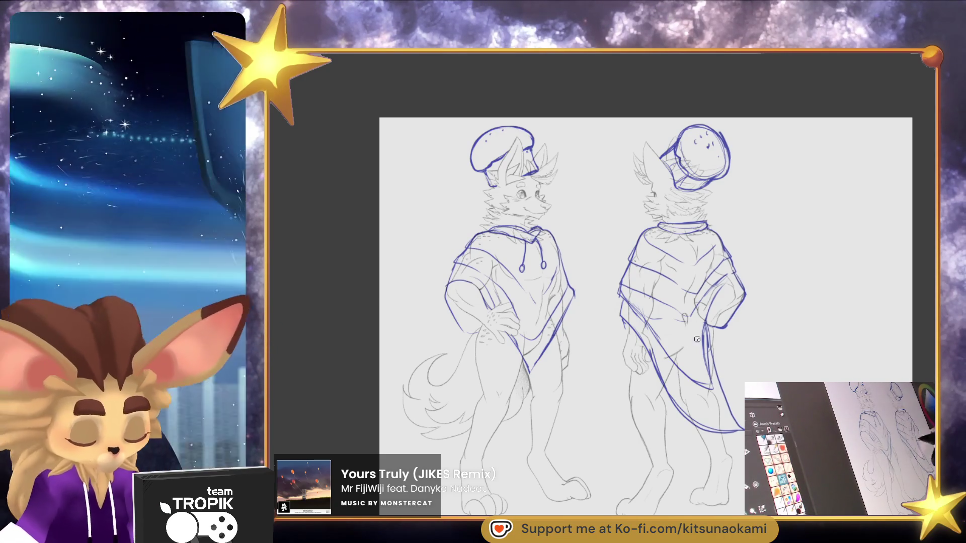
Reinforce the right edge of the back figure's hoodie with an extra blue stroke
{"action": "scroll", "coordinate": [611, 319], "scroll_direction": "up", "scroll_amount": 3}
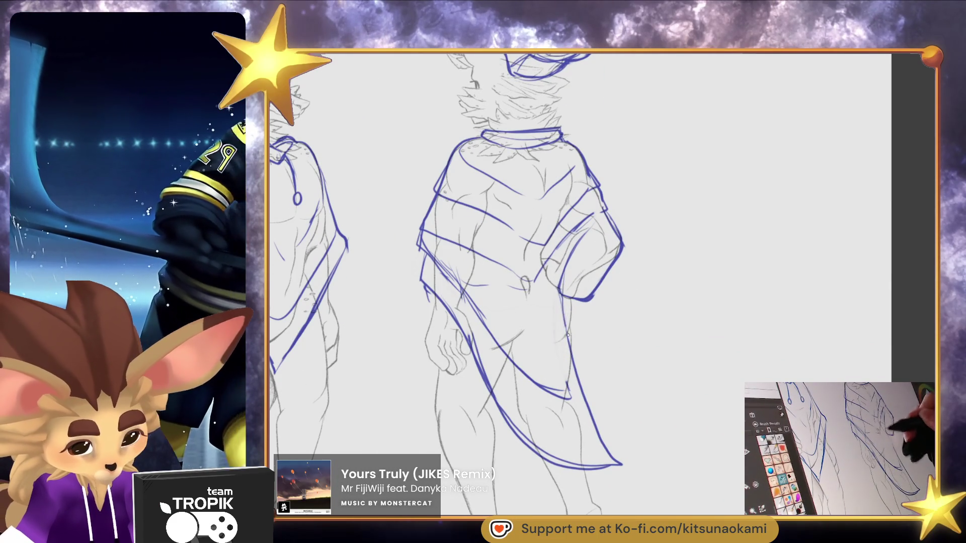
{"action": "left_click_drag", "start_coordinate": [560, 282], "coordinate": [568, 384]}
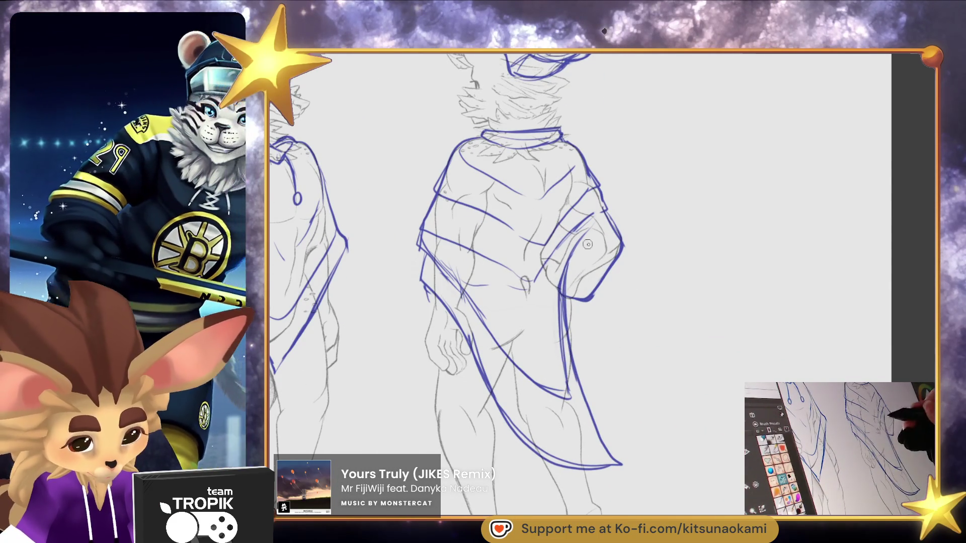
{"action": "scroll", "coordinate": [583, 243], "scroll_direction": "down", "scroll_amount": 3}
{"action": "scroll", "coordinate": [599, 248], "scroll_direction": "up", "scroll_amount": 3}
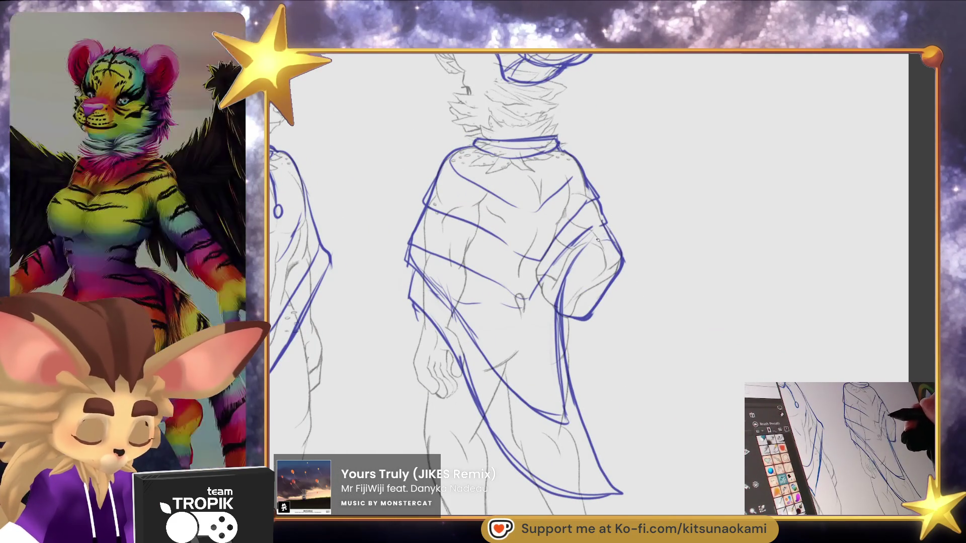
{"action": "scroll", "coordinate": [606, 230], "scroll_direction": "down", "scroll_amount": 3}
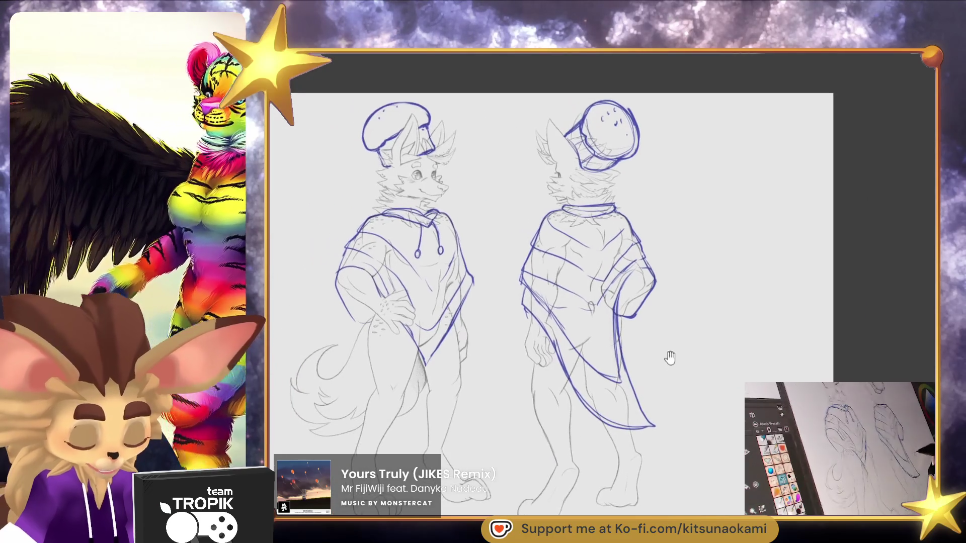
{"action": "scroll", "coordinate": [551, 208], "scroll_direction": "up", "scroll_amount": 4}
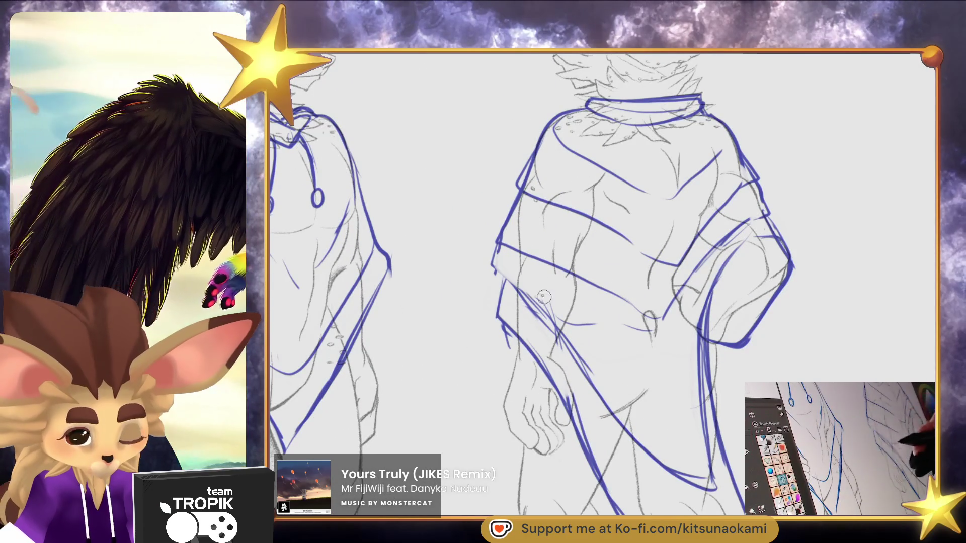
{"action": "scroll", "coordinate": [500, 246], "scroll_direction": "down", "scroll_amount": 4}
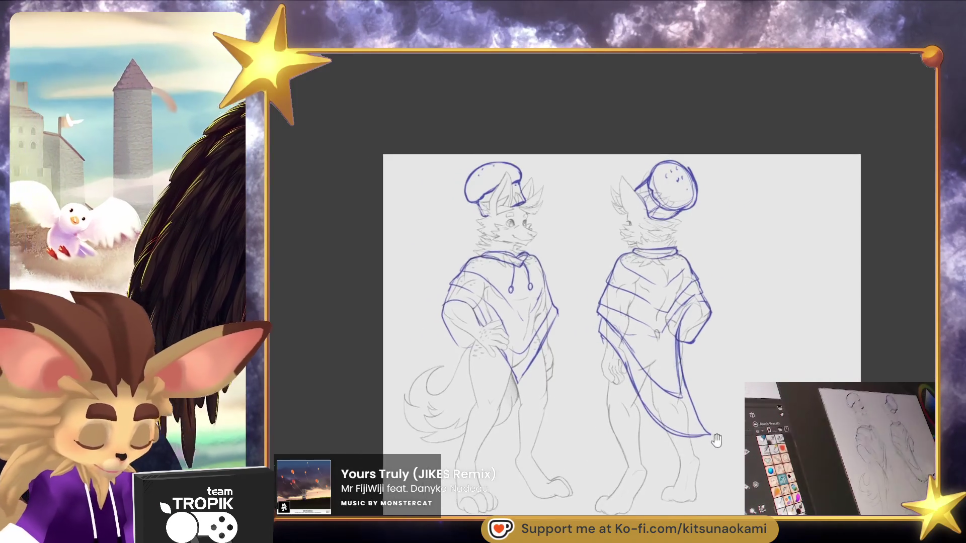
{"action": "scroll", "coordinate": [730, 377], "scroll_direction": "up", "scroll_amount": 3}
{"action": "scroll", "coordinate": [731, 377], "scroll_direction": "down", "scroll_amount": 4}
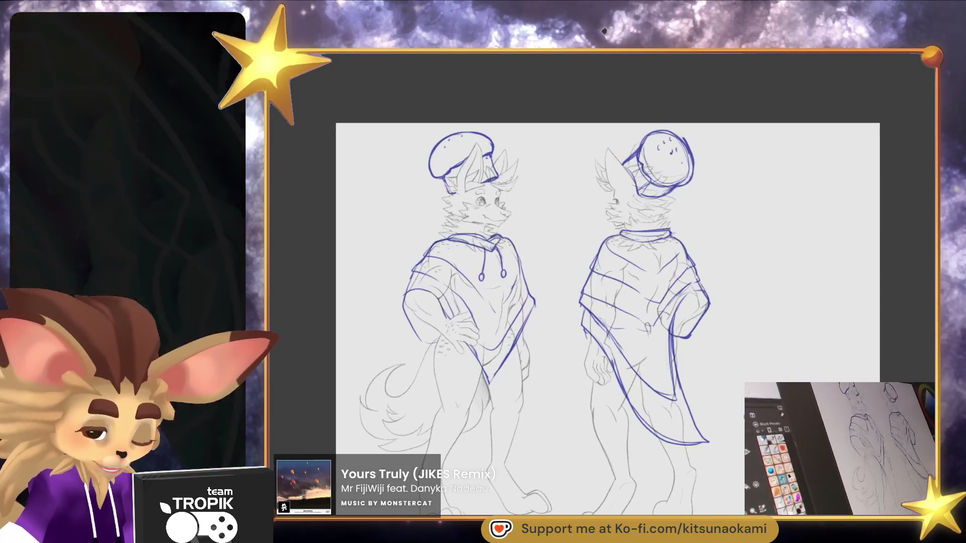
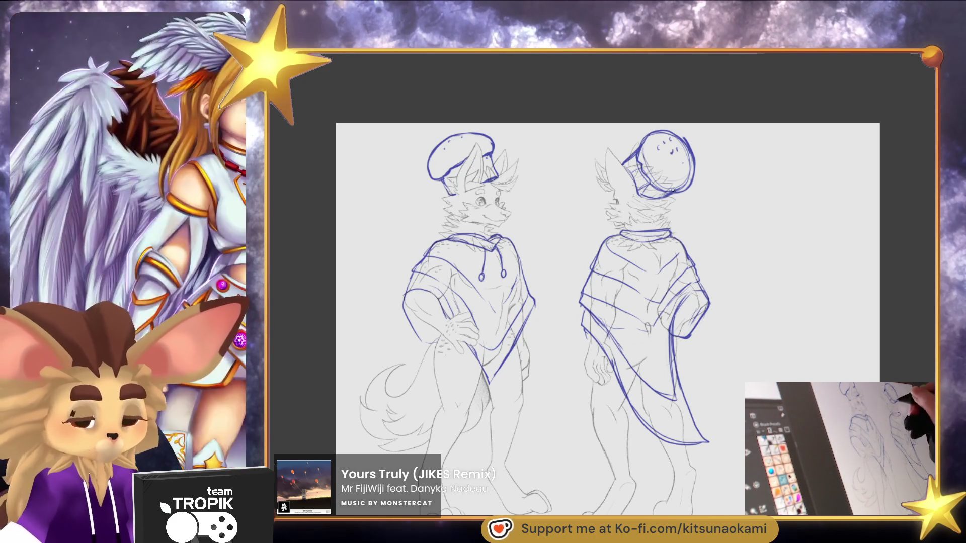
Erase the stray grey sketch lines inside the back figure's blue hat circle
{"action": "scroll", "coordinate": [673, 190], "scroll_direction": "up", "scroll_amount": 3}
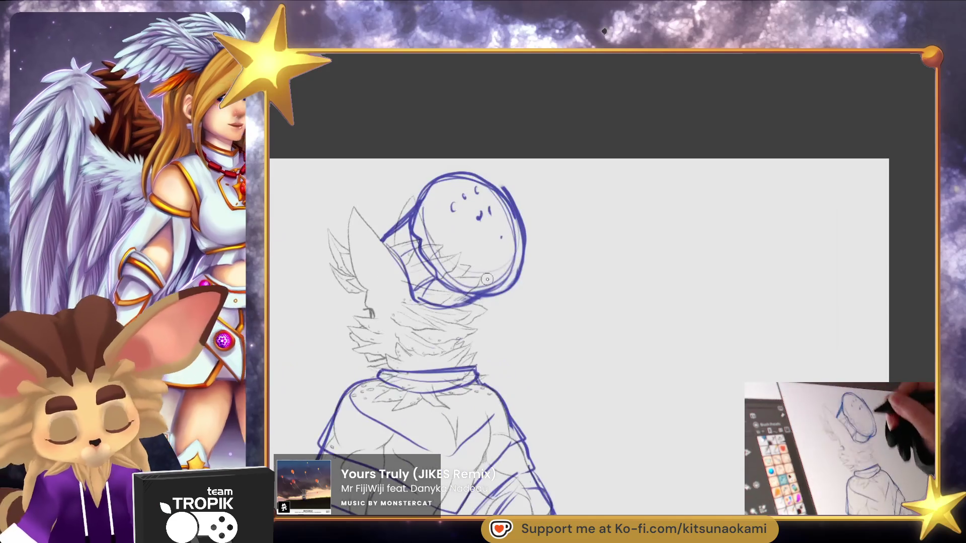
{"action": "left_click_drag", "start_coordinate": [478, 282], "coordinate": [506, 255]}
{"action": "mouse_move", "coordinate": [453, 274]}
{"action": "left_mouse_down"}
{"action": "mouse_move", "coordinate": [427, 201]}
{"action": "mouse_move", "coordinate": [441, 189]}
{"action": "mouse_move", "coordinate": [405, 211]}
{"action": "left_mouse_up"}
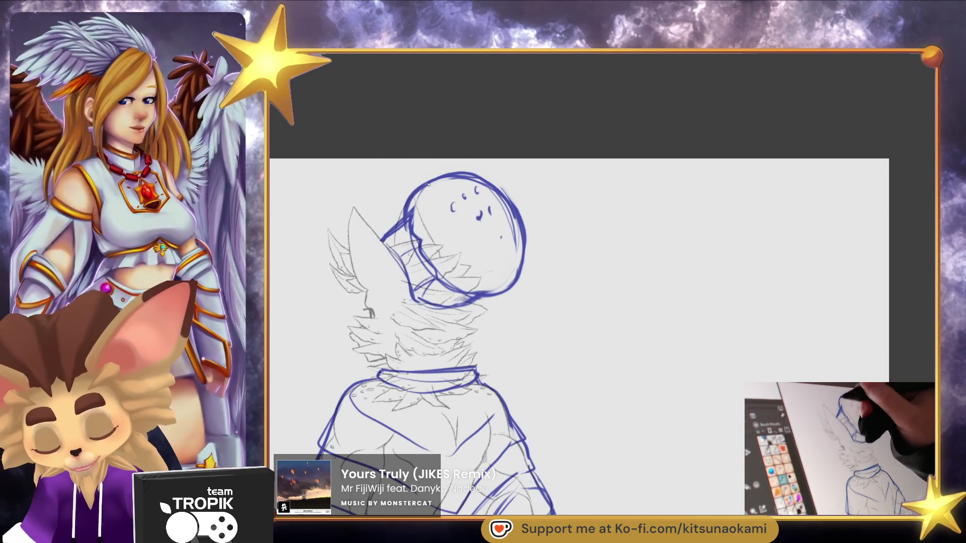
Re-ink the back hat's lower edge, then zoom out to see both full figures
{"action": "key", "text": "e"}
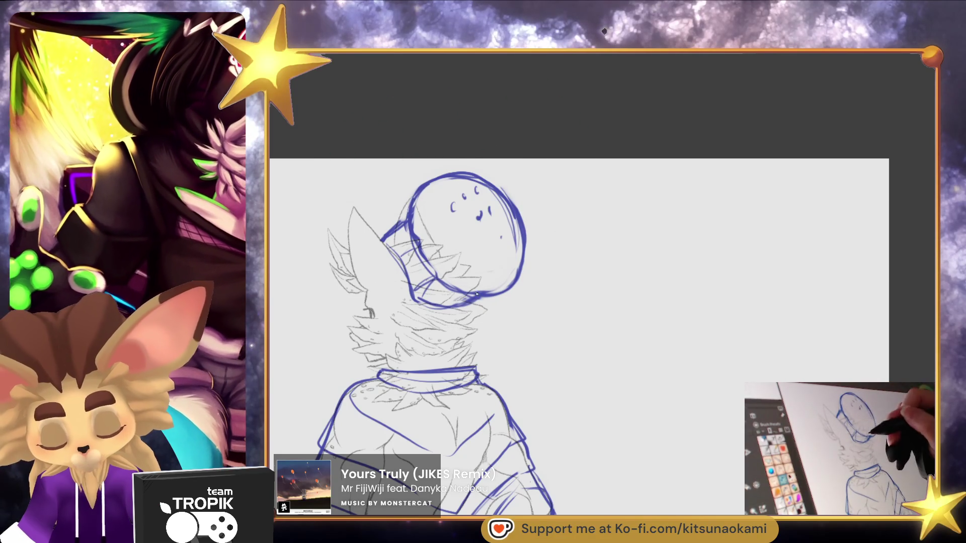
{"action": "left_click_drag", "start_coordinate": [517, 271], "coordinate": [573, 201]}
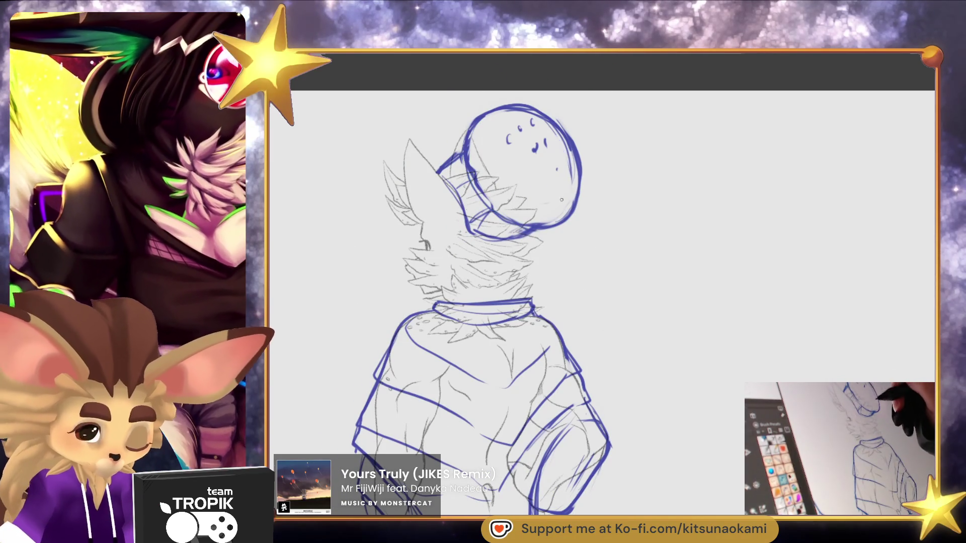
{"action": "left_click_drag", "start_coordinate": [559, 151], "coordinate": [562, 157]}
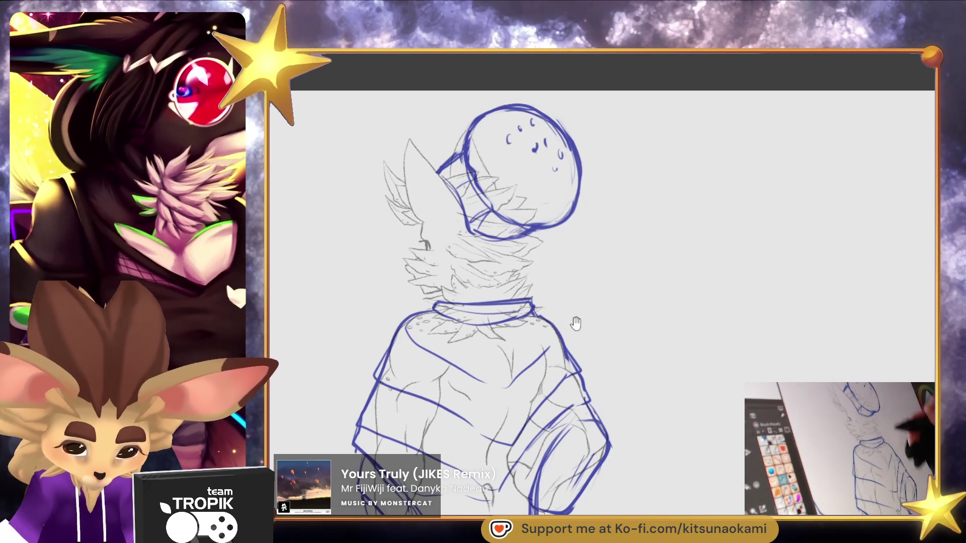
{"action": "left_click_drag", "start_coordinate": [575, 308], "coordinate": [576, 310]}
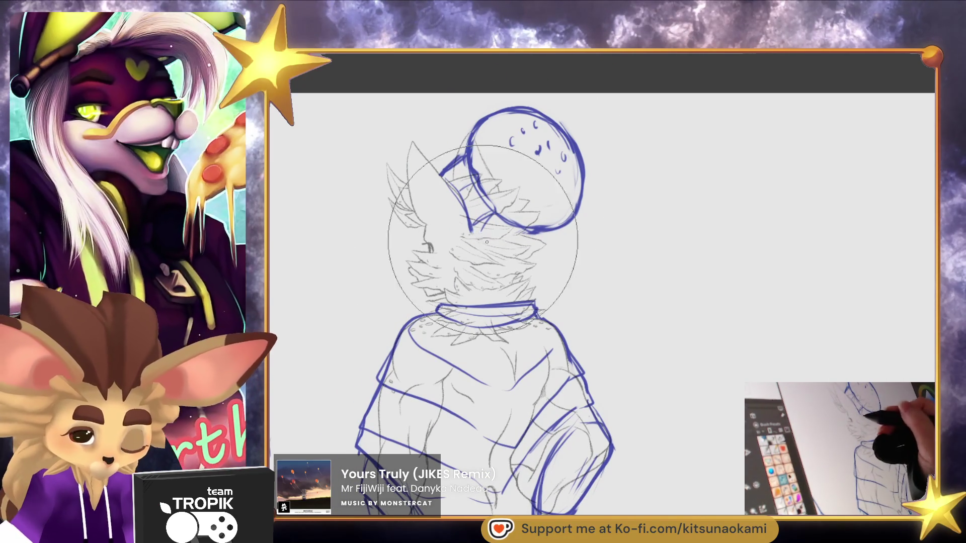
{"action": "left_click_drag", "start_coordinate": [507, 244], "coordinate": [537, 230]}
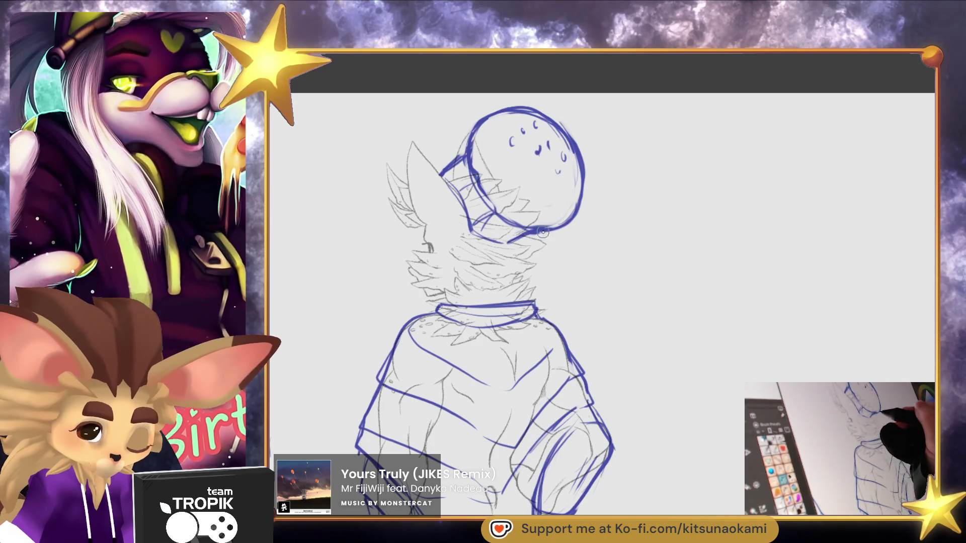
{"action": "left_click", "coordinate": [561, 254], "text": "alt"}
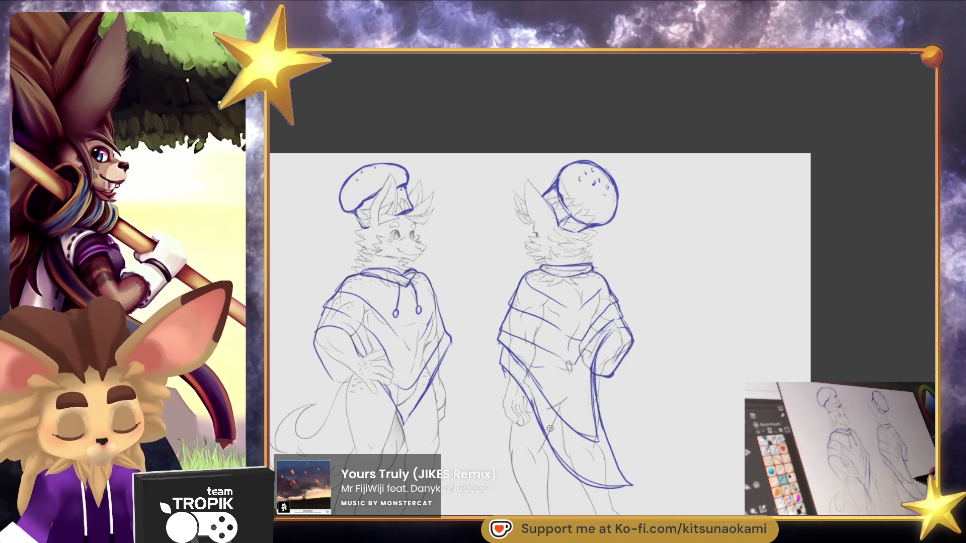
Erase the front poncho's lower point and redraw it as a new V from the hand down
{"action": "left_click", "coordinate": [368, 211]}
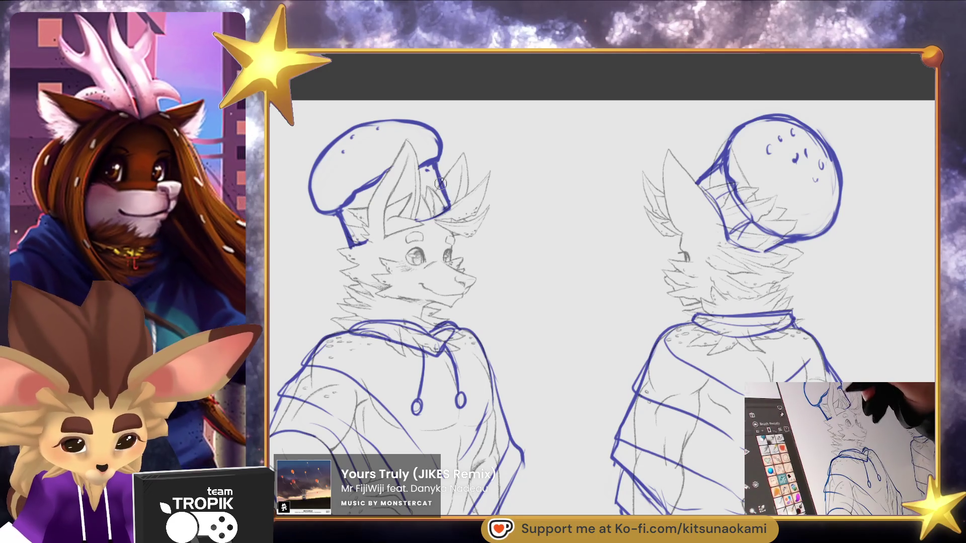
{"action": "key", "text": "ctrl+0"}
{"action": "left_click", "coordinate": [644, 206]}
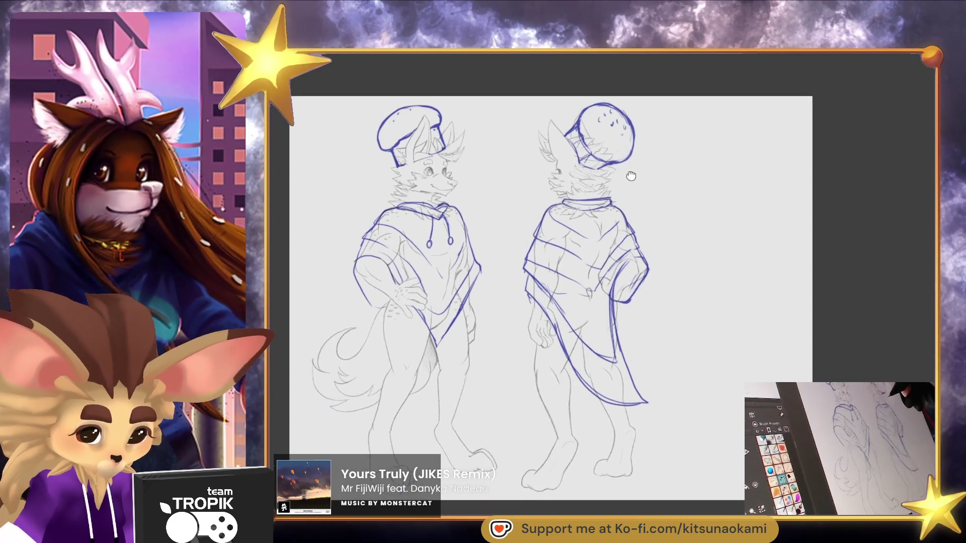
{"action": "key", "text": "bracketright"}
{"action": "key", "text": "bracketright"}
{"action": "key", "text": "bracketright"}
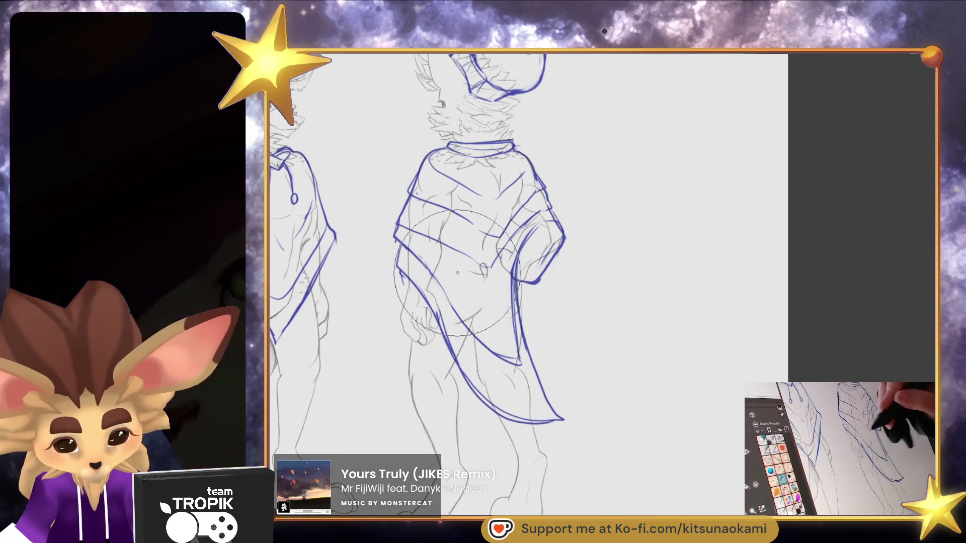
{"action": "key", "text": "bracketleft"}
{"action": "key", "text": "bracketleft"}
{"action": "key", "text": "bracketleft"}
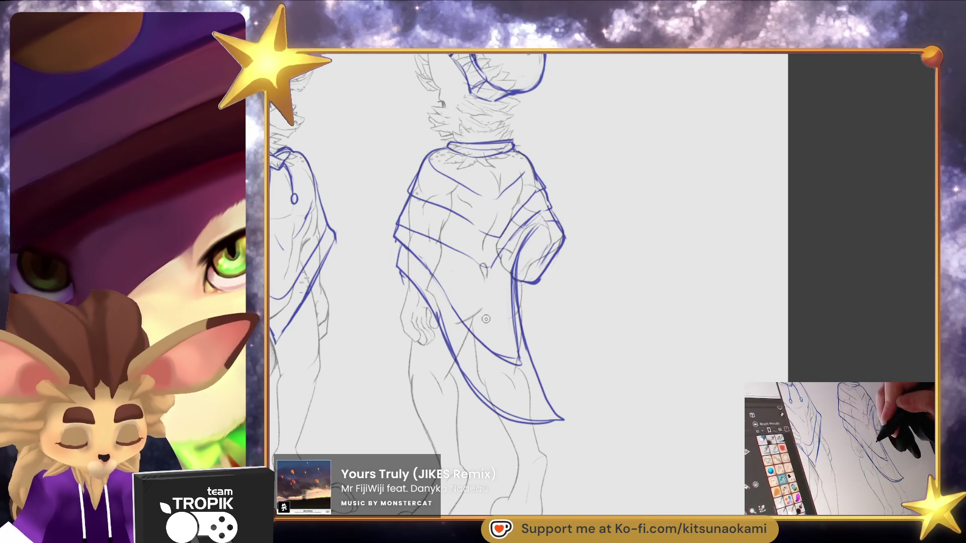
{"action": "scroll", "coordinate": [643, 309], "scroll_direction": "down", "scroll_amount": 2}
{"action": "scroll", "coordinate": [669, 328], "scroll_direction": "up", "scroll_amount": 2}
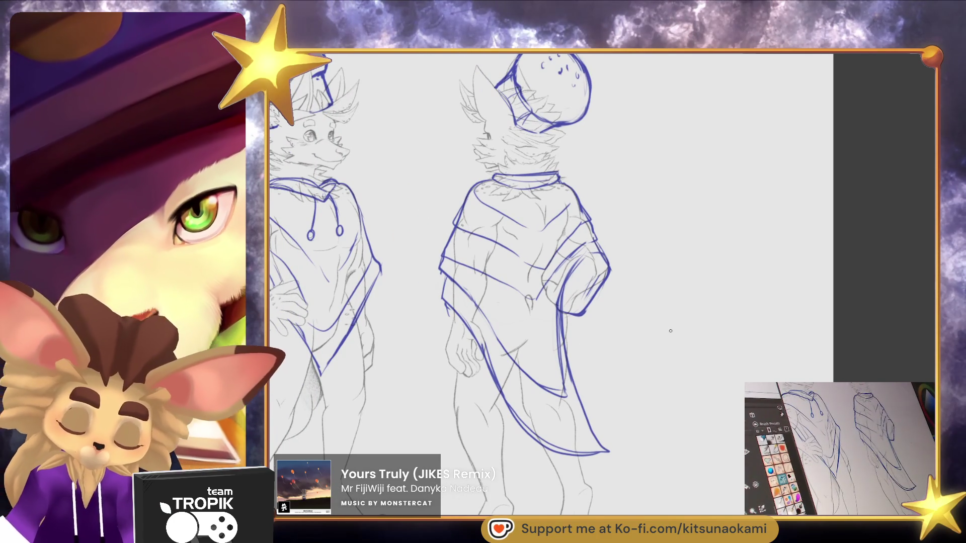
{"action": "mouse_move", "coordinate": [600, 457]}
{"action": "left_mouse_down"}
{"action": "mouse_move", "coordinate": [669, 402]}
{"action": "mouse_move", "coordinate": [683, 405]}
{"action": "left_mouse_up"}
{"action": "scroll", "coordinate": [683, 405], "scroll_direction": "down", "scroll_amount": 3}
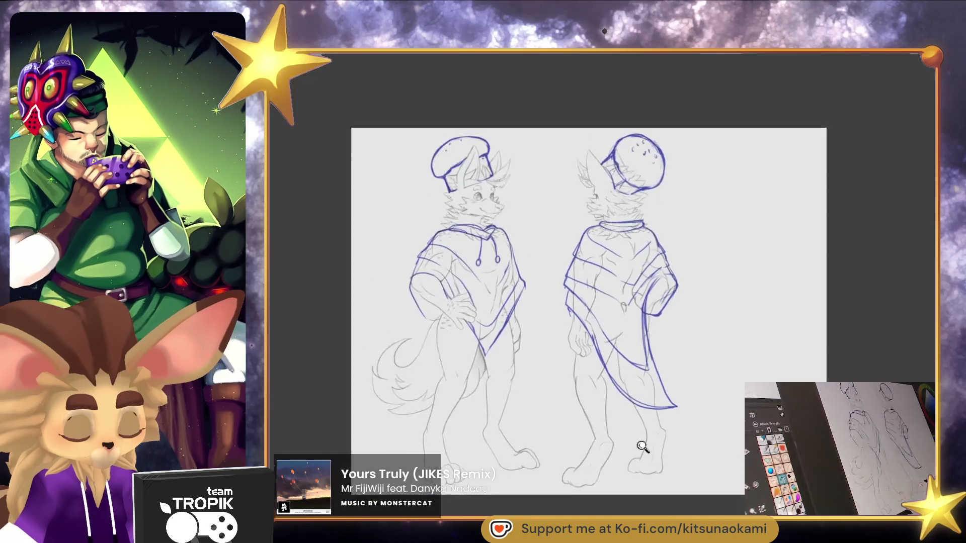
{"action": "scroll", "coordinate": [461, 240], "scroll_direction": "up", "scroll_amount": 5}
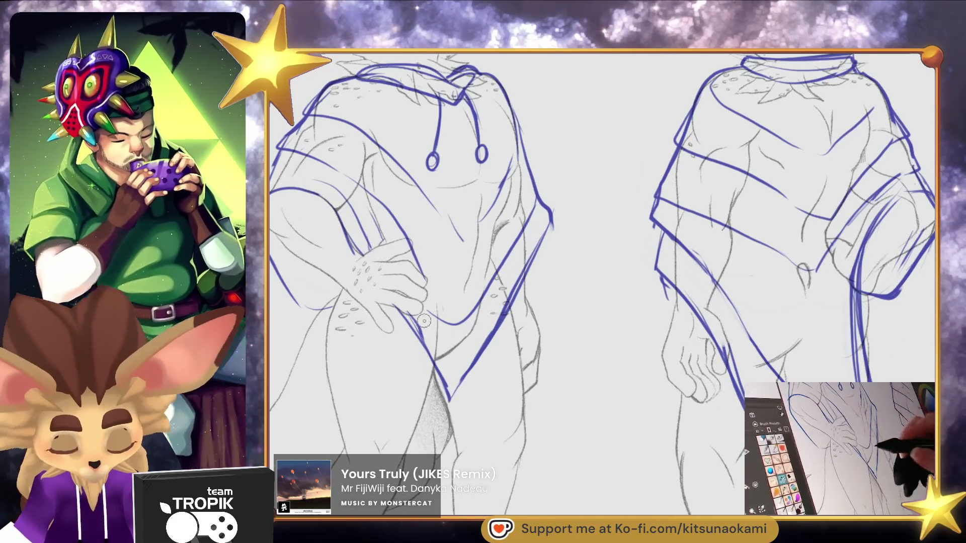
{"action": "mouse_move", "coordinate": [427, 322]}
{"action": "left_mouse_down"}
{"action": "mouse_move", "coordinate": [443, 392]}
{"action": "mouse_move", "coordinate": [478, 353]}
{"action": "mouse_move", "coordinate": [412, 315]}
{"action": "mouse_move", "coordinate": [443, 423]}
{"action": "left_mouse_up"}
{"action": "left_click_drag", "start_coordinate": [447, 412], "coordinate": [483, 347]}
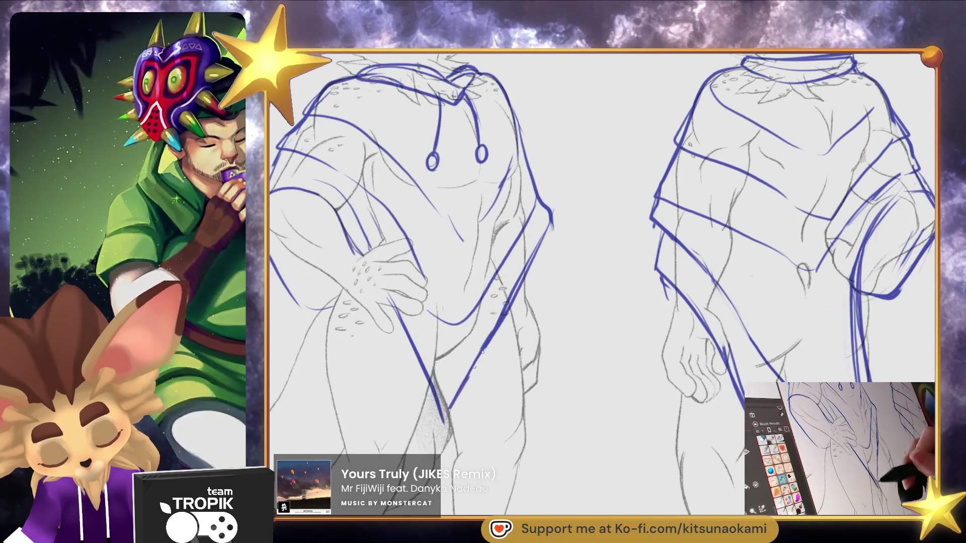
Strengthen the front figure's upper-arm outline, then zoom back out over both figures
{"action": "scroll", "coordinate": [577, 274], "scroll_direction": "down", "scroll_amount": 1}
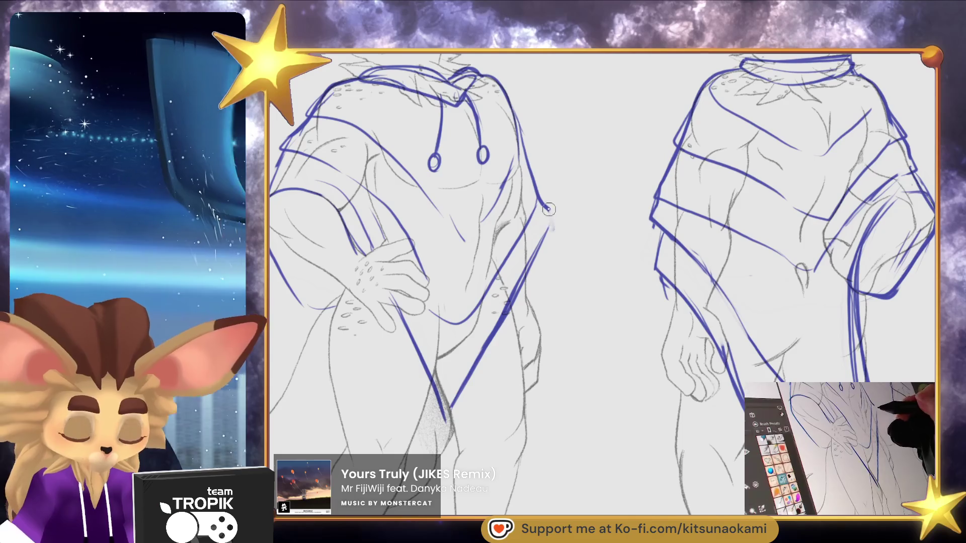
{"action": "scroll", "coordinate": [550, 284], "scroll_direction": "down", "scroll_amount": 5}
{"action": "scroll", "coordinate": [453, 227], "scroll_direction": "up", "scroll_amount": 5}
{"action": "mouse_move", "coordinate": [351, 296]}
{"action": "left_mouse_down"}
{"action": "mouse_move", "coordinate": [363, 253]}
{"action": "mouse_move", "coordinate": [374, 248]}
{"action": "mouse_move", "coordinate": [364, 233]}
{"action": "left_mouse_up"}
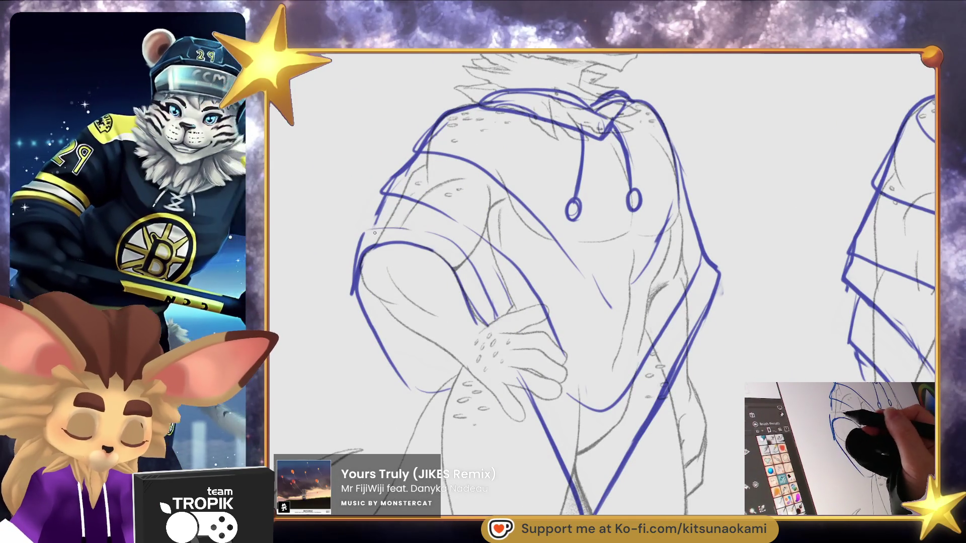
{"action": "scroll", "coordinate": [595, 452], "scroll_direction": "down", "scroll_amount": 5}
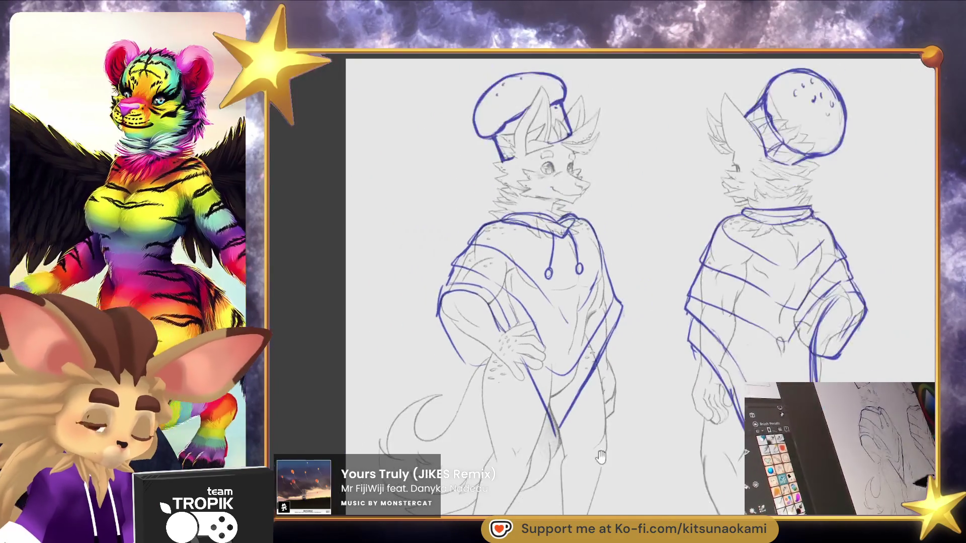
{"action": "scroll", "coordinate": [595, 453], "scroll_direction": "down", "scroll_amount": 3}
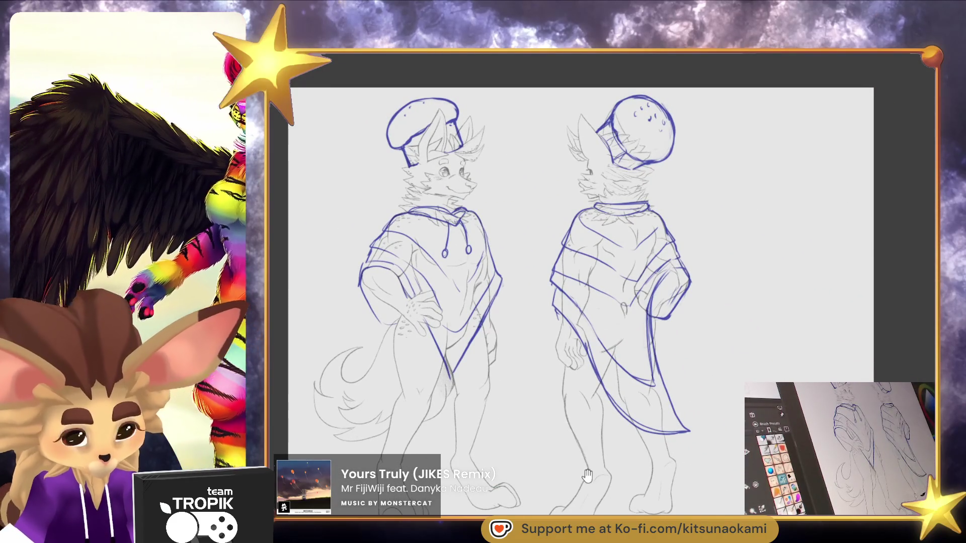
{"action": "mouse_move", "coordinate": [591, 478]}
{"action": "left_mouse_down"}
{"action": "mouse_move", "coordinate": [570, 498]}
{"action": "mouse_move", "coordinate": [538, 490]}
{"action": "left_mouse_up"}
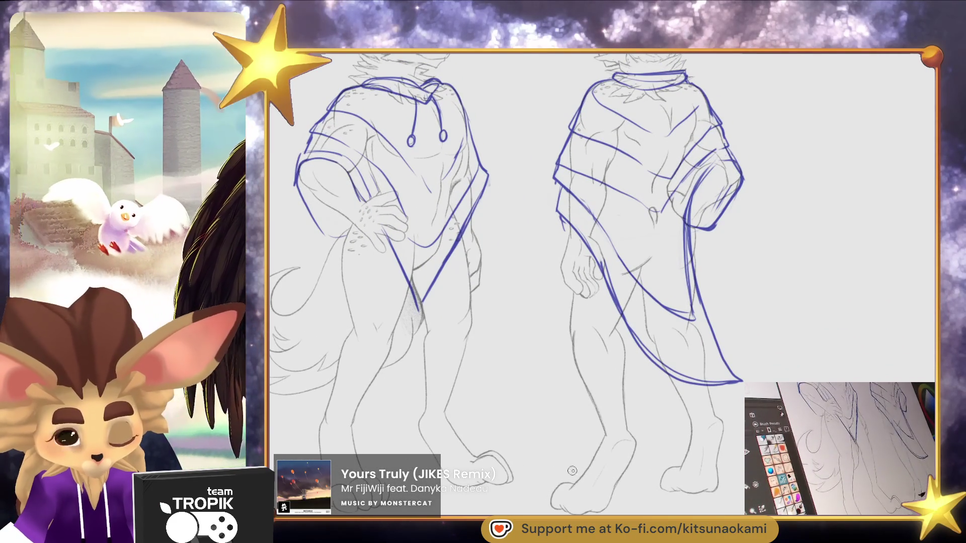
{"action": "left_click_drag", "start_coordinate": [614, 491], "coordinate": [619, 497]}
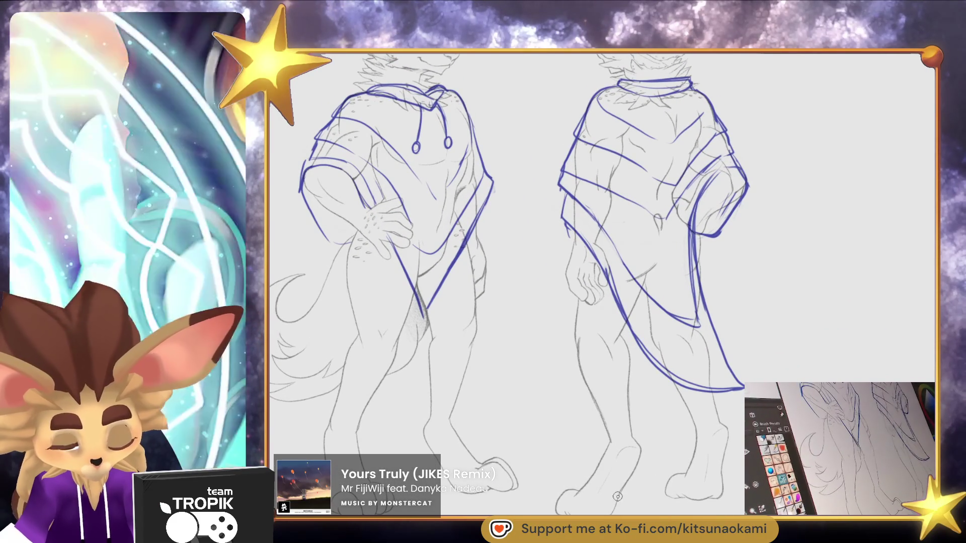
{"action": "scroll", "coordinate": [619, 494], "scroll_direction": "down", "scroll_amount": 3}
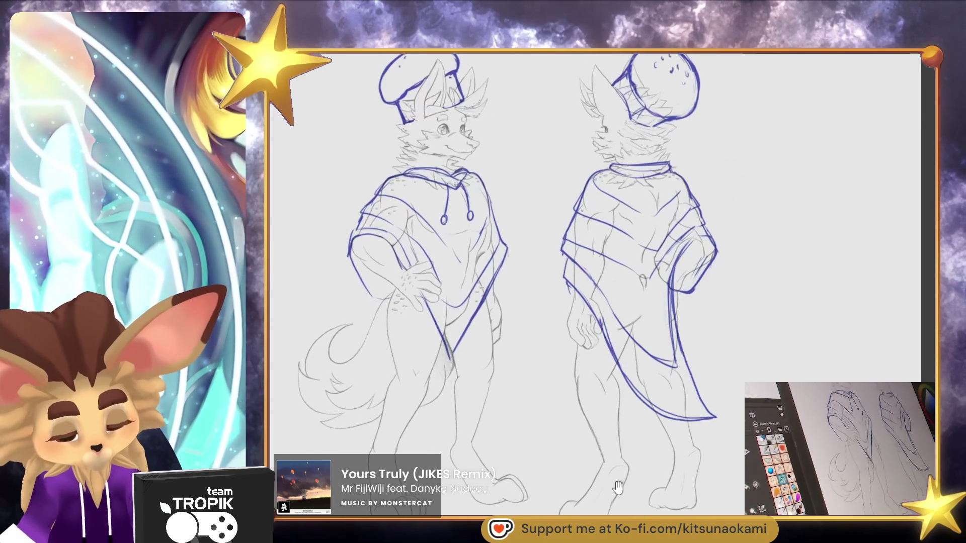
{"action": "scroll", "coordinate": [723, 464], "scroll_direction": "down", "scroll_amount": 1}
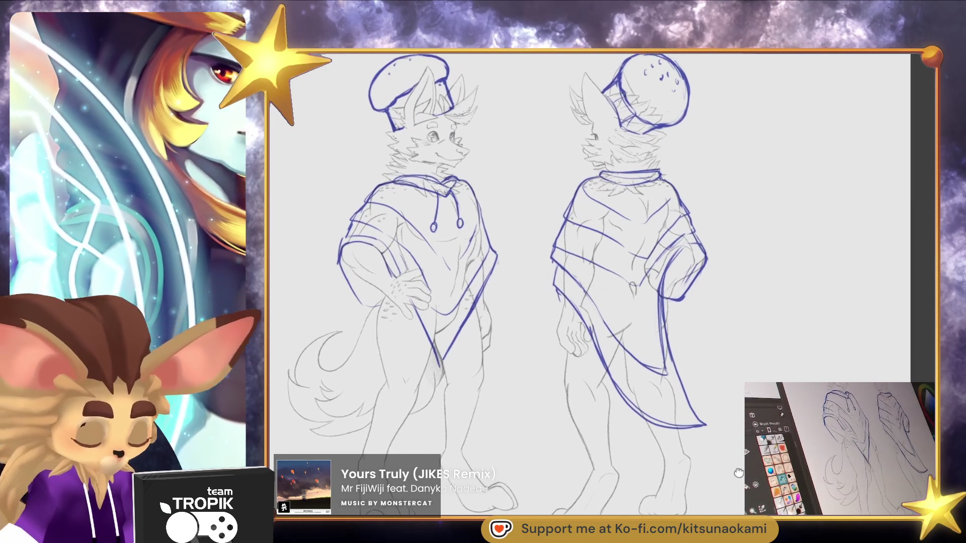
{"action": "scroll", "coordinate": [715, 466], "scroll_direction": "down", "scroll_amount": 1}
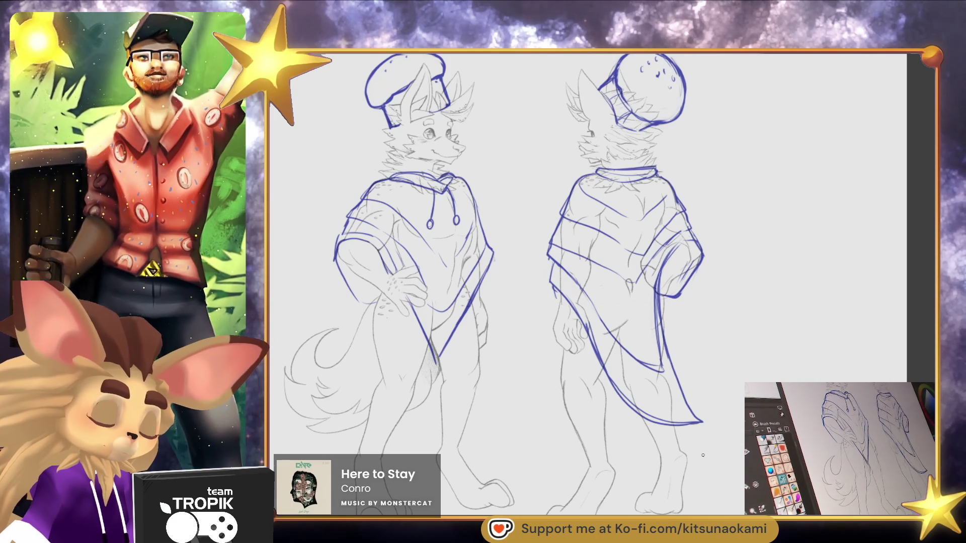
Push the front hat's top outline upward with the Liquify brush so the hat stands taller
{"action": "scroll", "coordinate": [703, 455], "scroll_direction": "up", "scroll_amount": 3}
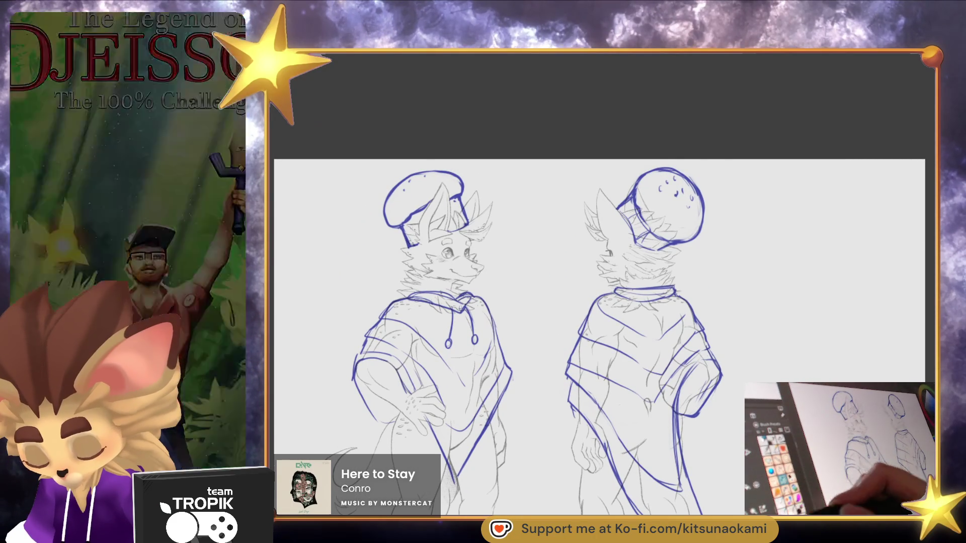
{"action": "left_click_drag", "start_coordinate": [415, 219], "coordinate": [425, 176]}
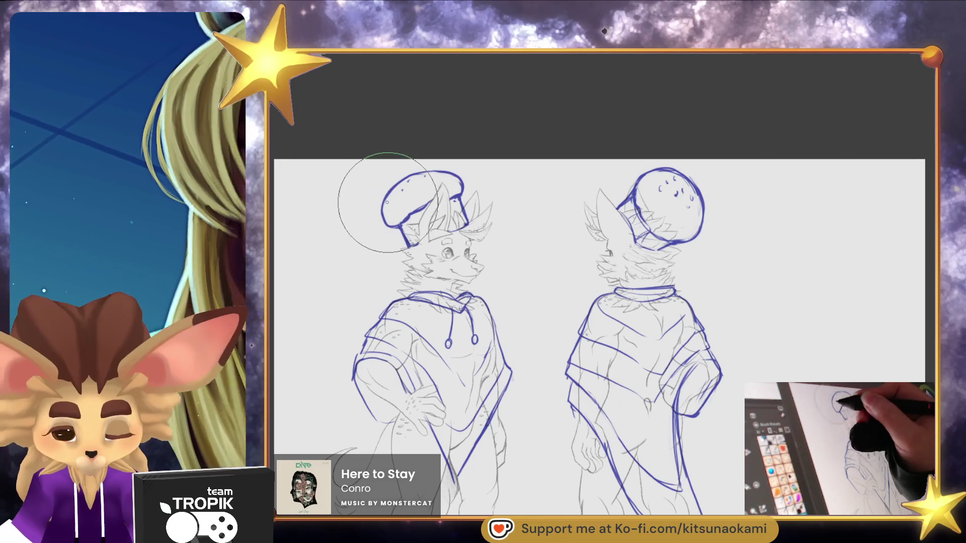
{"action": "scroll", "coordinate": [610, 423], "scroll_direction": "down", "scroll_amount": 2}
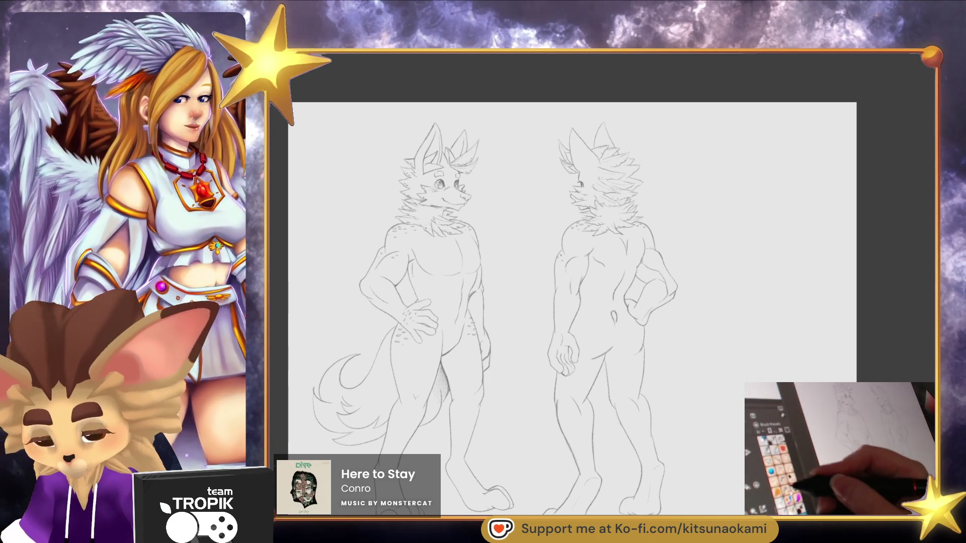
{"action": "left_click_drag", "start_coordinate": [427, 289], "coordinate": [481, 372]}
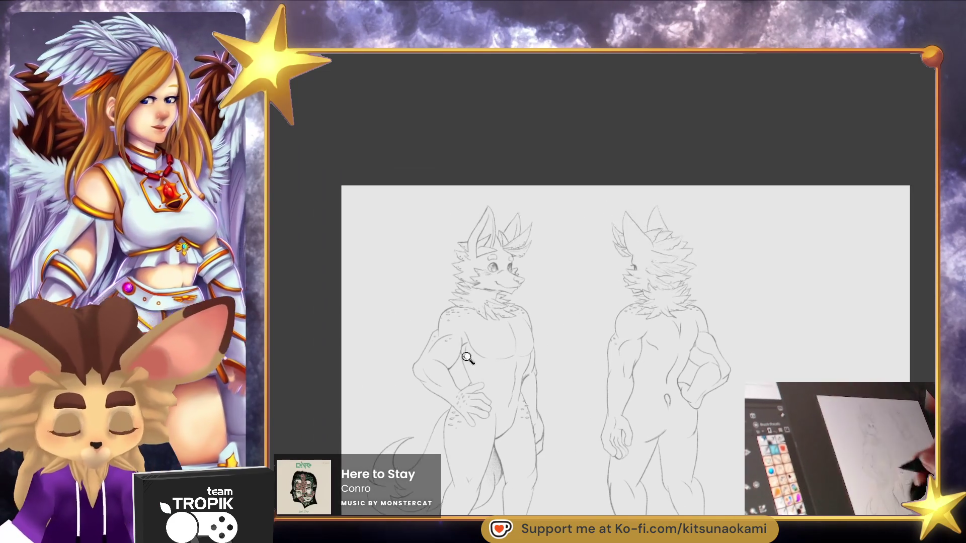
Ink a thick, curved dark brown outline along the front figure's shoulder
{"action": "left_click", "coordinate": [481, 373]}
{"action": "left_click_drag", "start_coordinate": [346, 332], "coordinate": [341, 396]}
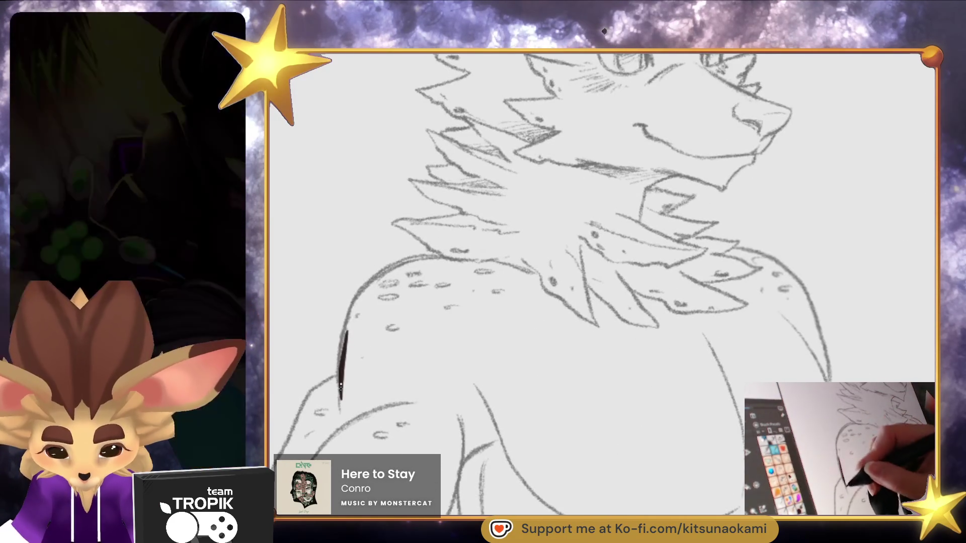
{"action": "mouse_move", "coordinate": [366, 289]}
{"action": "left_mouse_down"}
{"action": "mouse_move", "coordinate": [439, 259]}
{"action": "mouse_move", "coordinate": [382, 277]}
{"action": "mouse_move", "coordinate": [346, 347]}
{"action": "mouse_move", "coordinate": [340, 415]}
{"action": "left_mouse_up"}
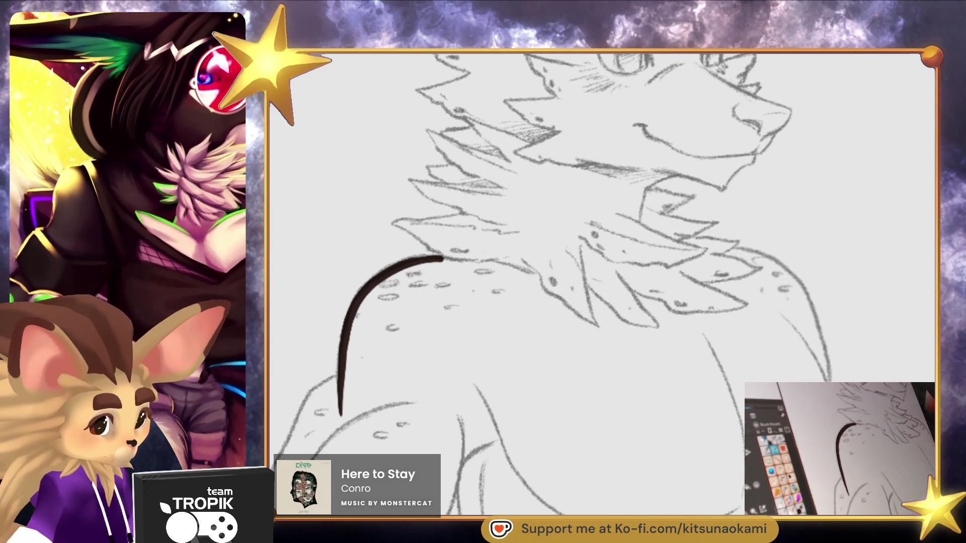
{"action": "left_click_drag", "start_coordinate": [336, 381], "coordinate": [319, 397]}
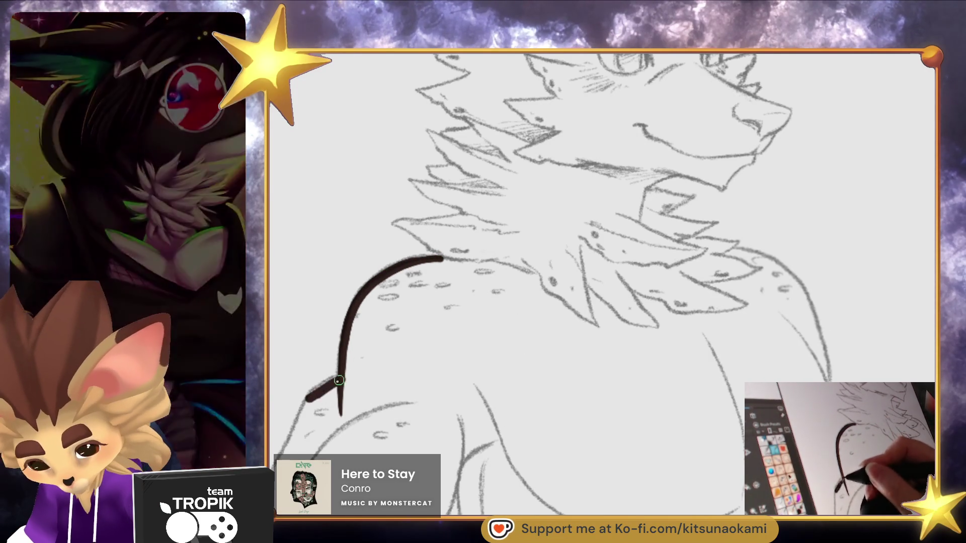
{"action": "mouse_move", "coordinate": [324, 396]}
{"action": "left_mouse_down"}
{"action": "mouse_move", "coordinate": [398, 265]}
{"action": "mouse_move", "coordinate": [442, 258]}
{"action": "left_mouse_up"}
{"action": "left_click_drag", "start_coordinate": [494, 284], "coordinate": [463, 415]}
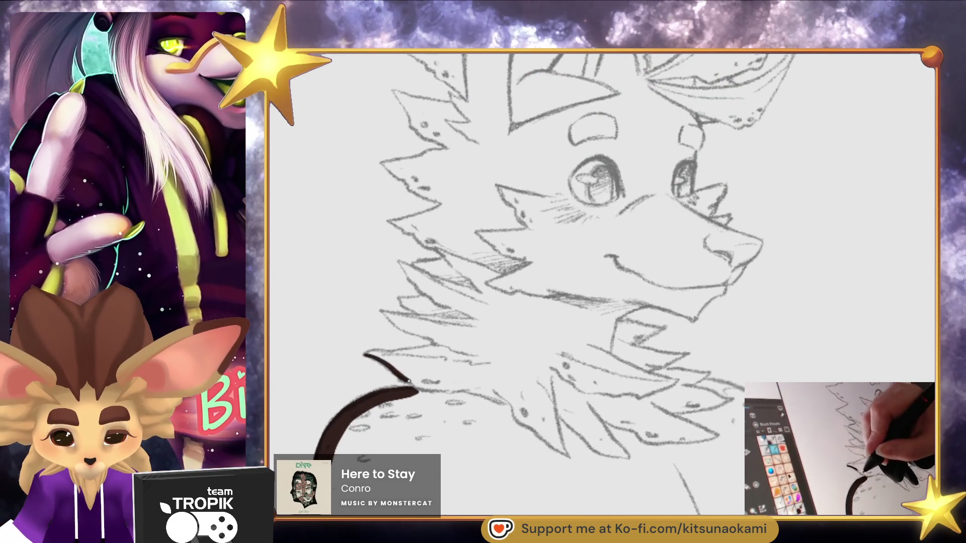
{"action": "left_click_drag", "start_coordinate": [409, 382], "coordinate": [423, 389]}
{"action": "left_click_drag", "start_coordinate": [365, 354], "coordinate": [382, 354]}
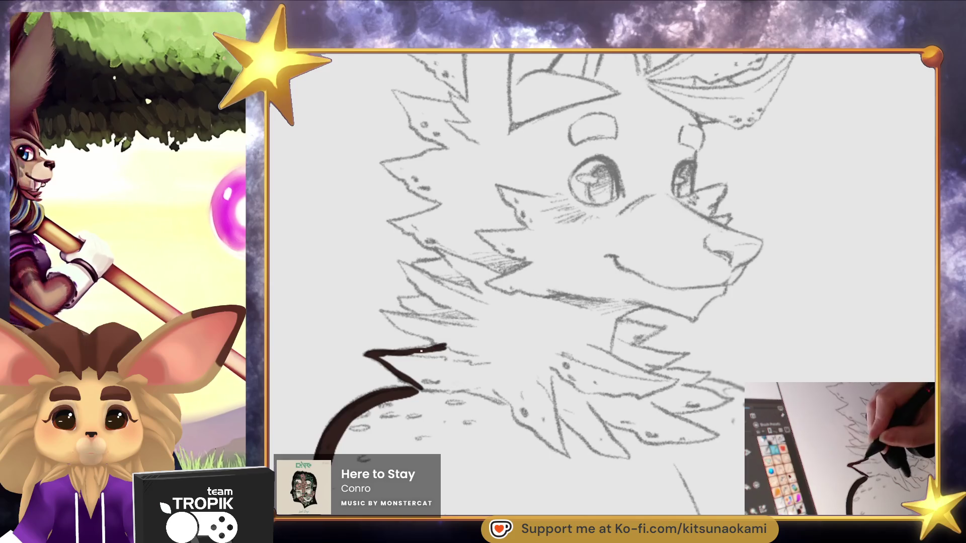
Fill jagged dark brown fur spikes up the left side of the neck toward the head
{"action": "left_click_drag", "start_coordinate": [428, 330], "coordinate": [383, 313]}
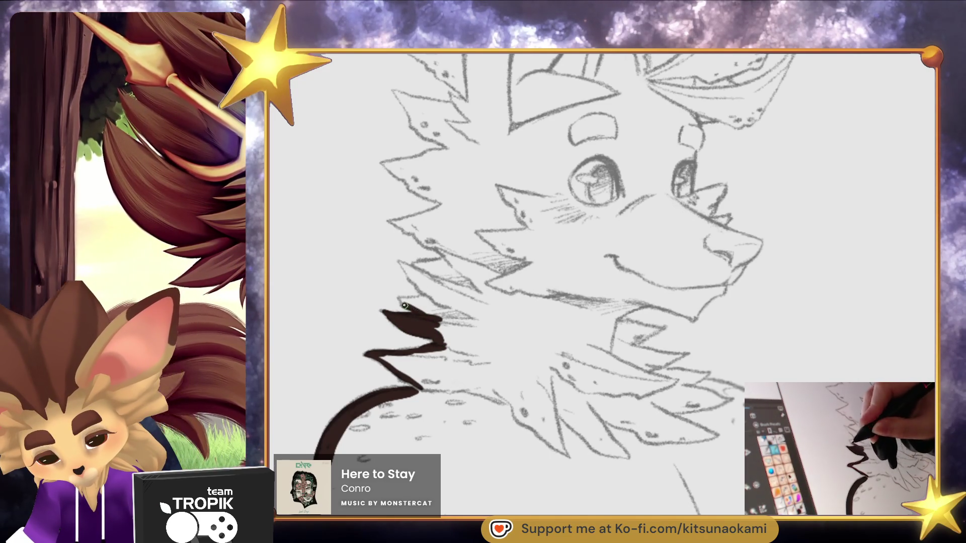
{"action": "mouse_move", "coordinate": [429, 300]}
{"action": "left_mouse_down"}
{"action": "mouse_move", "coordinate": [444, 341]}
{"action": "mouse_move", "coordinate": [432, 297]}
{"action": "left_mouse_up"}
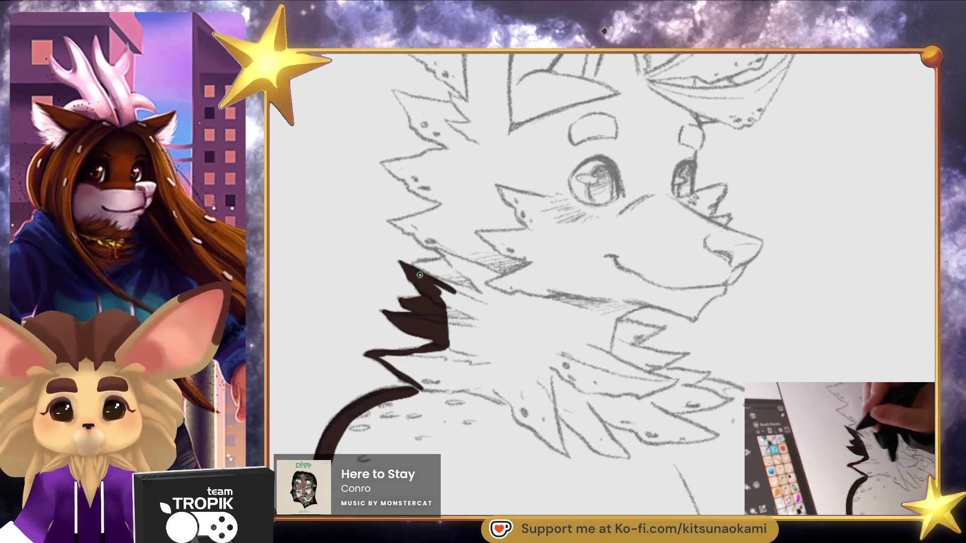
{"action": "mouse_move", "coordinate": [435, 264]}
{"action": "left_mouse_down"}
{"action": "mouse_move", "coordinate": [420, 271]}
{"action": "mouse_move", "coordinate": [455, 269]}
{"action": "left_mouse_up"}
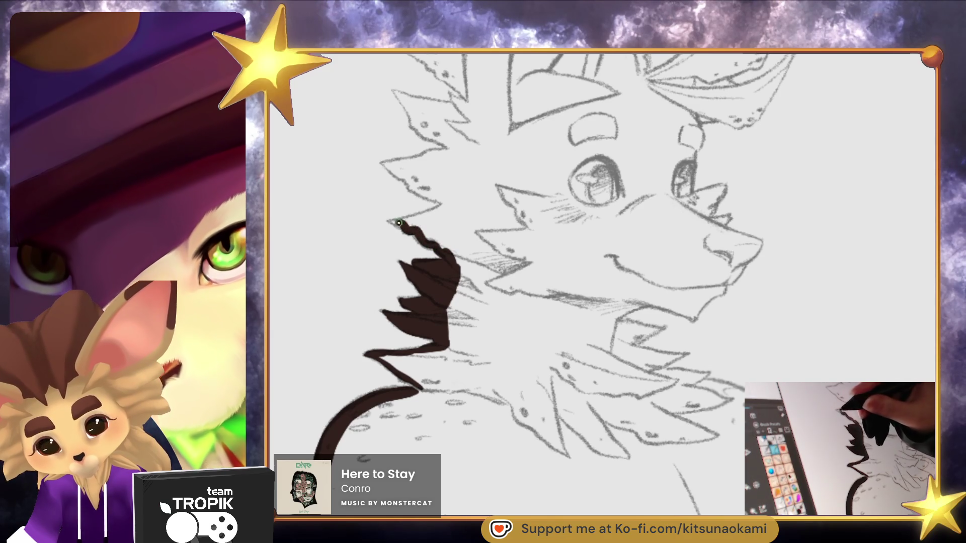
{"action": "mouse_move", "coordinate": [421, 213]}
{"action": "left_mouse_down"}
{"action": "mouse_move", "coordinate": [410, 221]}
{"action": "mouse_move", "coordinate": [432, 214]}
{"action": "mouse_move", "coordinate": [431, 242]}
{"action": "left_mouse_up"}
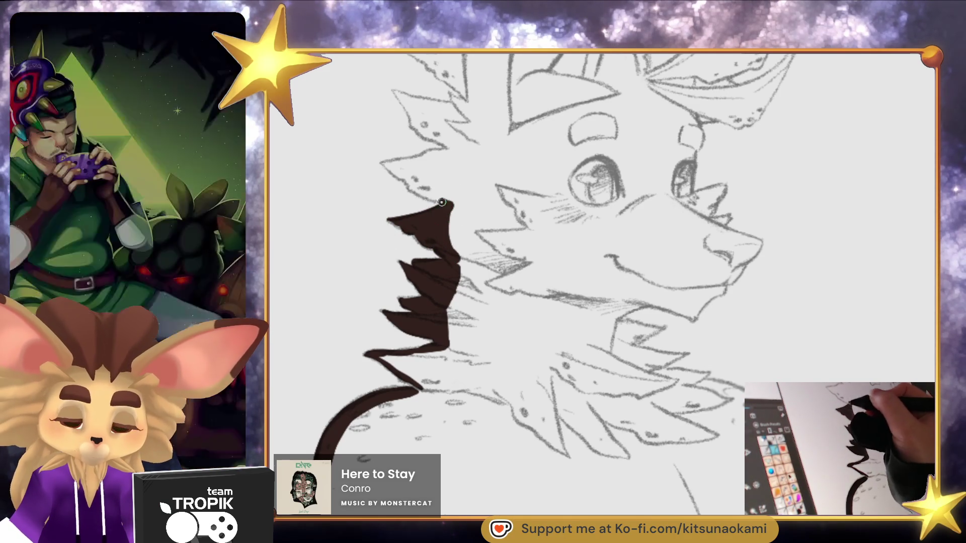
{"action": "mouse_move", "coordinate": [406, 180]}
{"action": "left_mouse_down"}
{"action": "mouse_move", "coordinate": [383, 162]}
{"action": "mouse_move", "coordinate": [440, 152]}
{"action": "mouse_move", "coordinate": [411, 167]}
{"action": "mouse_move", "coordinate": [459, 208]}
{"action": "left_mouse_up"}
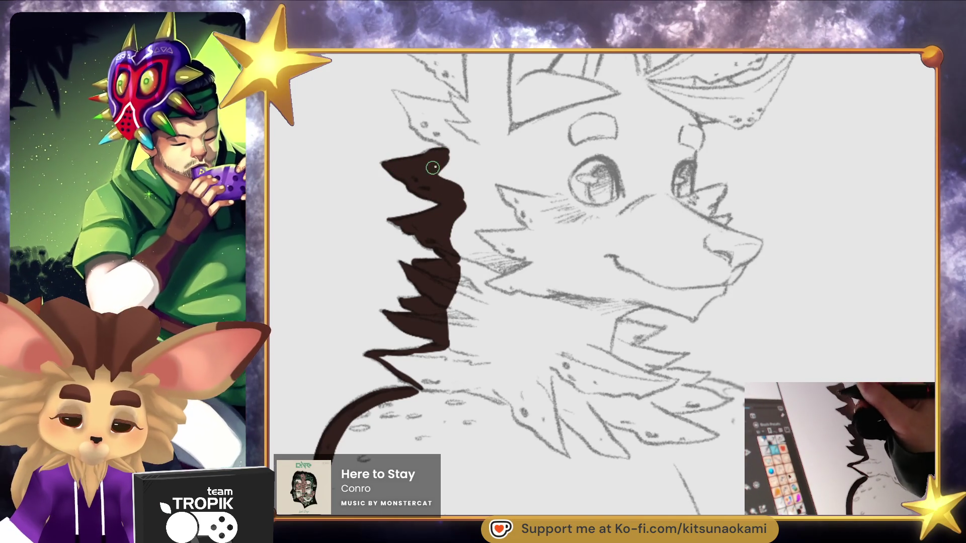
{"action": "mouse_move", "coordinate": [444, 174]}
{"action": "left_mouse_down"}
{"action": "mouse_move", "coordinate": [445, 326]}
{"action": "mouse_move", "coordinate": [420, 304]}
{"action": "mouse_move", "coordinate": [440, 288]}
{"action": "mouse_move", "coordinate": [449, 309]}
{"action": "mouse_move", "coordinate": [459, 301]}
{"action": "mouse_move", "coordinate": [454, 341]}
{"action": "mouse_move", "coordinate": [468, 292]}
{"action": "left_mouse_up"}
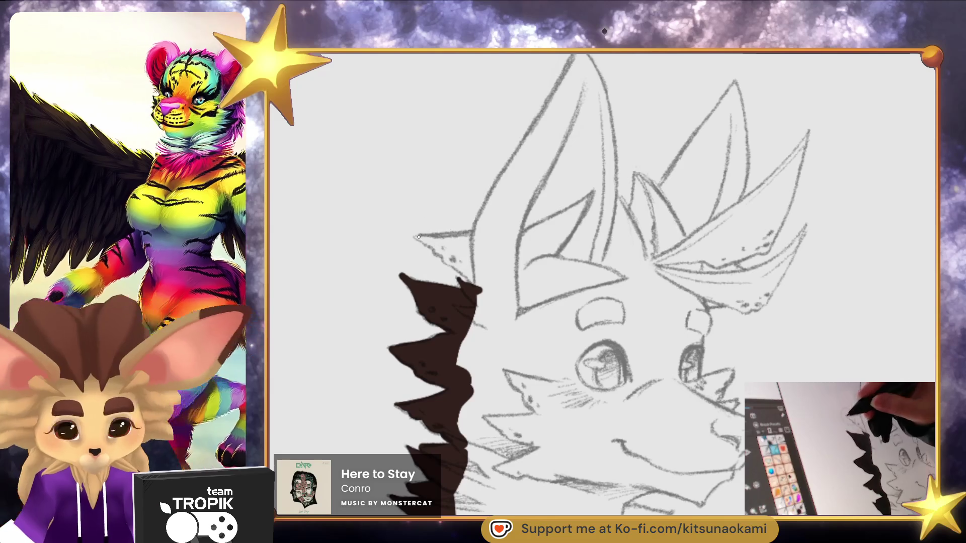
{"action": "mouse_move", "coordinate": [477, 286]}
{"action": "left_mouse_down"}
{"action": "mouse_move", "coordinate": [462, 276]}
{"action": "mouse_move", "coordinate": [472, 285]}
{"action": "left_mouse_up"}
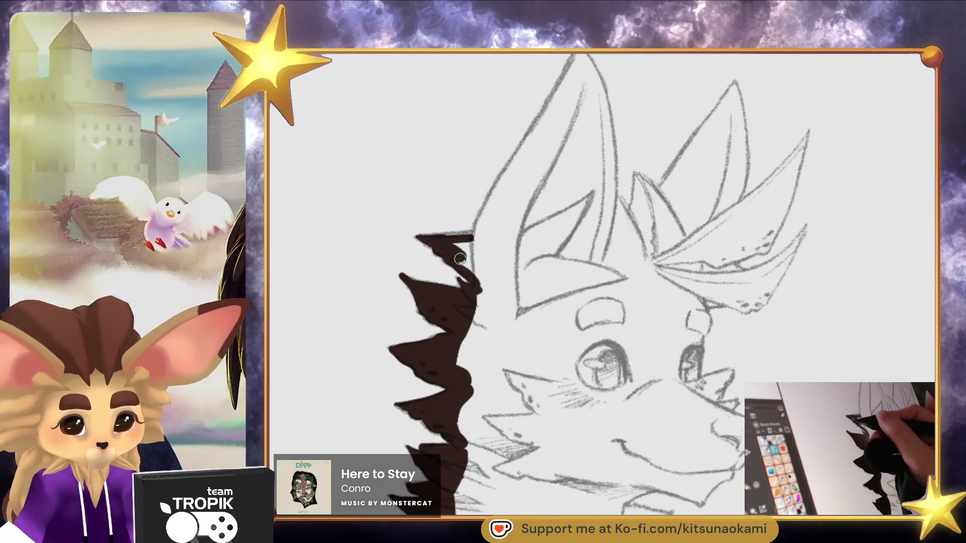
{"action": "mouse_move", "coordinate": [478, 277]}
{"action": "left_mouse_down"}
{"action": "mouse_move", "coordinate": [475, 302]}
{"action": "mouse_move", "coordinate": [458, 235]}
{"action": "mouse_move", "coordinate": [472, 236]}
{"action": "left_mouse_up"}
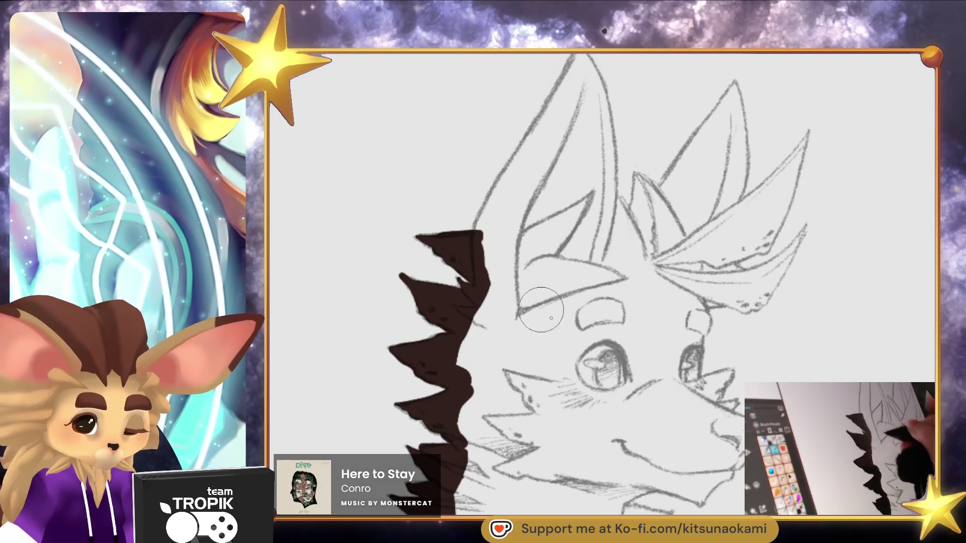
Trace the tall left ear's edges, its inner line and the neighbouring spiky head tufts in thick dark brown
{"action": "scroll", "coordinate": [537, 306], "scroll_direction": "down", "scroll_amount": 2}
{"action": "left_click_drag", "start_coordinate": [500, 137], "coordinate": [401, 328]}
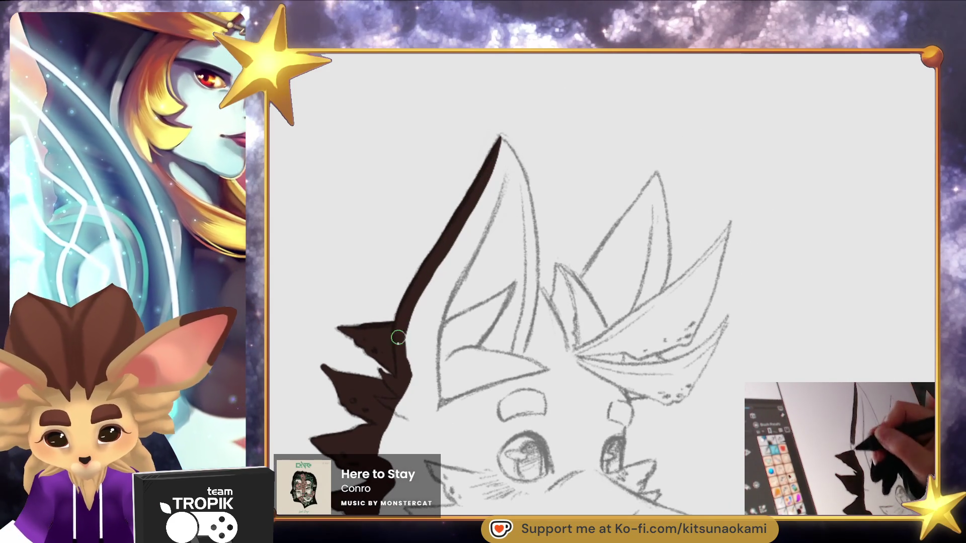
{"action": "mouse_move", "coordinate": [500, 139]}
{"action": "left_mouse_down"}
{"action": "mouse_move", "coordinate": [539, 221]}
{"action": "mouse_move", "coordinate": [527, 354]}
{"action": "left_mouse_up"}
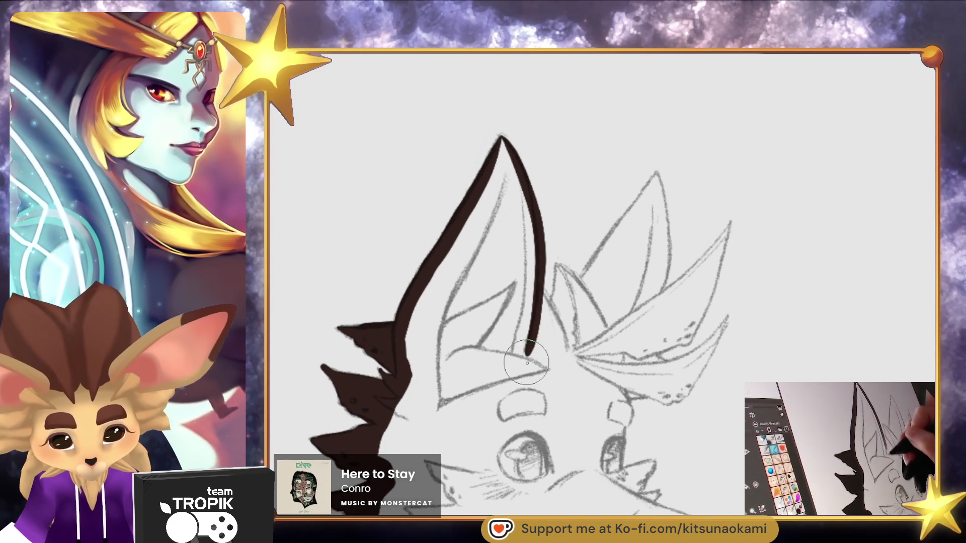
{"action": "left_click_drag", "start_coordinate": [546, 291], "coordinate": [569, 356]}
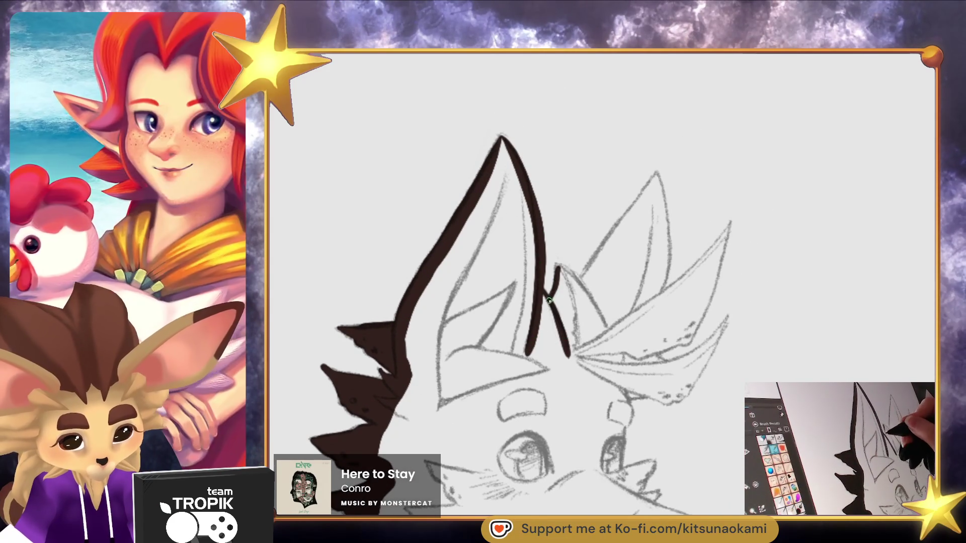
{"action": "scroll", "coordinate": [599, 314], "scroll_direction": "right", "scroll_amount": 5}
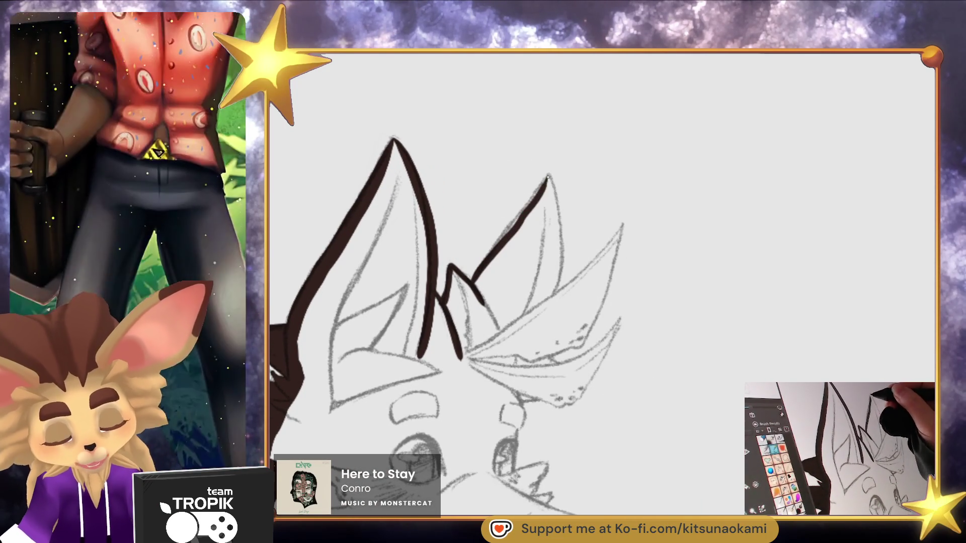
{"action": "mouse_move", "coordinate": [548, 176]}
{"action": "left_mouse_down"}
{"action": "mouse_move", "coordinate": [561, 275]}
{"action": "mouse_move", "coordinate": [555, 311]}
{"action": "mouse_move", "coordinate": [618, 233]}
{"action": "left_mouse_up"}
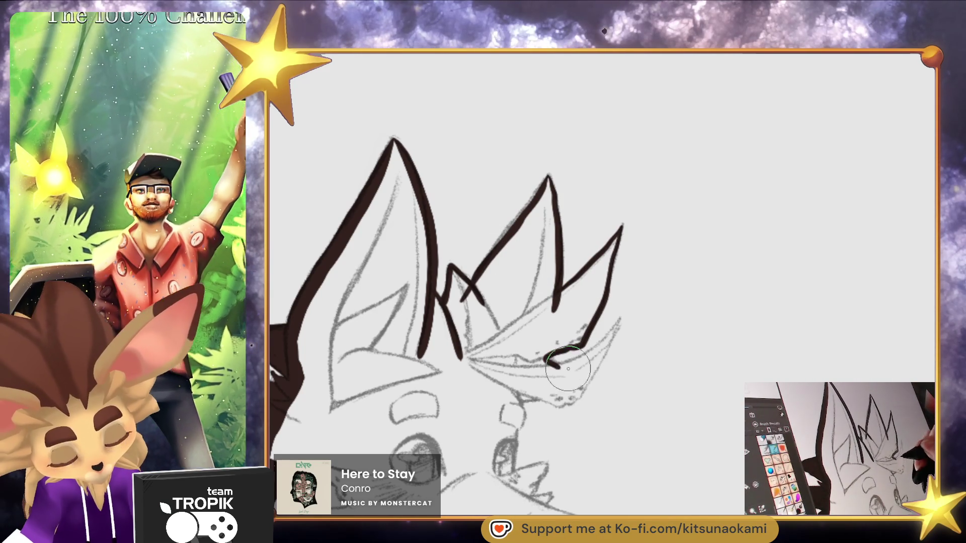
{"action": "mouse_move", "coordinate": [620, 324]}
{"action": "left_mouse_down"}
{"action": "mouse_move", "coordinate": [569, 402]}
{"action": "mouse_move", "coordinate": [519, 401]}
{"action": "mouse_move", "coordinate": [495, 236]}
{"action": "mouse_move", "coordinate": [495, 260]}
{"action": "left_mouse_up"}
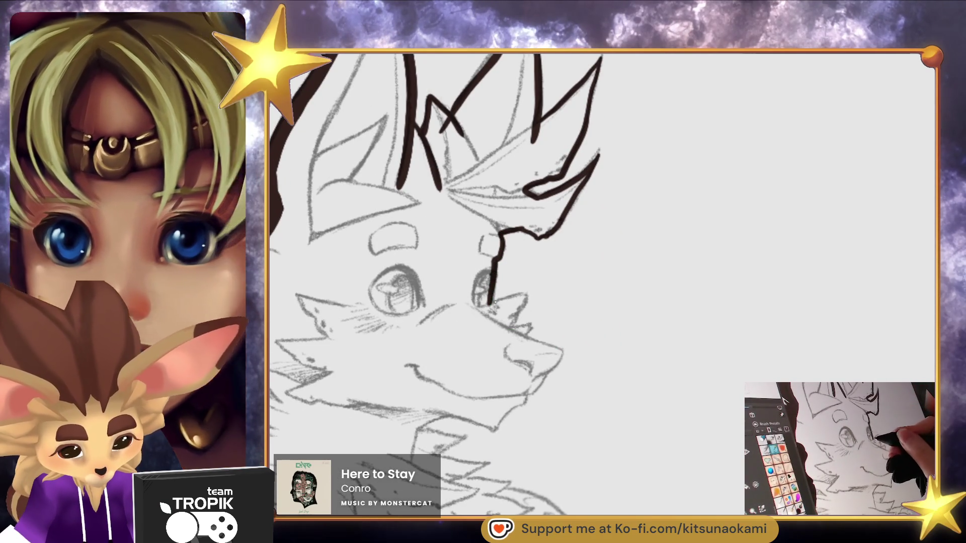
Ink zigzag dark brown outlines along the face edge, snout and chin
{"action": "mouse_move", "coordinate": [527, 295]}
{"action": "left_mouse_down"}
{"action": "mouse_move", "coordinate": [513, 321]}
{"action": "mouse_move", "coordinate": [527, 328]}
{"action": "left_mouse_up"}
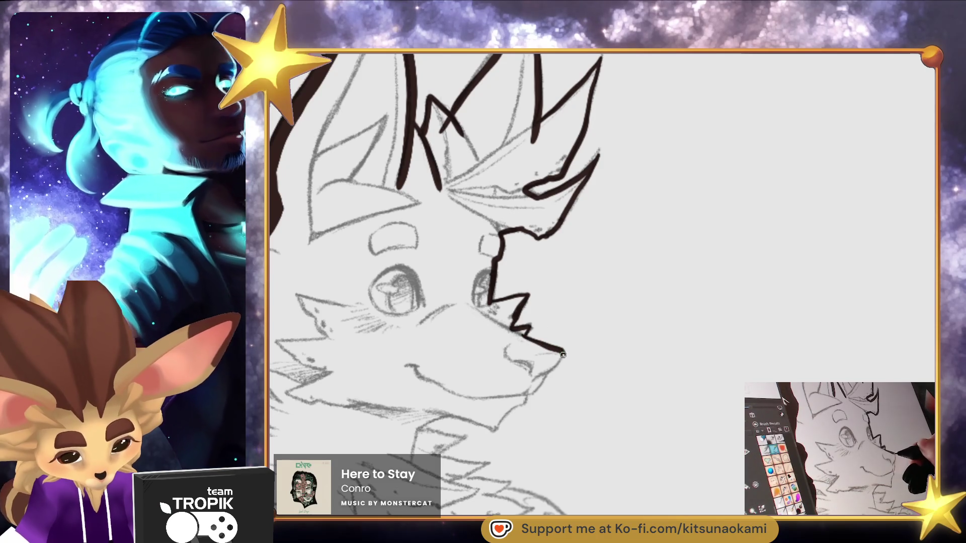
{"action": "mouse_move", "coordinate": [518, 403]}
{"action": "left_mouse_down"}
{"action": "mouse_move", "coordinate": [496, 426]}
{"action": "mouse_move", "coordinate": [544, 344]}
{"action": "left_mouse_up"}
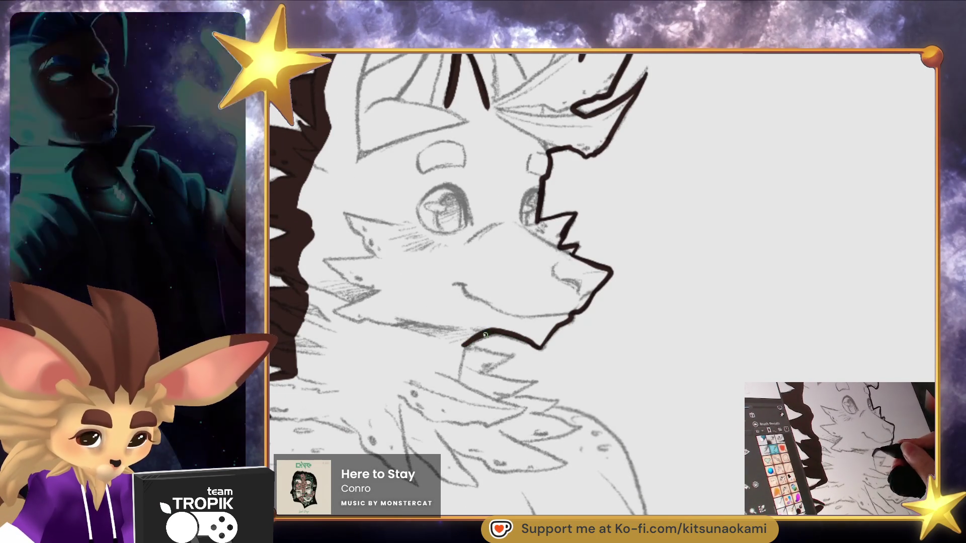
{"action": "mouse_move", "coordinate": [478, 352]}
{"action": "left_mouse_down"}
{"action": "mouse_move", "coordinate": [507, 357]}
{"action": "mouse_move", "coordinate": [567, 301]}
{"action": "left_mouse_up"}
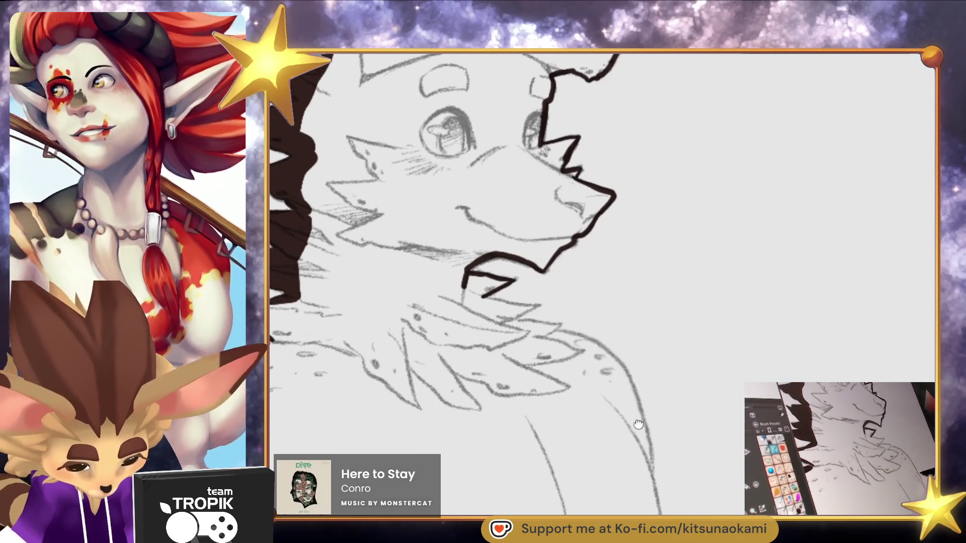
Rotate the canvas sideways and ink a long dark line down the side of the torso
{"action": "mouse_move", "coordinate": [646, 426]}
{"action": "left_mouse_down"}
{"action": "mouse_move", "coordinate": [582, 453]}
{"action": "mouse_move", "coordinate": [631, 237]}
{"action": "left_mouse_up"}
{"action": "mouse_move", "coordinate": [608, 284]}
{"action": "left_mouse_down"}
{"action": "mouse_move", "coordinate": [607, 263]}
{"action": "mouse_move", "coordinate": [563, 315]}
{"action": "mouse_move", "coordinate": [502, 351]}
{"action": "mouse_move", "coordinate": [434, 352]}
{"action": "left_mouse_up"}
{"action": "mouse_move", "coordinate": [475, 445]}
{"action": "left_mouse_down"}
{"action": "mouse_move", "coordinate": [654, 416]}
{"action": "mouse_move", "coordinate": [565, 246]}
{"action": "mouse_move", "coordinate": [573, 275]}
{"action": "mouse_move", "coordinate": [434, 429]}
{"action": "left_mouse_up"}
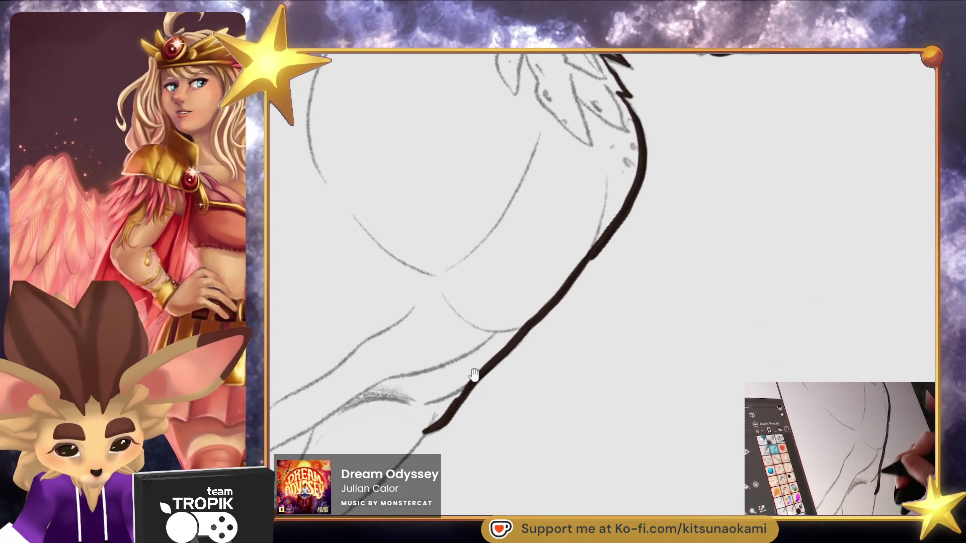
Extend the thick dark brown side contour down the torso toward the hip and leg
{"action": "scroll", "coordinate": [473, 376], "scroll_direction": "down", "scroll_amount": 5}
{"action": "scroll", "coordinate": [580, 369], "scroll_direction": "up", "scroll_amount": 5}
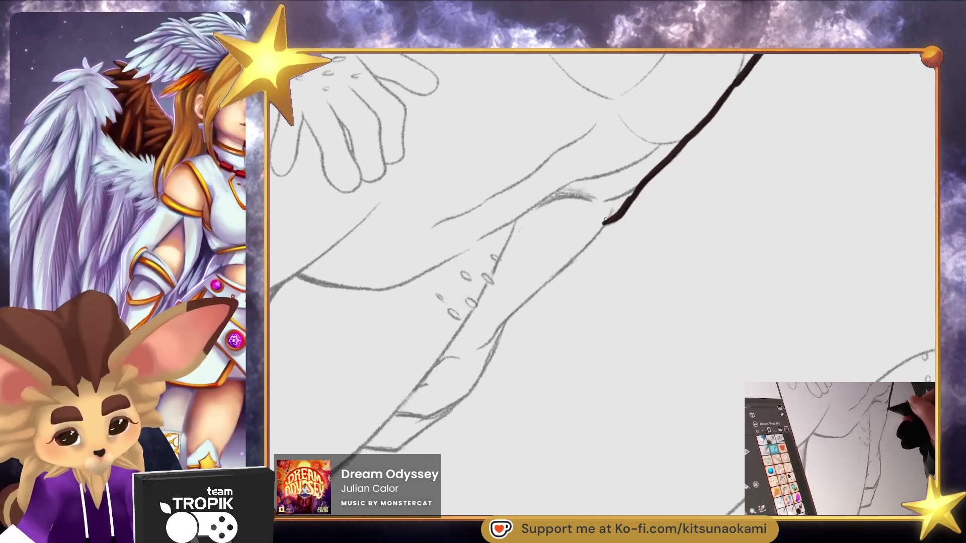
{"action": "left_click_drag", "start_coordinate": [605, 220], "coordinate": [542, 285]}
{"action": "left_click_drag", "start_coordinate": [500, 328], "coordinate": [445, 412]}
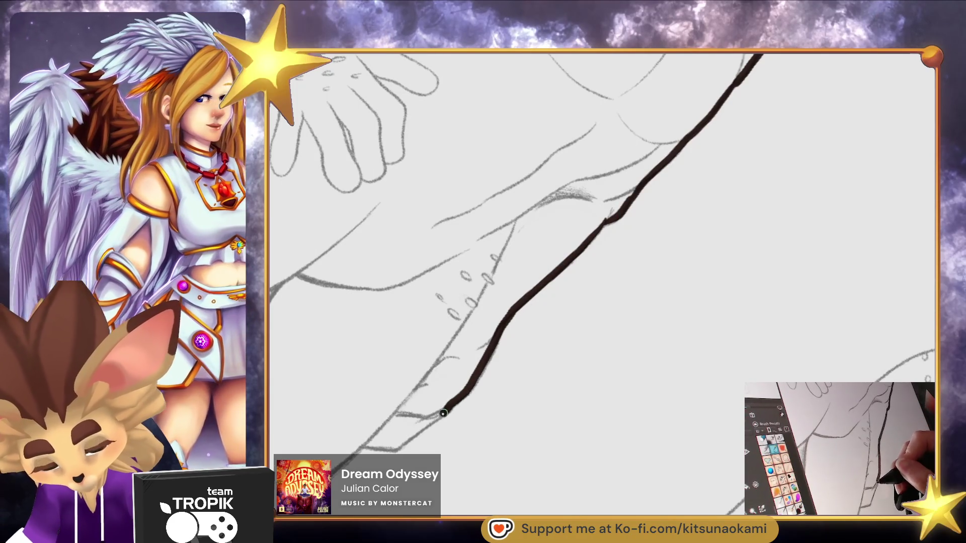
{"action": "scroll", "coordinate": [431, 414], "scroll_direction": "down", "scroll_amount": 5}
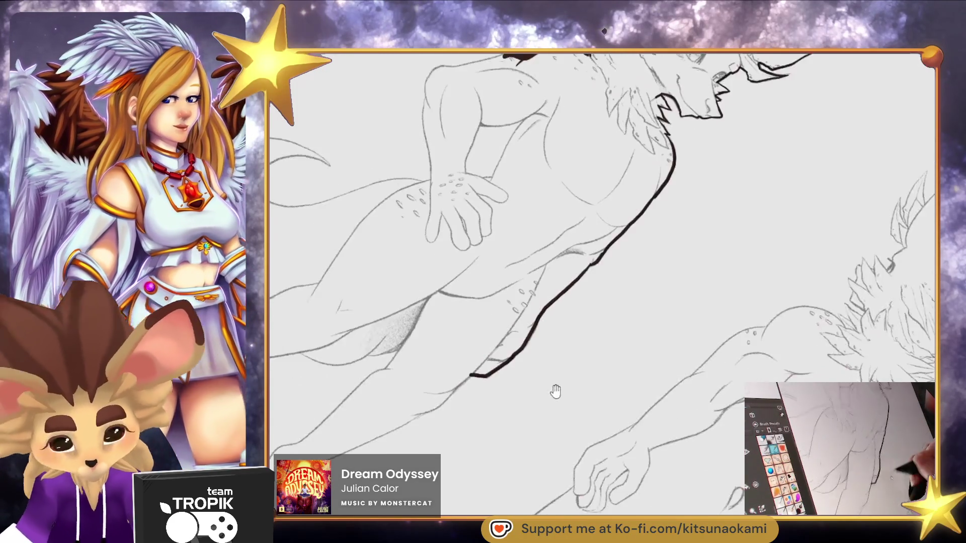
{"action": "scroll", "coordinate": [649, 438], "scroll_direction": "up", "scroll_amount": 5}
{"action": "mouse_move", "coordinate": [391, 242]}
{"action": "left_mouse_down"}
{"action": "mouse_move", "coordinate": [442, 388]}
{"action": "mouse_move", "coordinate": [470, 426]}
{"action": "left_mouse_up"}
{"action": "mouse_move", "coordinate": [453, 390]}
{"action": "left_mouse_down"}
{"action": "mouse_move", "coordinate": [390, 241]}
{"action": "mouse_move", "coordinate": [328, 360]}
{"action": "mouse_move", "coordinate": [380, 450]}
{"action": "mouse_move", "coordinate": [423, 475]}
{"action": "mouse_move", "coordinate": [463, 318]}
{"action": "mouse_move", "coordinate": [435, 333]}
{"action": "left_mouse_up"}
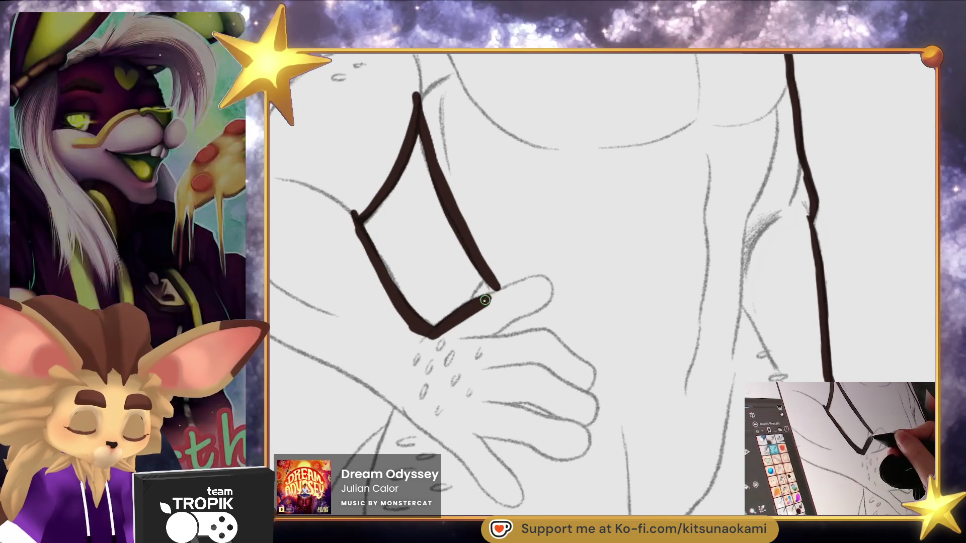
Outline the bent arm resting on the hip in dark brown
{"action": "left_click_drag", "start_coordinate": [496, 290], "coordinate": [639, 338]}
{"action": "mouse_move", "coordinate": [412, 104]}
{"action": "left_mouse_down"}
{"action": "mouse_move", "coordinate": [321, 280]}
{"action": "mouse_move", "coordinate": [405, 377]}
{"action": "mouse_move", "coordinate": [509, 427]}
{"action": "left_mouse_up"}
{"action": "scroll", "coordinate": [543, 458], "scroll_direction": "down", "scroll_amount": 5}
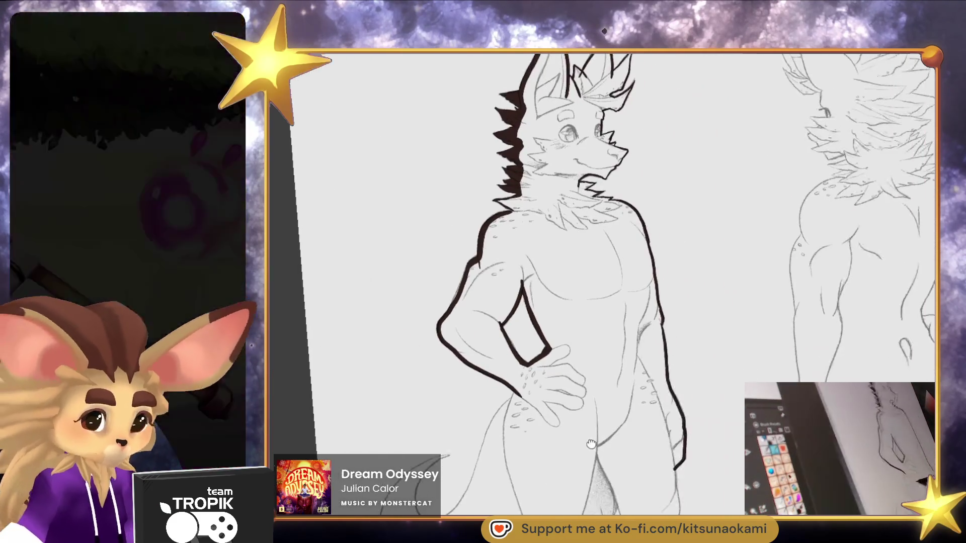
Zoom in on the hip and ink an outline from the hip down the leg
{"action": "left_click_drag", "start_coordinate": [585, 427], "coordinate": [653, 357]}
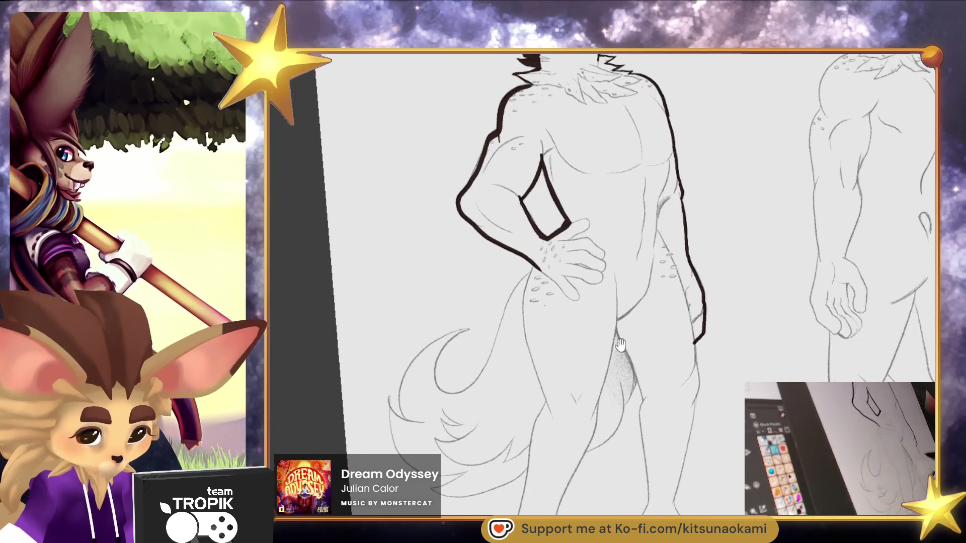
{"action": "left_click", "coordinate": [536, 282]}
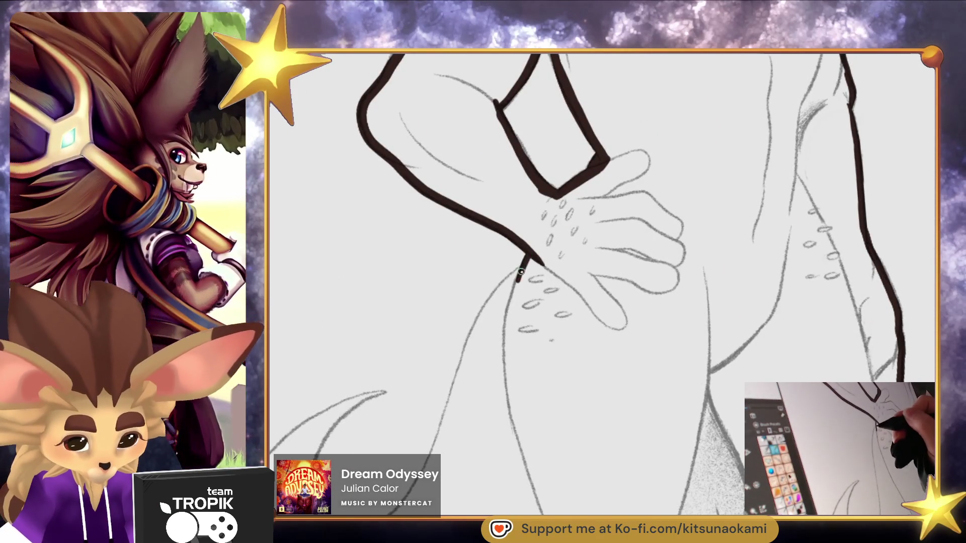
{"action": "mouse_move", "coordinate": [504, 286]}
{"action": "left_mouse_down"}
{"action": "mouse_move", "coordinate": [459, 373]}
{"action": "mouse_move", "coordinate": [431, 463]}
{"action": "left_mouse_up"}
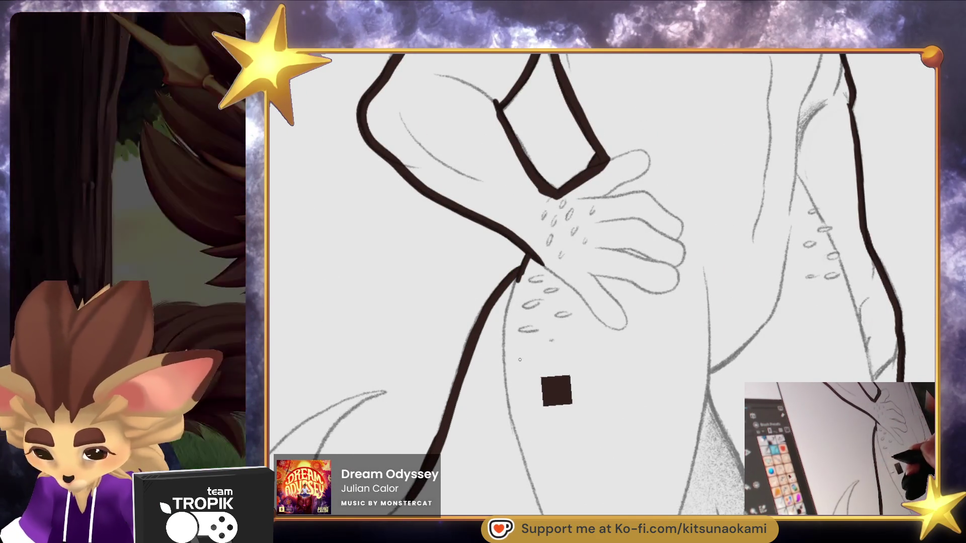
Ink the tail curl's outer, inner and lower edges in thick dark brown, then continue down the leg
{"action": "mouse_move", "coordinate": [524, 395]}
{"action": "left_mouse_down"}
{"action": "mouse_move", "coordinate": [623, 324]}
{"action": "mouse_move", "coordinate": [651, 317]}
{"action": "left_mouse_up"}
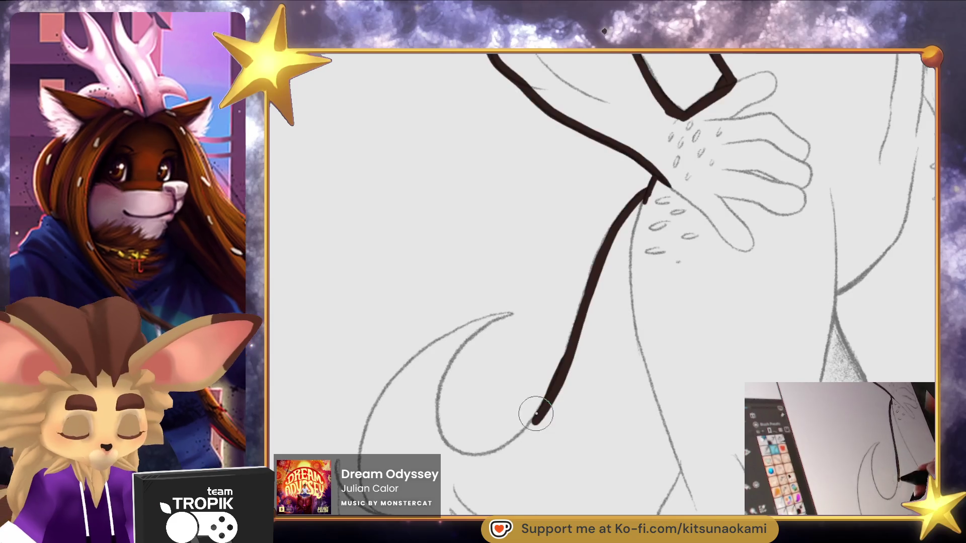
{"action": "mouse_move", "coordinate": [436, 410]}
{"action": "left_mouse_down"}
{"action": "mouse_move", "coordinate": [485, 323]}
{"action": "mouse_move", "coordinate": [512, 315]}
{"action": "mouse_move", "coordinate": [383, 402]}
{"action": "mouse_move", "coordinate": [365, 503]}
{"action": "mouse_move", "coordinate": [365, 443]}
{"action": "mouse_move", "coordinate": [443, 337]}
{"action": "mouse_move", "coordinate": [511, 315]}
{"action": "mouse_move", "coordinate": [623, 328]}
{"action": "mouse_move", "coordinate": [541, 259]}
{"action": "left_mouse_up"}
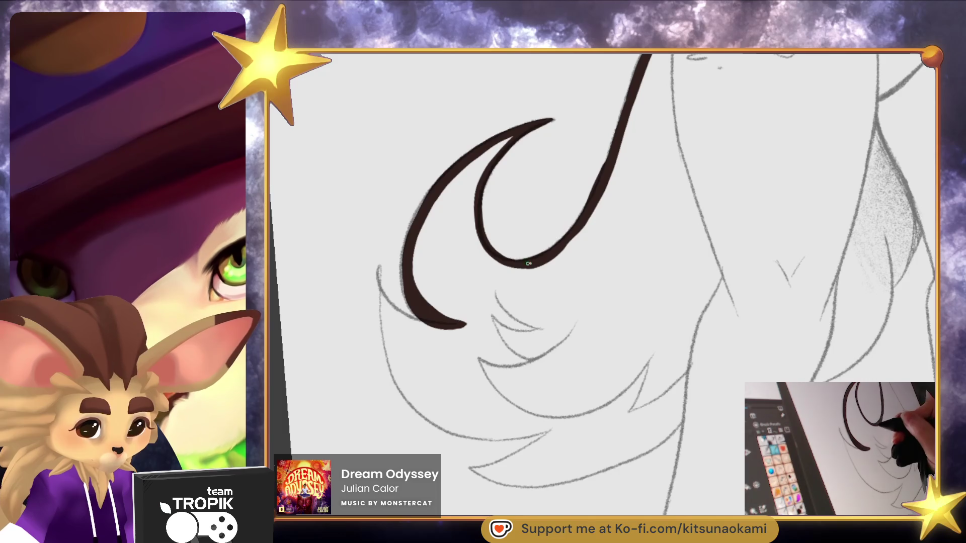
{"action": "mouse_move", "coordinate": [435, 326]}
{"action": "left_mouse_down"}
{"action": "mouse_move", "coordinate": [379, 270]}
{"action": "mouse_move", "coordinate": [399, 375]}
{"action": "mouse_move", "coordinate": [460, 432]}
{"action": "mouse_move", "coordinate": [541, 434]}
{"action": "left_mouse_up"}
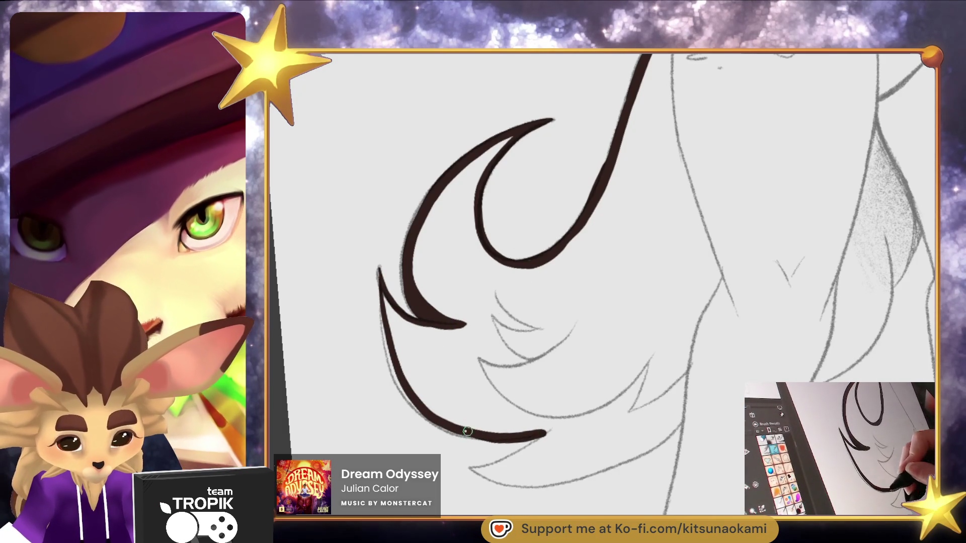
{"action": "left_click_drag", "start_coordinate": [402, 385], "coordinate": [381, 289]}
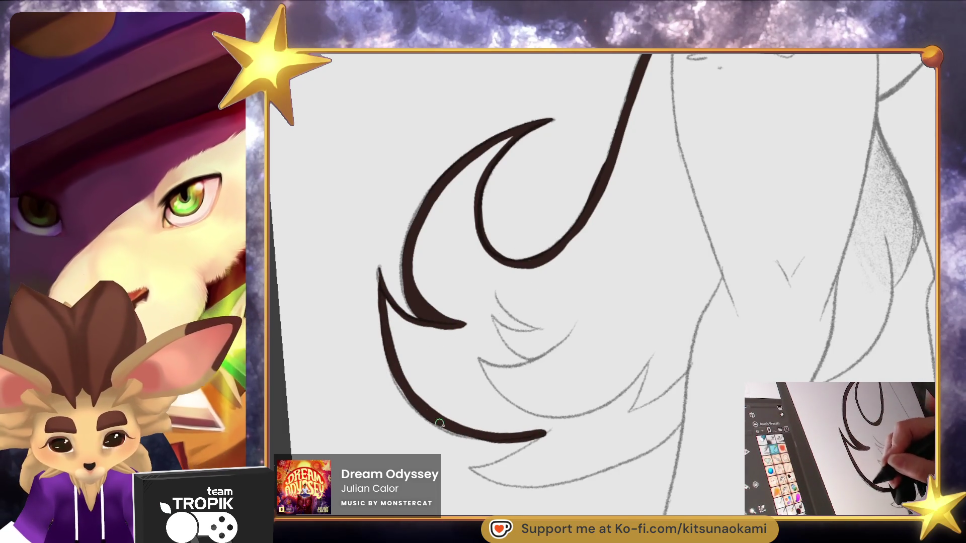
{"action": "mouse_move", "coordinate": [564, 434]}
{"action": "left_mouse_down"}
{"action": "mouse_move", "coordinate": [476, 467]}
{"action": "mouse_move", "coordinate": [568, 478]}
{"action": "mouse_move", "coordinate": [702, 442]}
{"action": "mouse_move", "coordinate": [503, 277]}
{"action": "mouse_move", "coordinate": [478, 360]}
{"action": "left_mouse_up"}
{"action": "left_click_drag", "start_coordinate": [466, 416], "coordinate": [453, 513]}
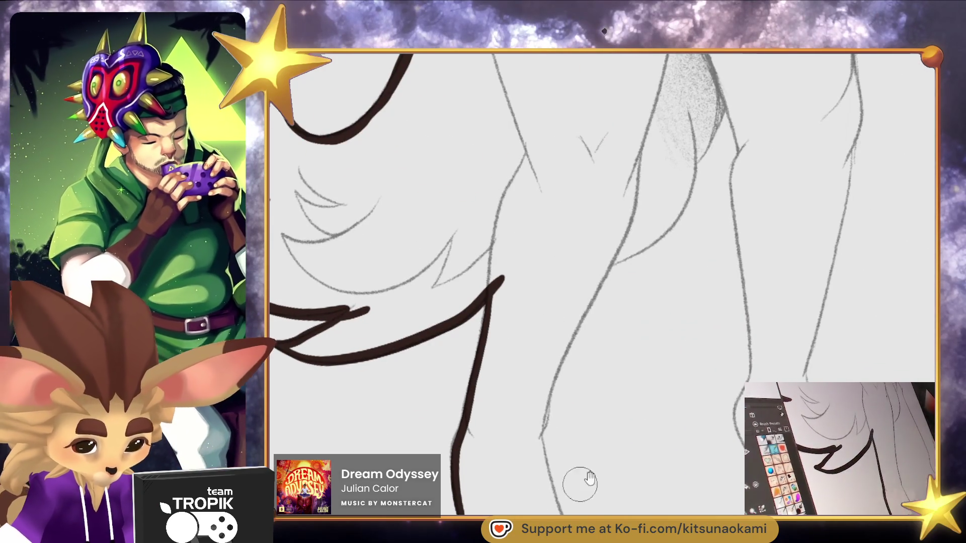
Ink the leg's outline around the paw and along the bottom of each toe
{"action": "mouse_move", "coordinate": [416, 316]}
{"action": "left_mouse_down"}
{"action": "mouse_move", "coordinate": [422, 399]}
{"action": "mouse_move", "coordinate": [463, 437]}
{"action": "mouse_move", "coordinate": [420, 392]}
{"action": "left_mouse_up"}
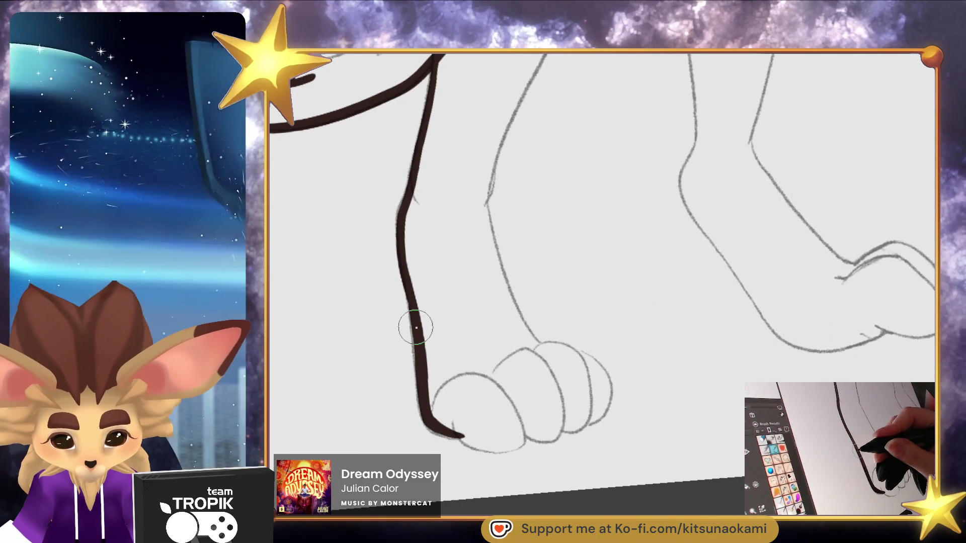
{"action": "left_click_drag", "start_coordinate": [417, 328], "coordinate": [423, 298]}
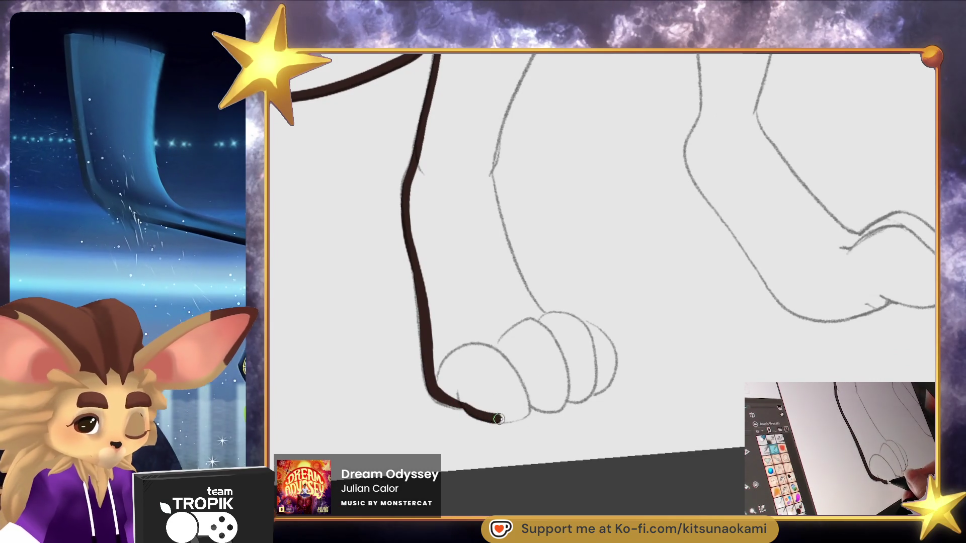
{"action": "mouse_move", "coordinate": [529, 410]}
{"action": "left_mouse_down"}
{"action": "mouse_move", "coordinate": [615, 381]}
{"action": "mouse_move", "coordinate": [529, 422]}
{"action": "left_mouse_up"}
{"action": "mouse_move", "coordinate": [471, 374]}
{"action": "left_mouse_down"}
{"action": "mouse_move", "coordinate": [492, 385]}
{"action": "mouse_move", "coordinate": [423, 359]}
{"action": "mouse_move", "coordinate": [387, 284]}
{"action": "mouse_move", "coordinate": [377, 218]}
{"action": "mouse_move", "coordinate": [425, 302]}
{"action": "mouse_move", "coordinate": [429, 499]}
{"action": "mouse_move", "coordinate": [392, 448]}
{"action": "mouse_move", "coordinate": [453, 316]}
{"action": "mouse_move", "coordinate": [523, 252]}
{"action": "mouse_move", "coordinate": [539, 163]}
{"action": "mouse_move", "coordinate": [518, 263]}
{"action": "mouse_move", "coordinate": [459, 305]}
{"action": "mouse_move", "coordinate": [512, 270]}
{"action": "mouse_move", "coordinate": [573, 143]}
{"action": "left_mouse_up"}
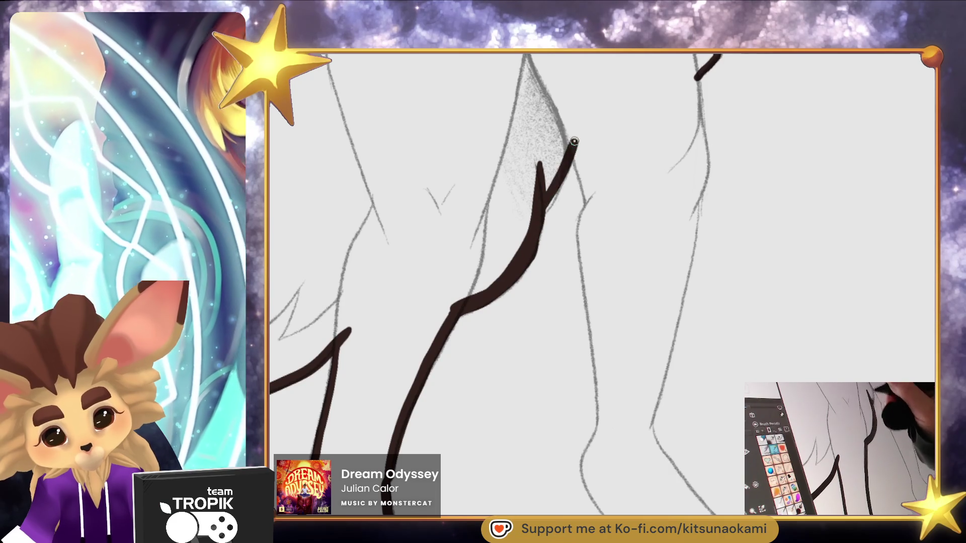
Ink both contour lines of the second leg down toward the ankle
{"action": "mouse_move", "coordinate": [665, 315]}
{"action": "left_mouse_down"}
{"action": "mouse_move", "coordinate": [582, 394]}
{"action": "mouse_move", "coordinate": [547, 316]}
{"action": "left_mouse_up"}
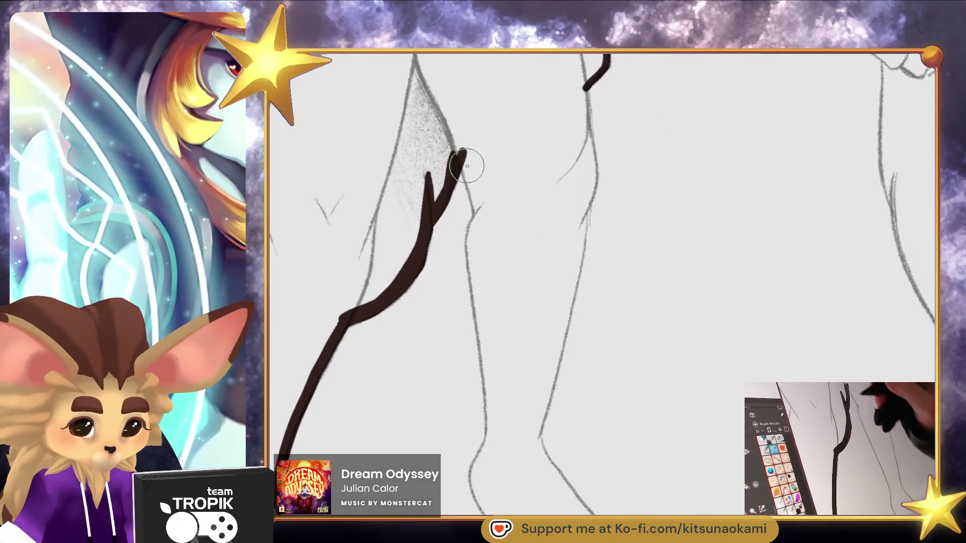
{"action": "mouse_move", "coordinate": [470, 180]}
{"action": "left_mouse_down"}
{"action": "mouse_move", "coordinate": [490, 233]}
{"action": "mouse_move", "coordinate": [470, 141]}
{"action": "mouse_move", "coordinate": [461, 191]}
{"action": "mouse_move", "coordinate": [473, 357]}
{"action": "mouse_move", "coordinate": [491, 448]}
{"action": "mouse_move", "coordinate": [531, 510]}
{"action": "left_mouse_up"}
{"action": "left_click_drag", "start_coordinate": [595, 400], "coordinate": [550, 486]}
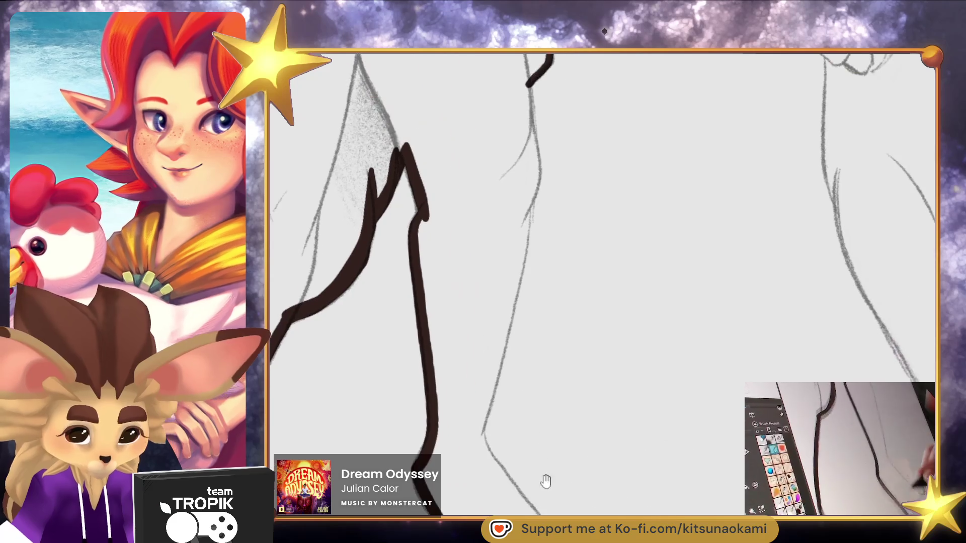
{"action": "mouse_move", "coordinate": [528, 82]}
{"action": "left_mouse_down"}
{"action": "mouse_move", "coordinate": [536, 170]}
{"action": "mouse_move", "coordinate": [481, 441]}
{"action": "mouse_move", "coordinate": [527, 503]}
{"action": "mouse_move", "coordinate": [487, 259]}
{"action": "mouse_move", "coordinate": [487, 294]}
{"action": "mouse_move", "coordinate": [542, 337]}
{"action": "left_mouse_up"}
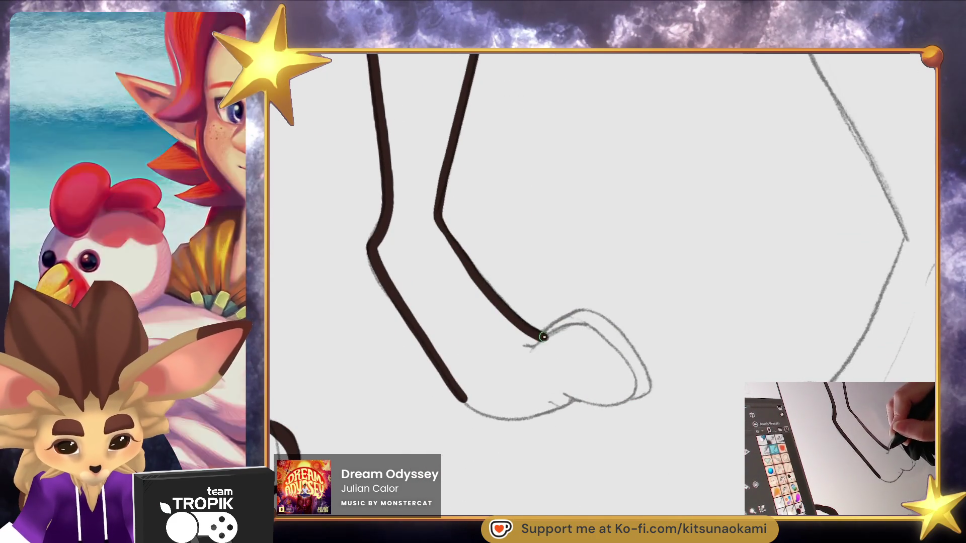
Outline the second foot's sole with a thicker, lower line and ink its toe
{"action": "left_click_drag", "start_coordinate": [557, 419], "coordinate": [565, 367]}
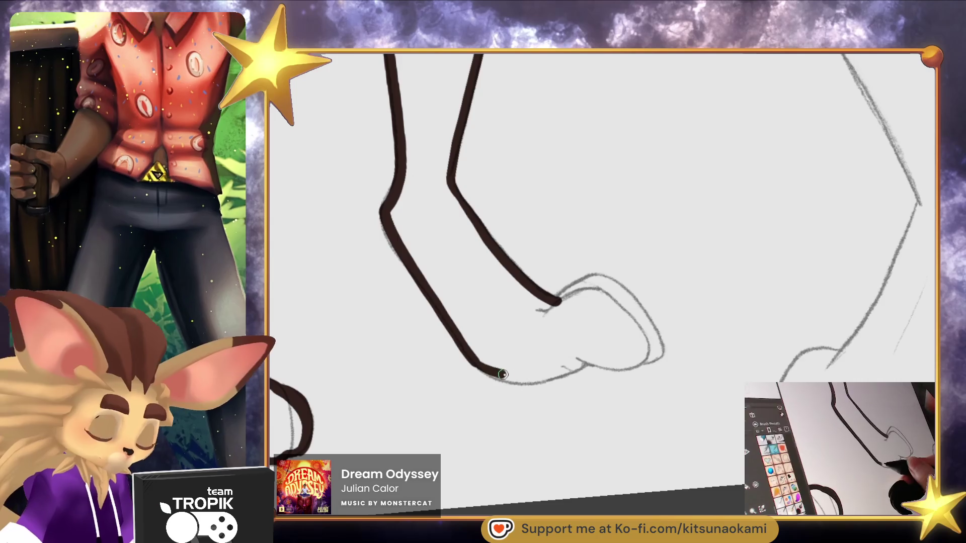
{"action": "left_click_drag", "start_coordinate": [492, 369], "coordinate": [557, 367]}
{"action": "left_click_drag", "start_coordinate": [478, 367], "coordinate": [543, 379]}
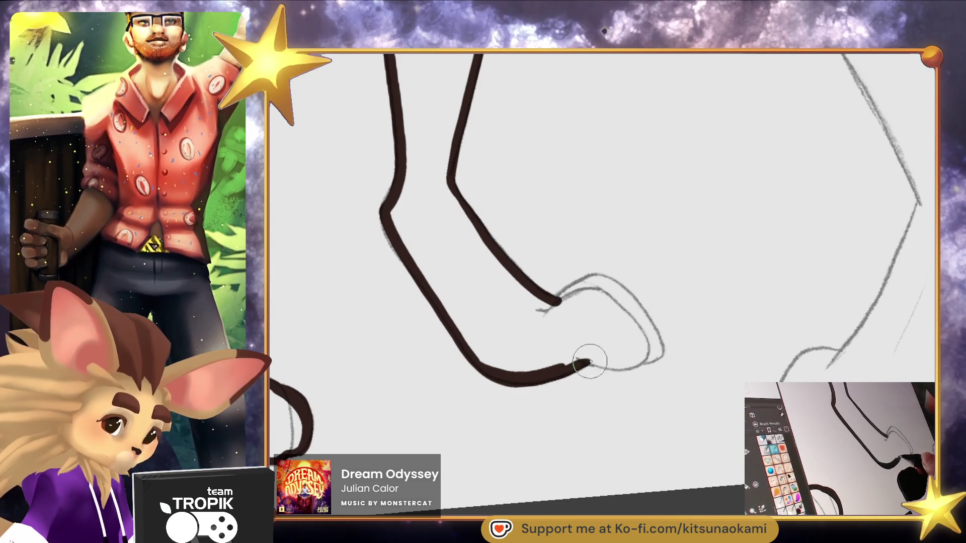
{"action": "mouse_move", "coordinate": [656, 346]}
{"action": "left_mouse_down"}
{"action": "mouse_move", "coordinate": [629, 301]}
{"action": "mouse_move", "coordinate": [557, 302]}
{"action": "left_mouse_up"}
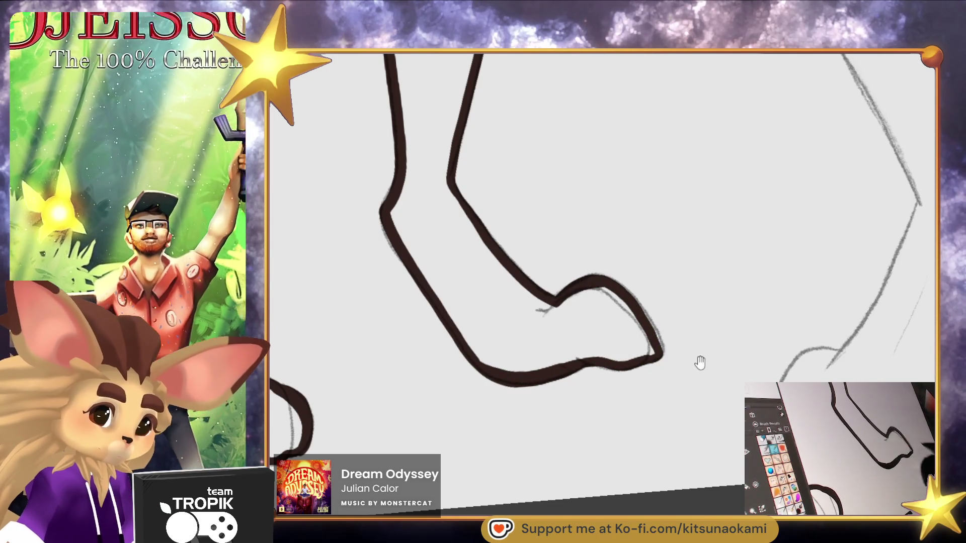
{"action": "scroll", "coordinate": [700, 359], "scroll_direction": "down", "scroll_amount": 5}
Fill the front figure's inked silhouette solid dark brown
{"action": "mouse_move", "coordinate": [550, 448]}
{"action": "left_mouse_down"}
{"action": "mouse_move", "coordinate": [575, 442]}
{"action": "mouse_move", "coordinate": [549, 436]}
{"action": "left_mouse_up"}
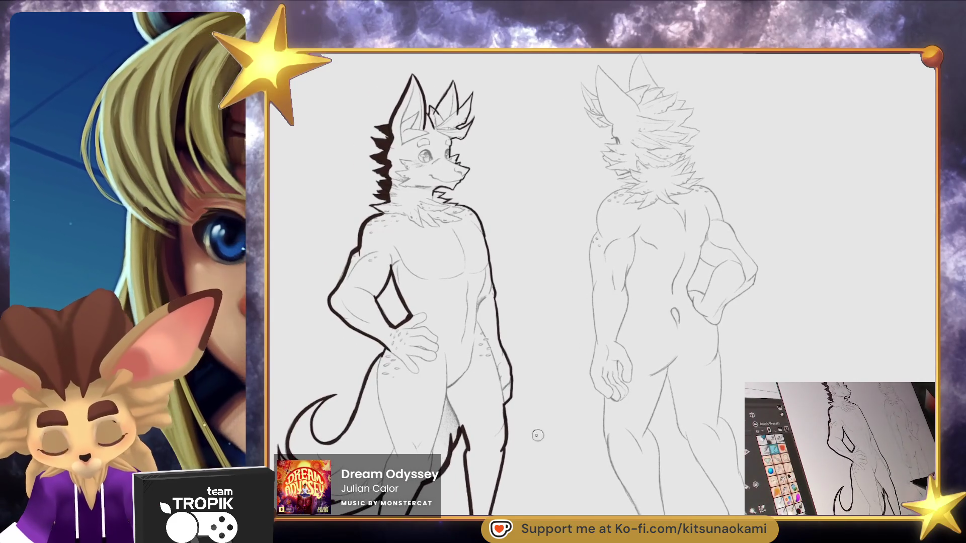
{"action": "left_click", "coordinate": [488, 416]}
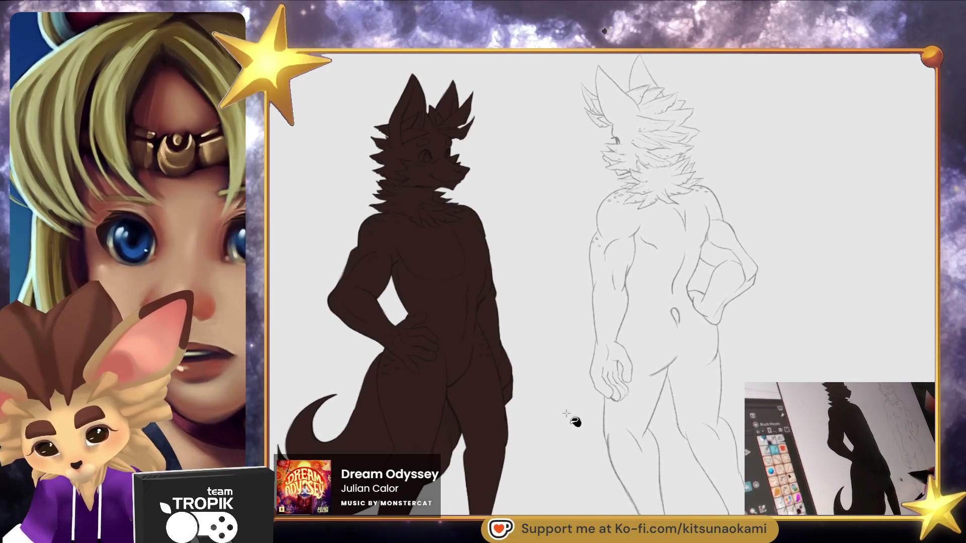
{"action": "key", "text": "b"}
Zoom from the front figure's head to the back-view sketch's head
{"action": "mouse_move", "coordinate": [619, 431]}
{"action": "left_mouse_down"}
{"action": "mouse_move", "coordinate": [475, 197]}
{"action": "mouse_move", "coordinate": [476, 250]}
{"action": "left_mouse_up"}
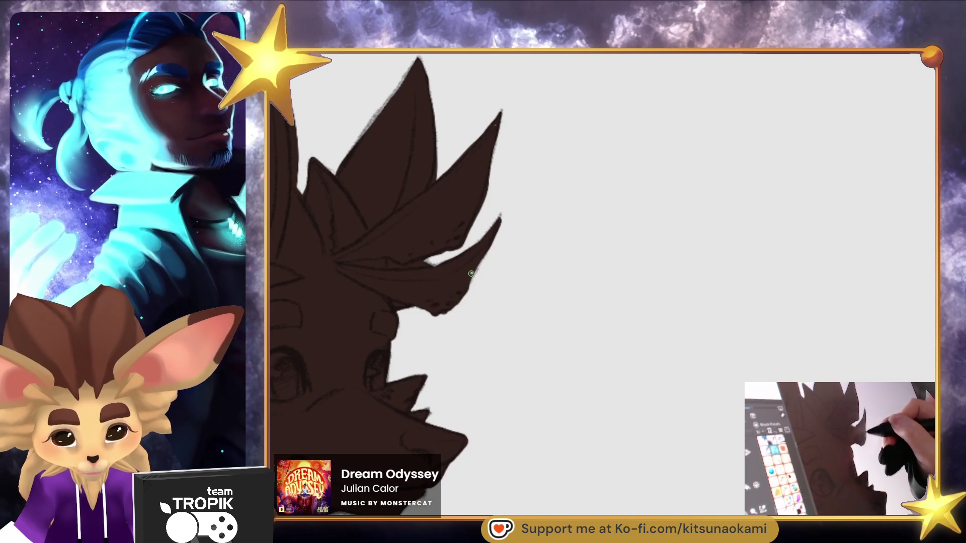
{"action": "left_click_drag", "start_coordinate": [494, 146], "coordinate": [528, 401]}
{"action": "mouse_move", "coordinate": [669, 463]}
{"action": "left_mouse_down"}
{"action": "mouse_move", "coordinate": [589, 472]}
{"action": "mouse_move", "coordinate": [553, 453]}
{"action": "mouse_move", "coordinate": [600, 377]}
{"action": "left_mouse_up"}
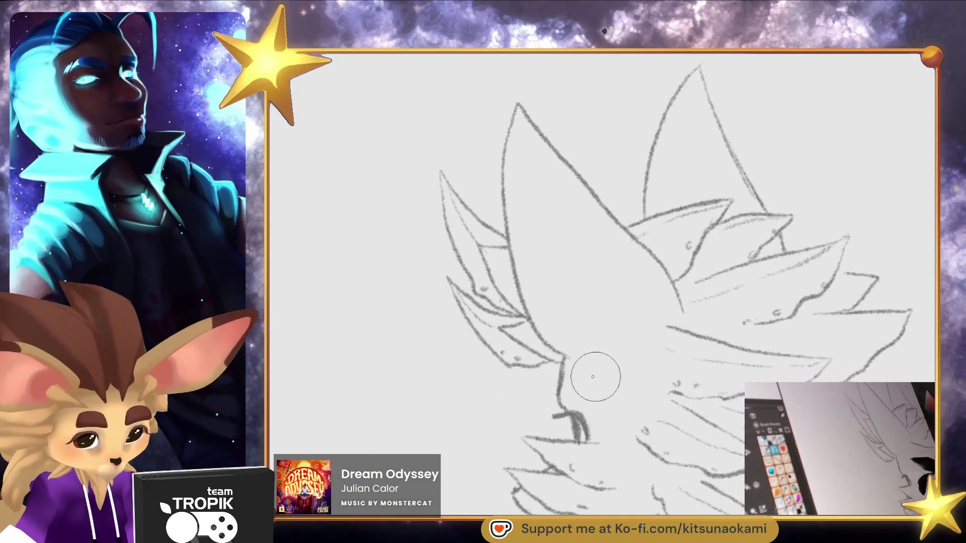
Ink and thicken the left ear's inner, lower and upper outline curves
{"action": "left_click_drag", "start_coordinate": [485, 340], "coordinate": [512, 365]}
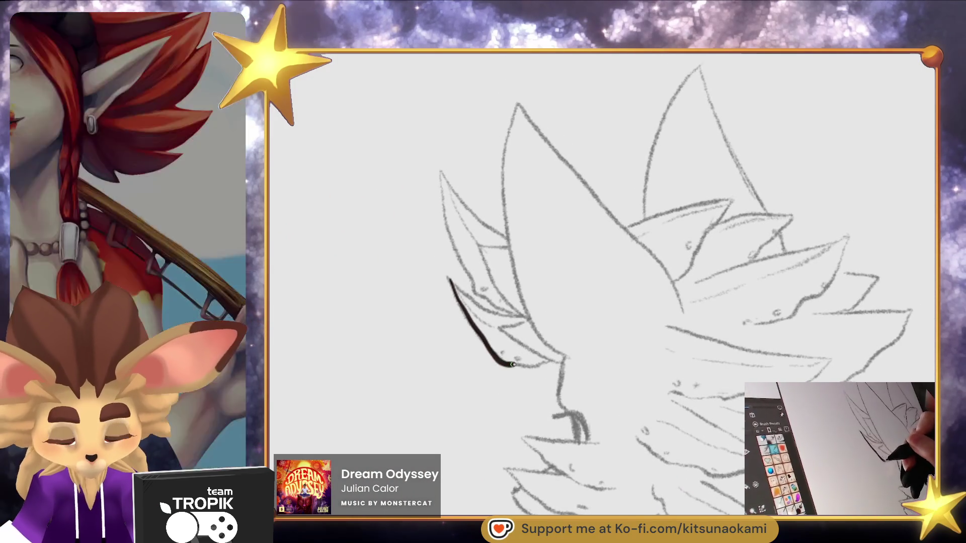
{"action": "left_click_drag", "start_coordinate": [473, 300], "coordinate": [553, 308]}
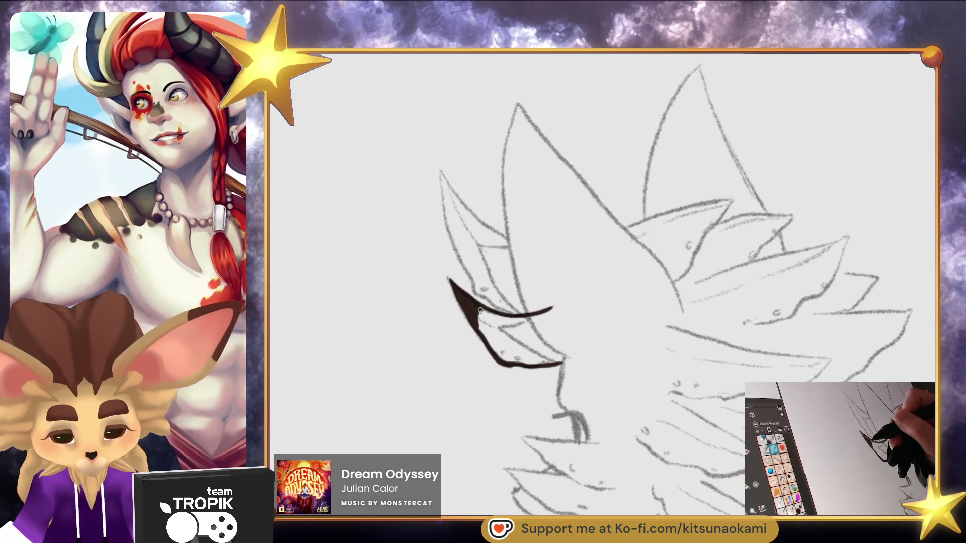
{"action": "left_click_drag", "start_coordinate": [479, 312], "coordinate": [546, 308]}
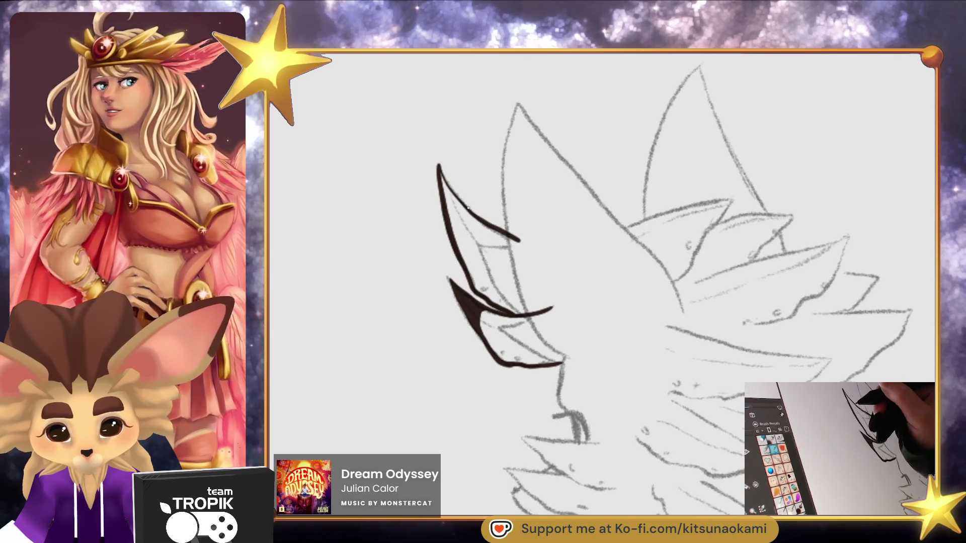
{"action": "left_click_drag", "start_coordinate": [451, 220], "coordinate": [520, 241]}
{"action": "left_click_drag", "start_coordinate": [447, 192], "coordinate": [452, 203]}
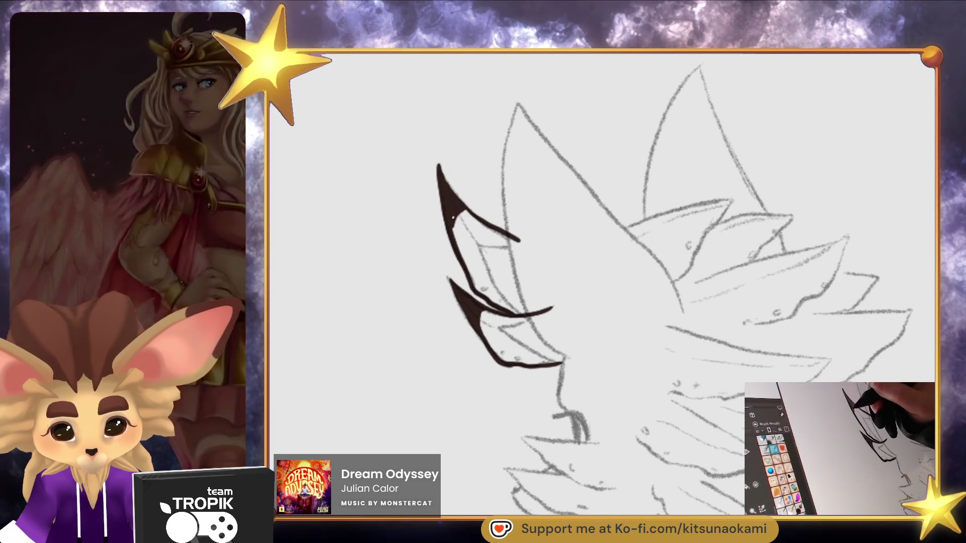
{"action": "mouse_move", "coordinate": [510, 237]}
{"action": "left_mouse_down"}
{"action": "mouse_move", "coordinate": [519, 102]}
{"action": "mouse_move", "coordinate": [549, 142]}
{"action": "left_mouse_up"}
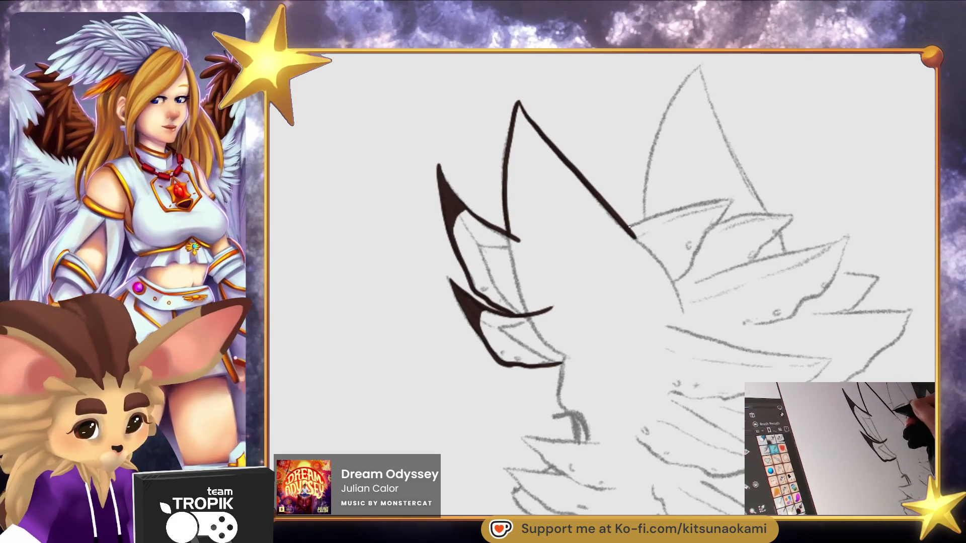
Ink the second ear's outline and the fur line below the ear
{"action": "left_click_drag", "start_coordinate": [629, 225], "coordinate": [687, 206]}
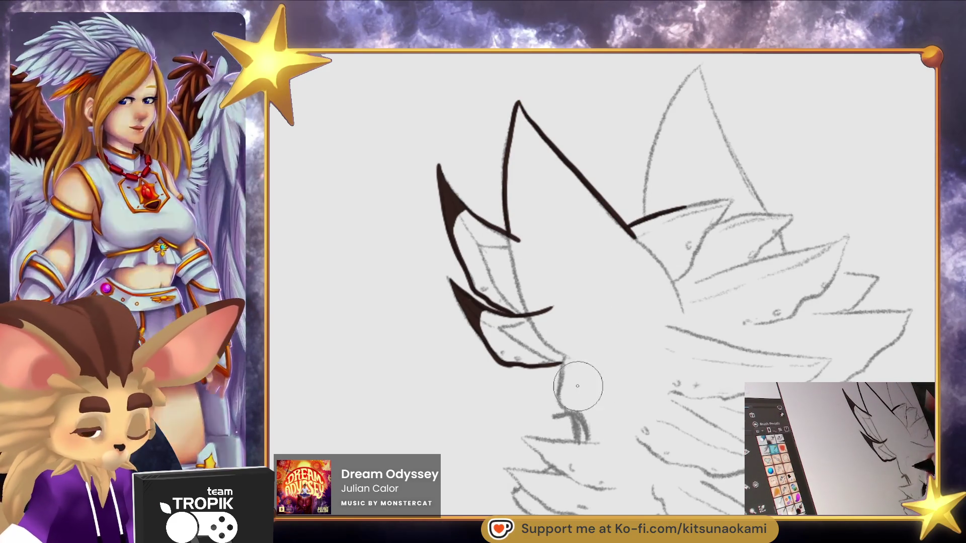
{"action": "left_click_drag", "start_coordinate": [563, 362], "coordinate": [571, 417]}
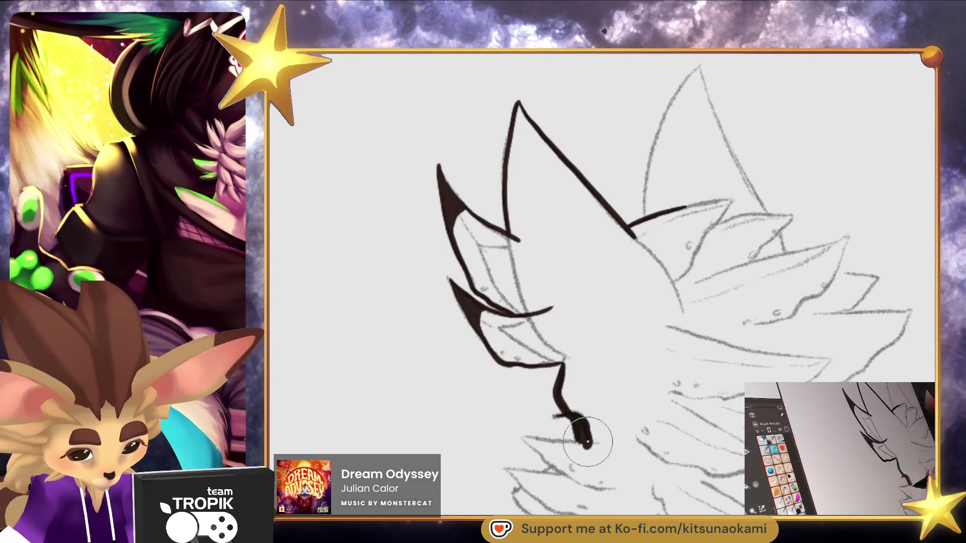
{"action": "left_click_drag", "start_coordinate": [647, 393], "coordinate": [506, 490]}
{"action": "mouse_move", "coordinate": [504, 310]}
{"action": "left_mouse_down"}
{"action": "mouse_move", "coordinate": [511, 247]}
{"action": "mouse_move", "coordinate": [560, 167]}
{"action": "mouse_move", "coordinate": [579, 217]}
{"action": "left_mouse_up"}
{"action": "mouse_move", "coordinate": [634, 314]}
{"action": "left_mouse_down"}
{"action": "mouse_move", "coordinate": [601, 246]}
{"action": "mouse_move", "coordinate": [595, 197]}
{"action": "left_mouse_up"}
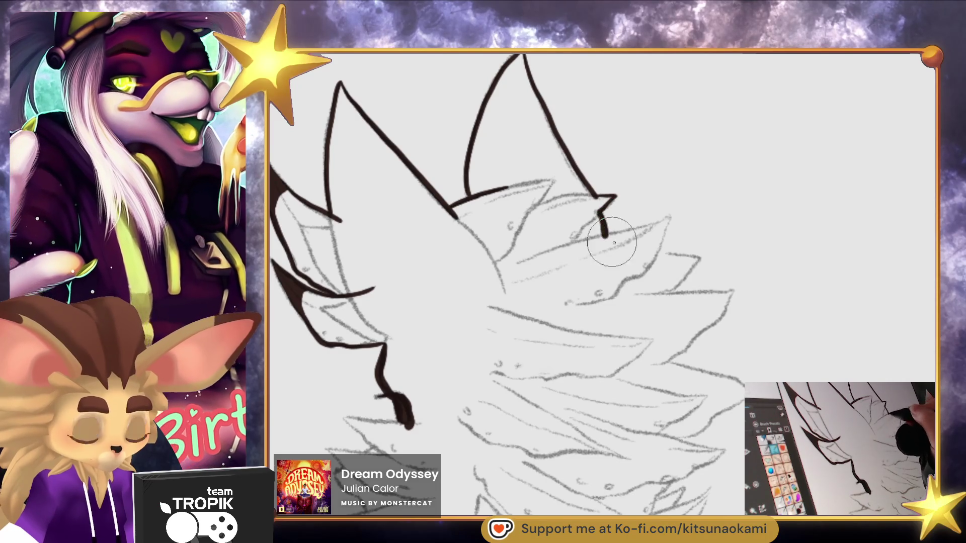
Ink the zigzag fur spikes beside the ear and thicken their tips
{"action": "left_click_drag", "start_coordinate": [608, 241], "coordinate": [607, 235]}
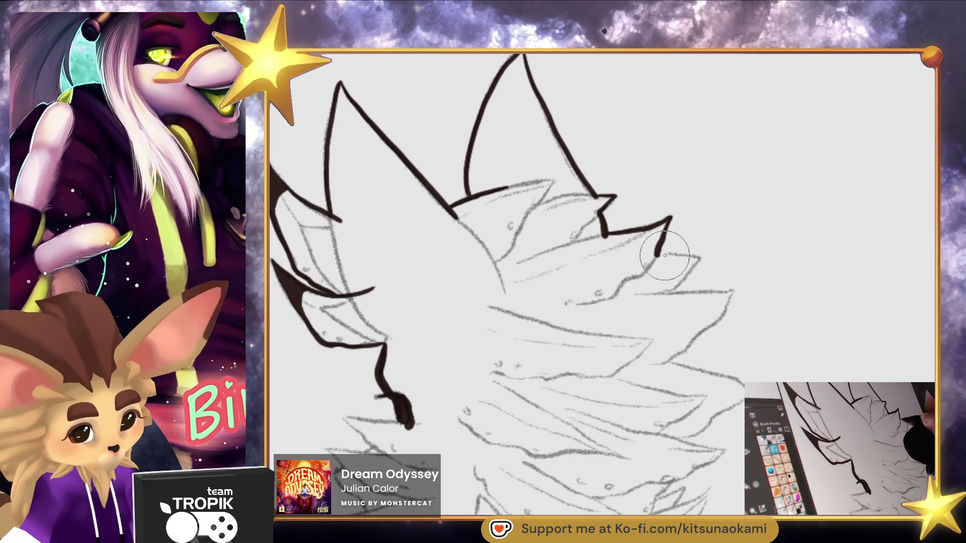
{"action": "mouse_move", "coordinate": [687, 277]}
{"action": "left_mouse_down"}
{"action": "mouse_move", "coordinate": [649, 300]}
{"action": "mouse_move", "coordinate": [600, 181]}
{"action": "mouse_move", "coordinate": [682, 174]}
{"action": "left_mouse_up"}
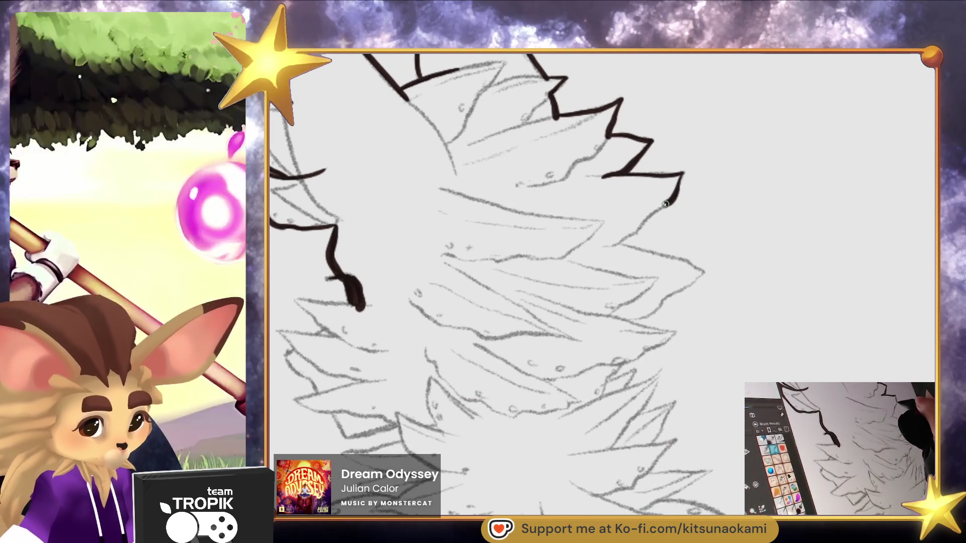
{"action": "left_click_drag", "start_coordinate": [638, 225], "coordinate": [610, 245]}
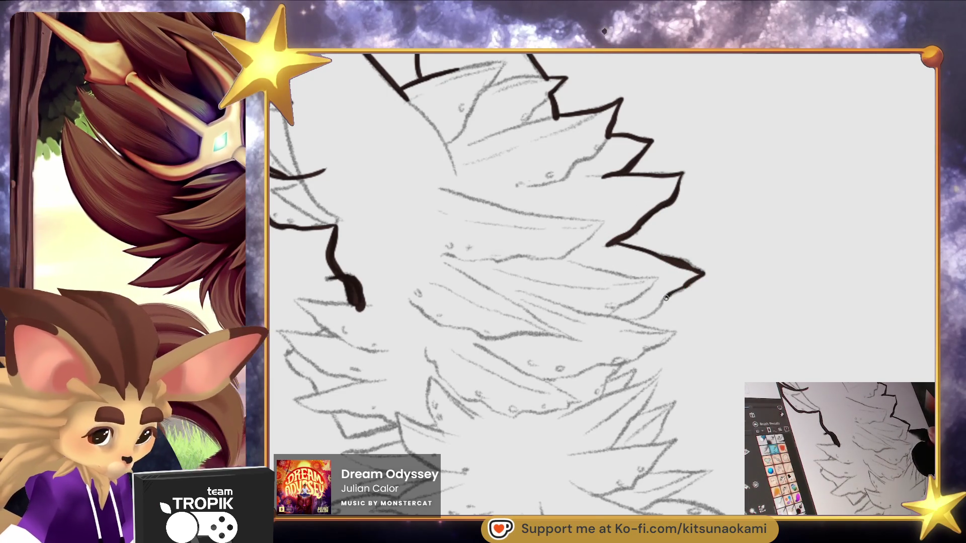
{"action": "left_click_drag", "start_coordinate": [651, 311], "coordinate": [693, 275]}
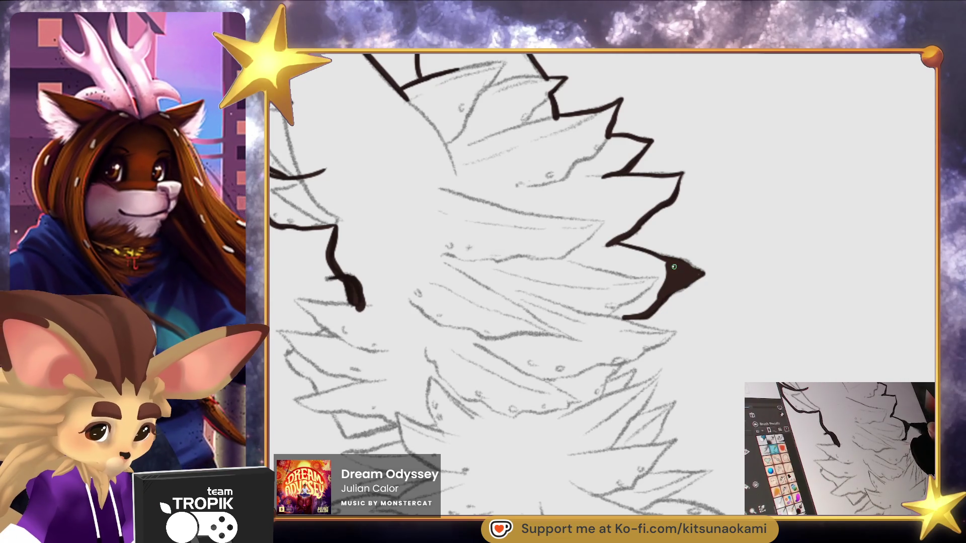
{"action": "mouse_move", "coordinate": [622, 246]}
{"action": "left_mouse_down"}
{"action": "mouse_move", "coordinate": [602, 270]}
{"action": "mouse_move", "coordinate": [604, 257]}
{"action": "left_mouse_up"}
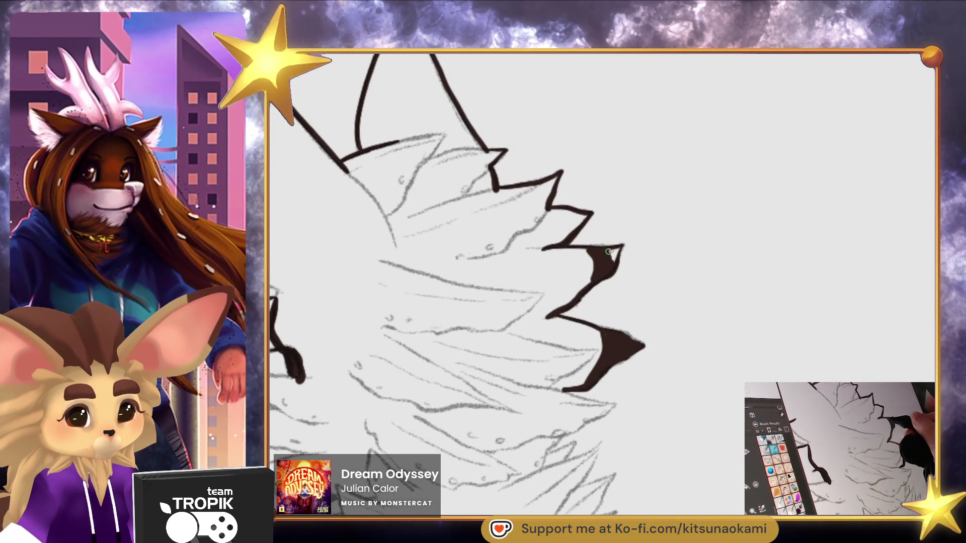
{"action": "scroll", "coordinate": [613, 264], "scroll_direction": "up", "scroll_amount": 2}
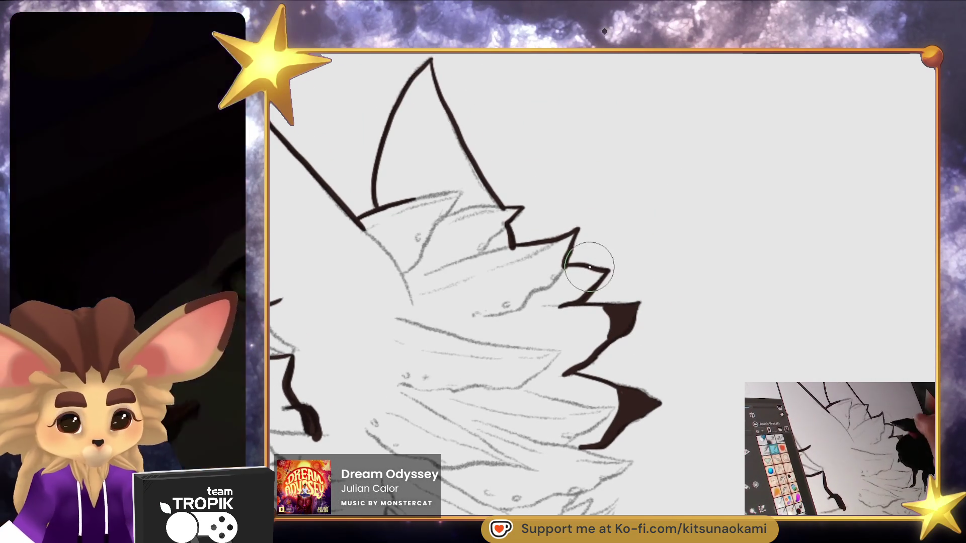
{"action": "left_click_drag", "start_coordinate": [590, 273], "coordinate": [600, 277]}
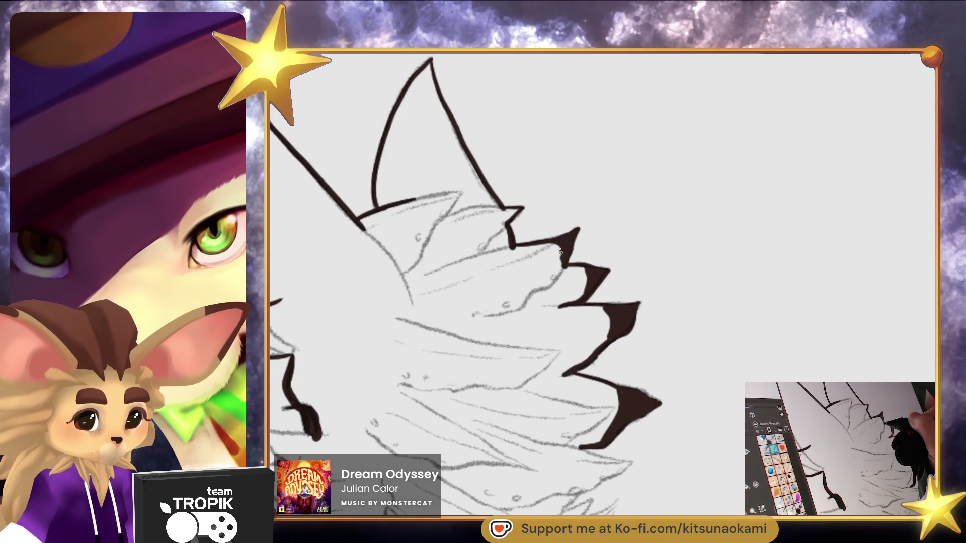
Fill the ear's tip and nearby triangles, then extend the lower right fur spikes
{"action": "left_click_drag", "start_coordinate": [500, 211], "coordinate": [516, 212]}
{"action": "mouse_move", "coordinate": [431, 92]}
{"action": "left_mouse_down"}
{"action": "mouse_move", "coordinate": [442, 141]}
{"action": "mouse_move", "coordinate": [512, 200]}
{"action": "mouse_move", "coordinate": [489, 201]}
{"action": "mouse_move", "coordinate": [510, 184]}
{"action": "mouse_move", "coordinate": [514, 203]}
{"action": "left_mouse_up"}
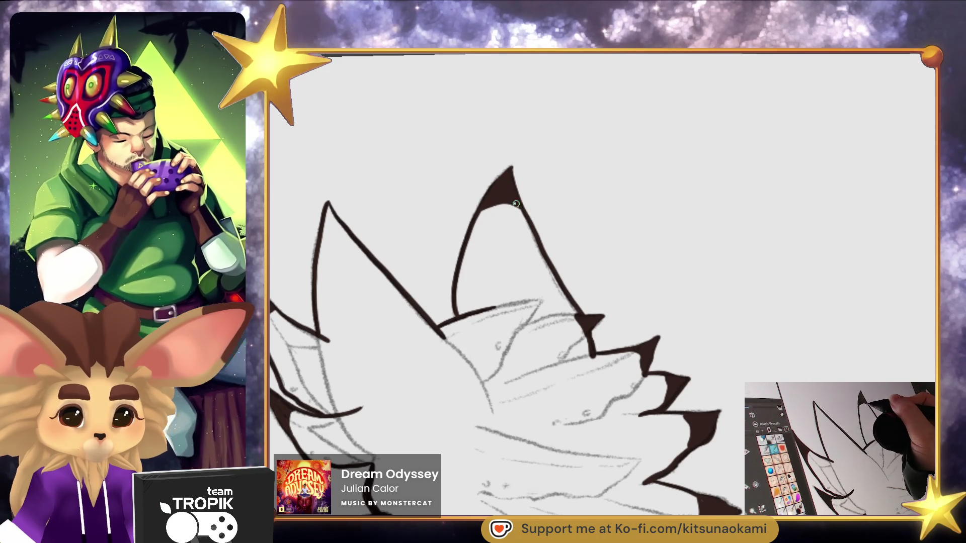
{"action": "mouse_move", "coordinate": [328, 206]}
{"action": "left_mouse_down"}
{"action": "mouse_move", "coordinate": [322, 237]}
{"action": "mouse_move", "coordinate": [342, 232]}
{"action": "mouse_move", "coordinate": [316, 298]}
{"action": "left_mouse_up"}
{"action": "scroll", "coordinate": [658, 396], "scroll_direction": "down", "scroll_amount": 5}
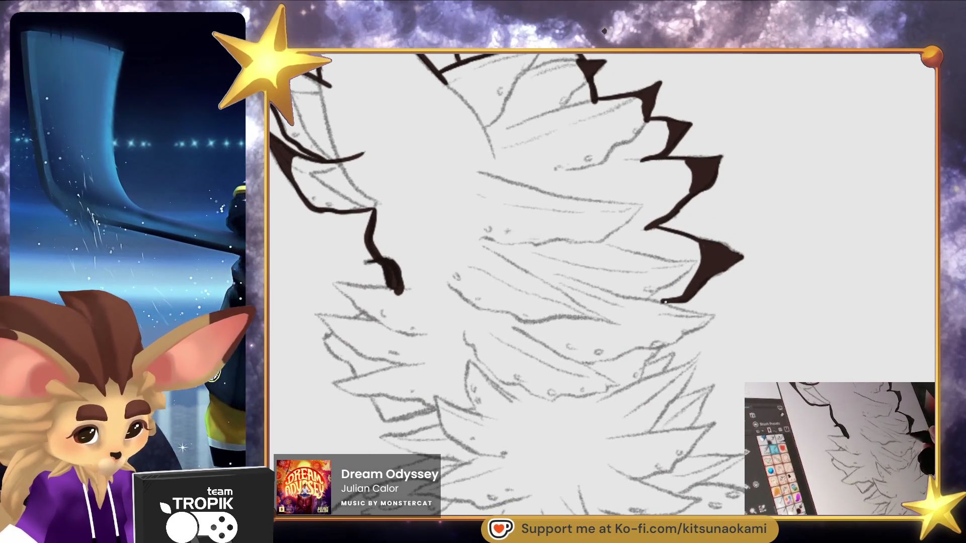
{"action": "left_click_drag", "start_coordinate": [662, 302], "coordinate": [706, 314]}
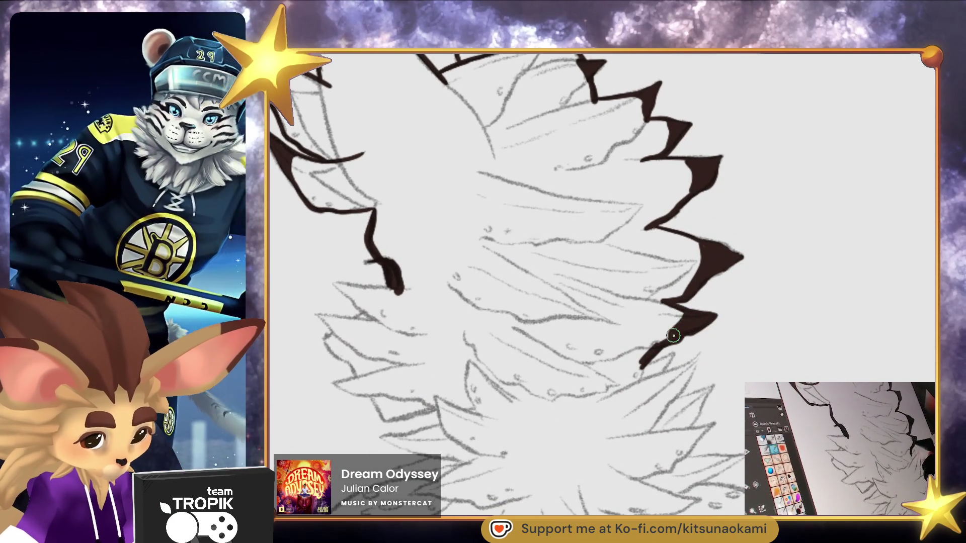
{"action": "left_click_drag", "start_coordinate": [670, 315], "coordinate": [630, 381]}
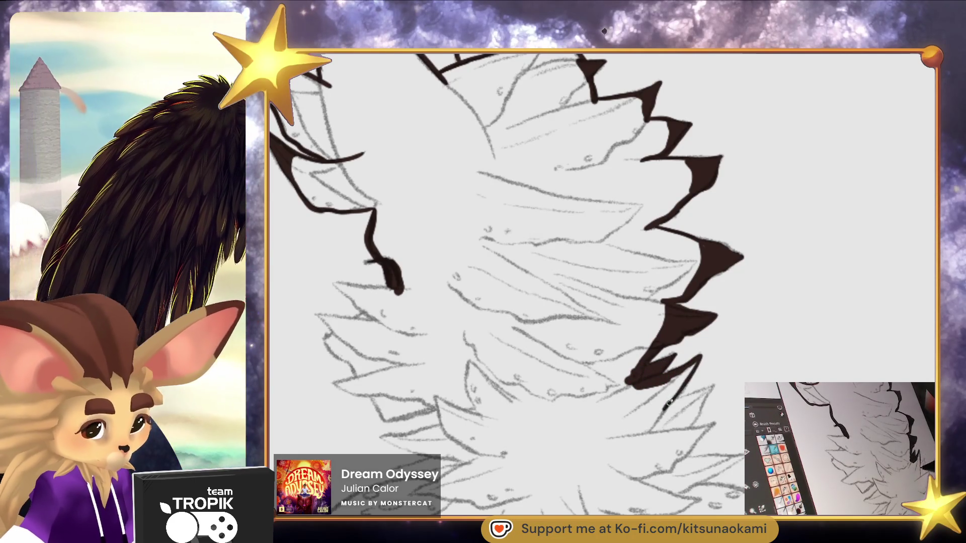
{"action": "mouse_move", "coordinate": [659, 410]}
{"action": "left_mouse_down"}
{"action": "mouse_move", "coordinate": [675, 402]}
{"action": "mouse_move", "coordinate": [685, 428]}
{"action": "mouse_move", "coordinate": [692, 404]}
{"action": "mouse_move", "coordinate": [646, 390]}
{"action": "mouse_move", "coordinate": [652, 345]}
{"action": "left_mouse_up"}
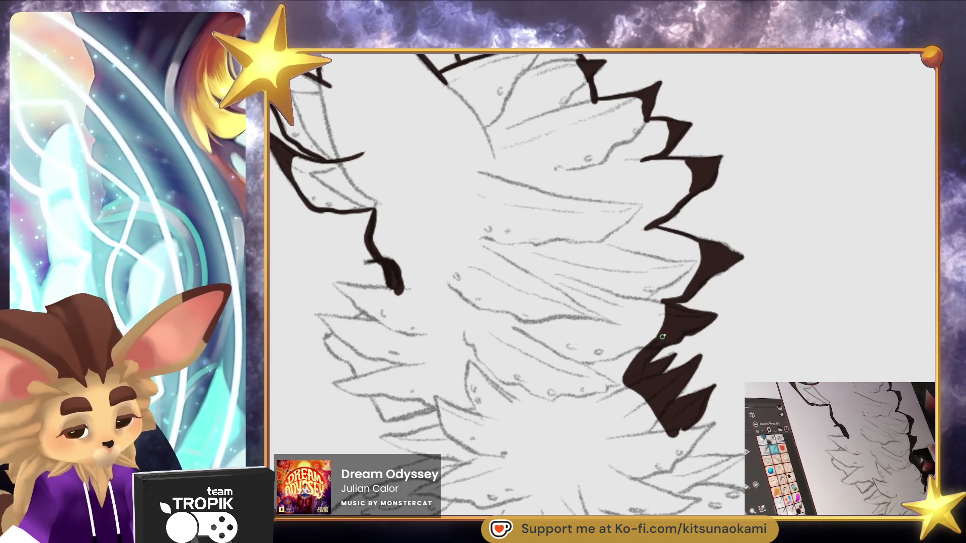
{"action": "scroll", "coordinate": [697, 318], "scroll_direction": "down", "scroll_amount": 3}
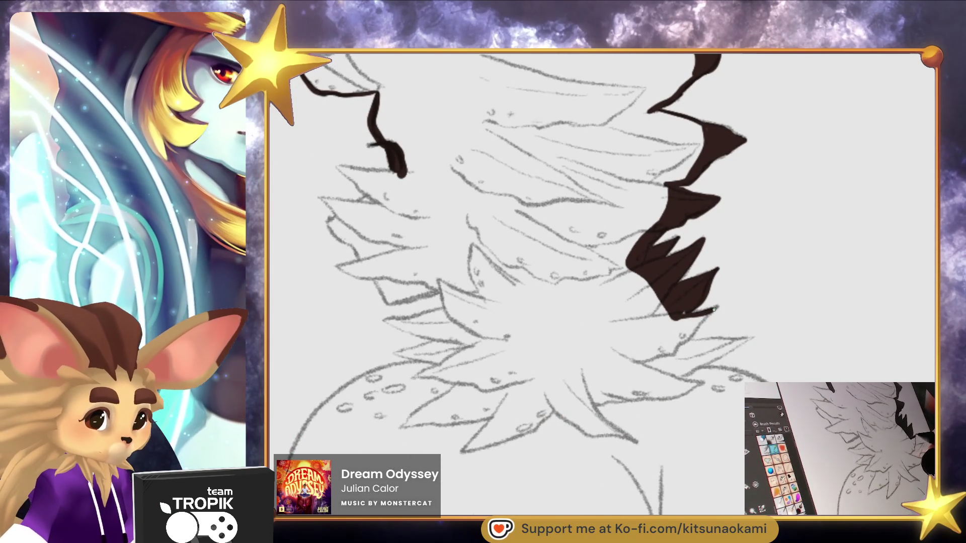
Paint and fill the jagged lower-left neck fur spikes down to the shoulders in dark brown
{"action": "mouse_move", "coordinate": [682, 340]}
{"action": "left_mouse_down"}
{"action": "mouse_move", "coordinate": [704, 318]}
{"action": "mouse_move", "coordinate": [679, 317]}
{"action": "mouse_move", "coordinate": [715, 342]}
{"action": "mouse_move", "coordinate": [752, 339]}
{"action": "mouse_move", "coordinate": [689, 370]}
{"action": "mouse_move", "coordinate": [696, 355]}
{"action": "mouse_move", "coordinate": [674, 345]}
{"action": "mouse_move", "coordinate": [686, 308]}
{"action": "left_mouse_up"}
{"action": "scroll", "coordinate": [686, 309], "scroll_direction": "up", "scroll_amount": 3}
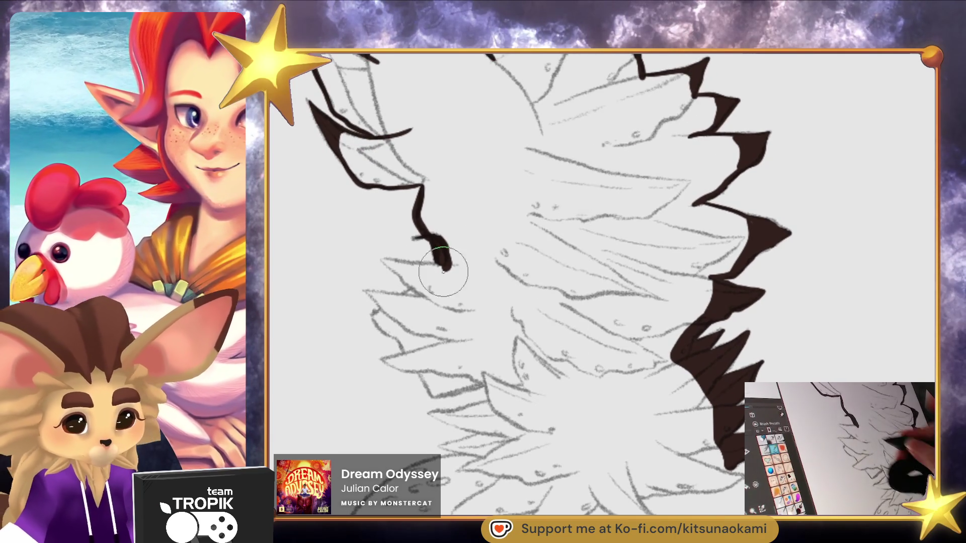
{"action": "mouse_move", "coordinate": [383, 259]}
{"action": "left_mouse_down"}
{"action": "mouse_move", "coordinate": [447, 264]}
{"action": "mouse_move", "coordinate": [418, 289]}
{"action": "mouse_move", "coordinate": [409, 274]}
{"action": "left_mouse_up"}
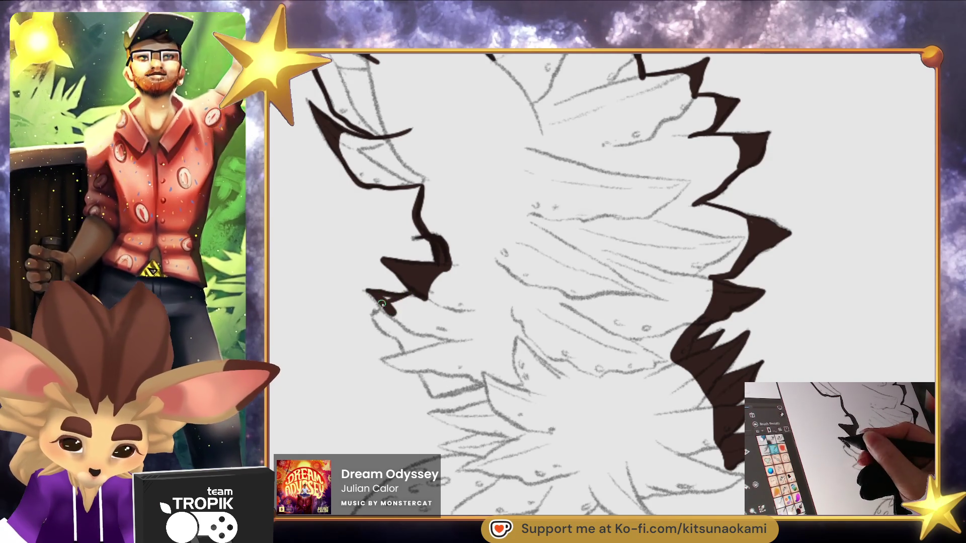
{"action": "mouse_move", "coordinate": [405, 301]}
{"action": "left_mouse_down"}
{"action": "mouse_move", "coordinate": [396, 316]}
{"action": "mouse_move", "coordinate": [380, 314]}
{"action": "mouse_move", "coordinate": [409, 349]}
{"action": "mouse_move", "coordinate": [385, 360]}
{"action": "left_mouse_up"}
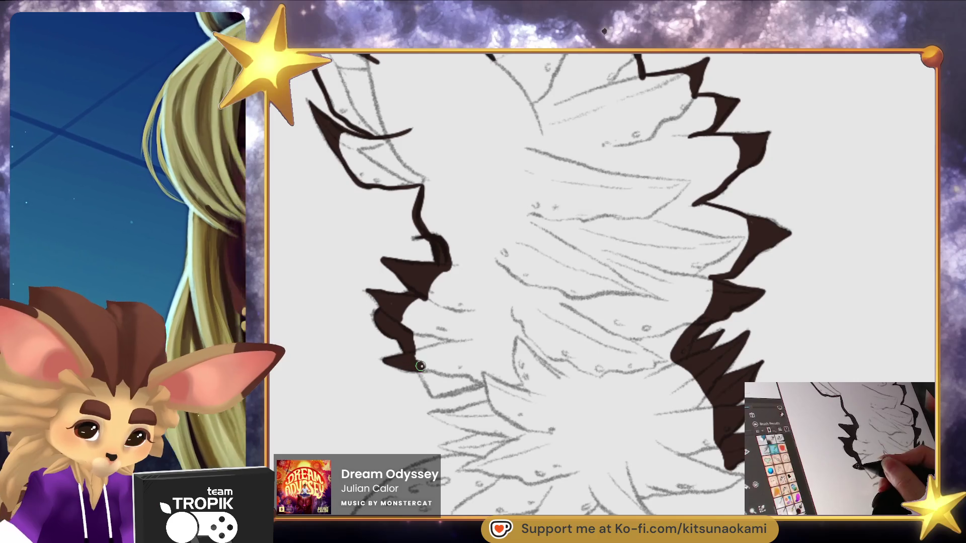
{"action": "mouse_move", "coordinate": [404, 322]}
{"action": "left_mouse_down"}
{"action": "mouse_move", "coordinate": [429, 378]}
{"action": "mouse_move", "coordinate": [462, 383]}
{"action": "mouse_move", "coordinate": [441, 391]}
{"action": "left_mouse_up"}
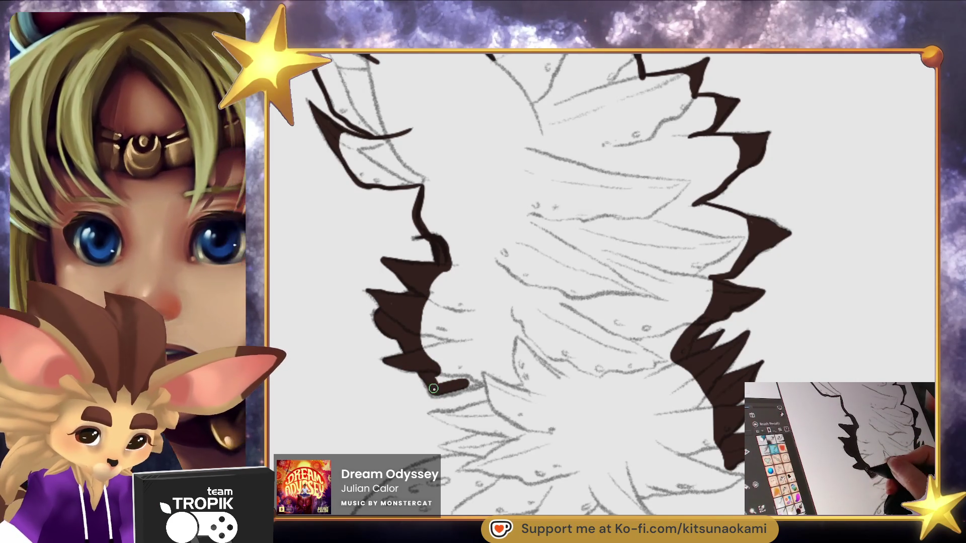
{"action": "mouse_move", "coordinate": [488, 380]}
{"action": "left_mouse_down"}
{"action": "mouse_move", "coordinate": [500, 410]}
{"action": "mouse_move", "coordinate": [437, 415]}
{"action": "mouse_move", "coordinate": [492, 437]}
{"action": "mouse_move", "coordinate": [372, 508]}
{"action": "mouse_move", "coordinate": [442, 455]}
{"action": "left_mouse_up"}
{"action": "left_click_drag", "start_coordinate": [461, 423], "coordinate": [447, 417]}
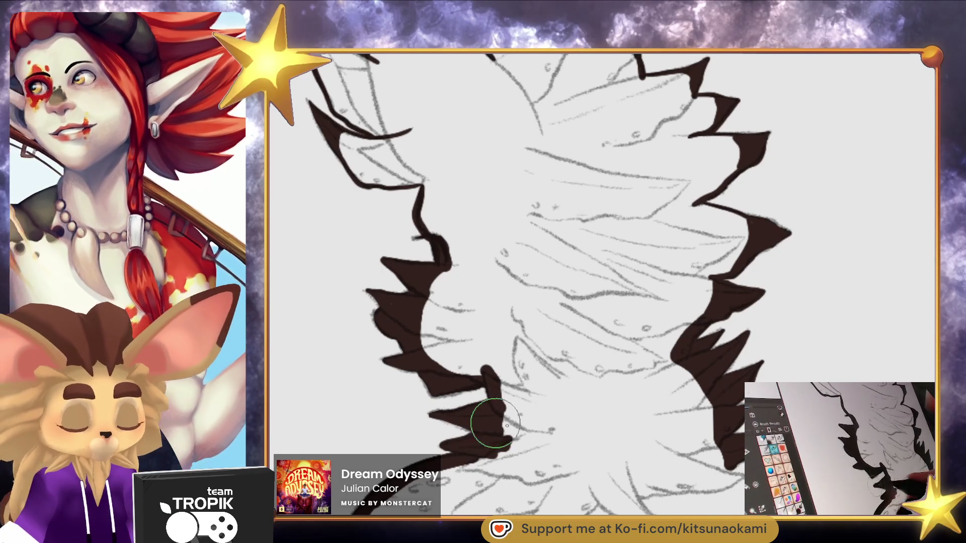
{"action": "scroll", "coordinate": [630, 403], "scroll_direction": "down", "scroll_amount": 5}
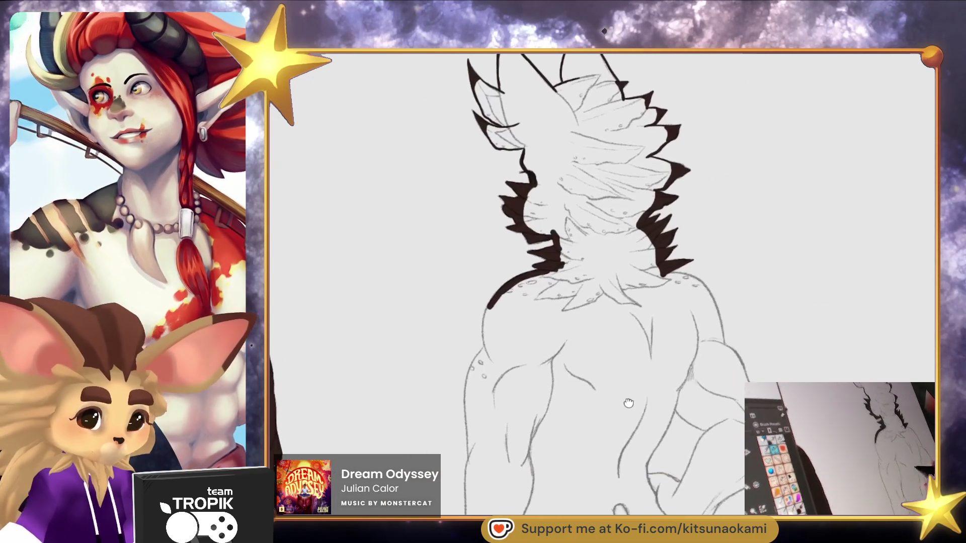
Outline the shoulder, left side of the back and the arm's left edge past the hand
{"action": "left_click_drag", "start_coordinate": [631, 403], "coordinate": [587, 429]}
{"action": "scroll", "coordinate": [483, 286], "scroll_direction": "up", "scroll_amount": 2}
{"action": "left_click_drag", "start_coordinate": [453, 244], "coordinate": [442, 274]}
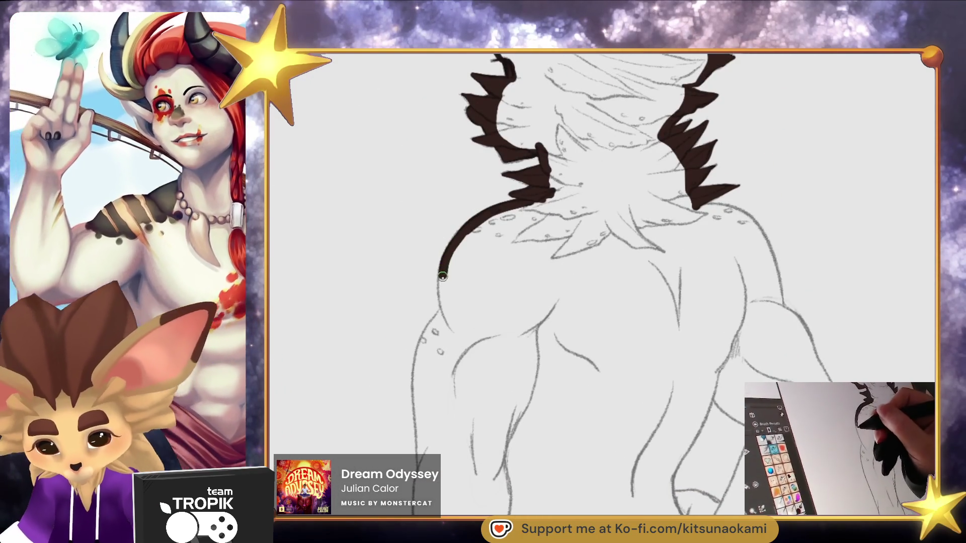
{"action": "mouse_move", "coordinate": [444, 312]}
{"action": "left_mouse_down"}
{"action": "mouse_move", "coordinate": [419, 350]}
{"action": "mouse_move", "coordinate": [412, 428]}
{"action": "mouse_move", "coordinate": [436, 496]}
{"action": "left_mouse_up"}
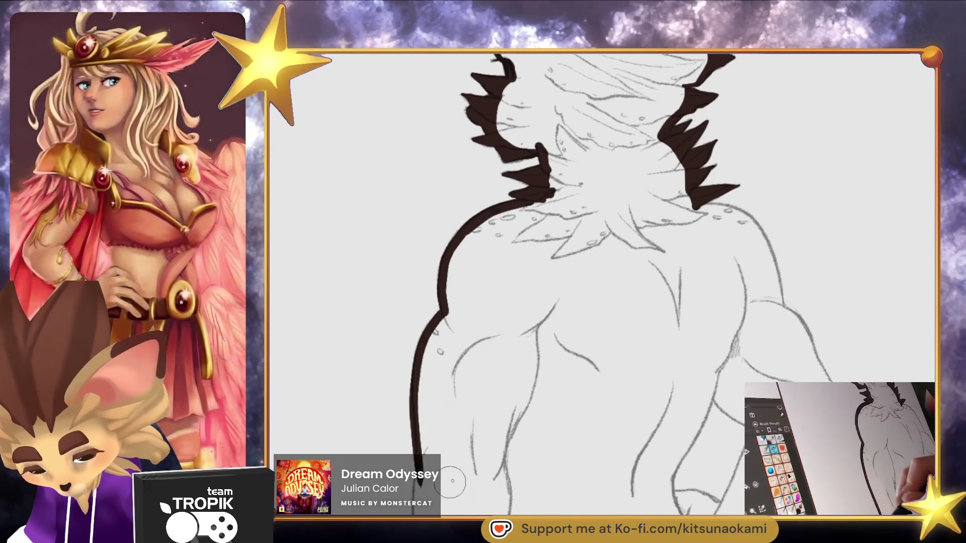
{"action": "left_click_drag", "start_coordinate": [550, 345], "coordinate": [574, 159]}
{"action": "mouse_move", "coordinate": [481, 58]}
{"action": "left_mouse_down"}
{"action": "mouse_move", "coordinate": [455, 216]}
{"action": "mouse_move", "coordinate": [456, 347]}
{"action": "mouse_move", "coordinate": [438, 437]}
{"action": "left_mouse_up"}
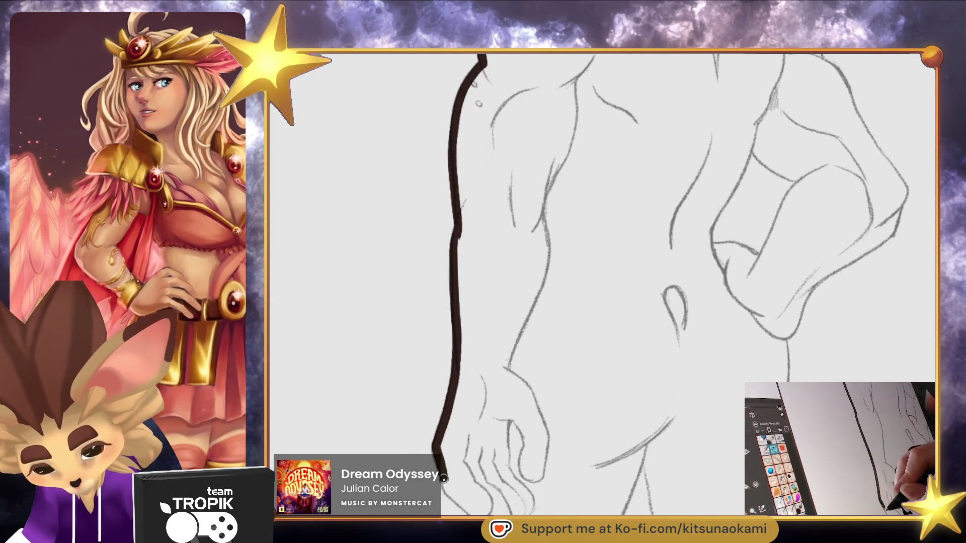
{"action": "left_click_drag", "start_coordinate": [579, 453], "coordinate": [579, 161]}
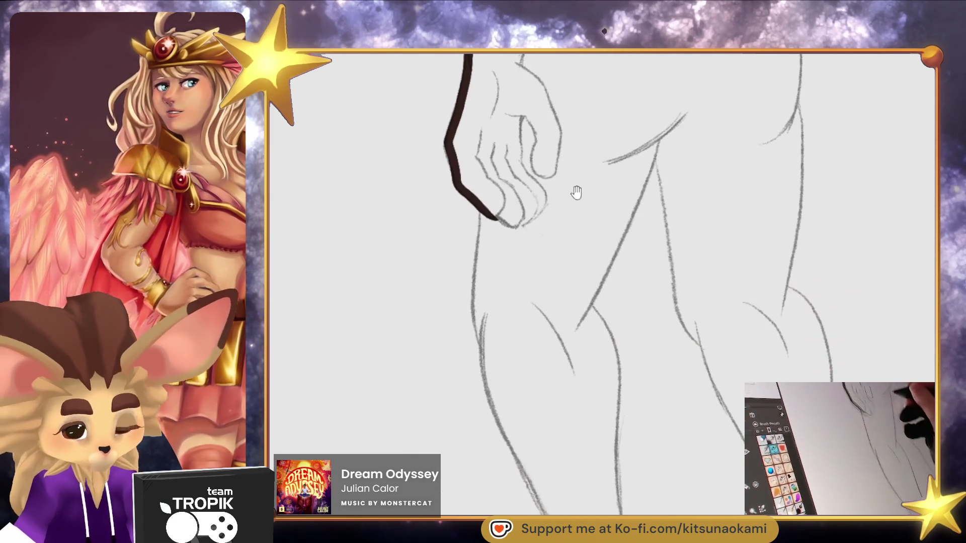
{"action": "mouse_move", "coordinate": [485, 216]}
{"action": "left_mouse_down"}
{"action": "mouse_move", "coordinate": [481, 352]}
{"action": "mouse_move", "coordinate": [541, 513]}
{"action": "mouse_move", "coordinate": [509, 292]}
{"action": "mouse_move", "coordinate": [496, 355]}
{"action": "mouse_move", "coordinate": [508, 400]}
{"action": "left_mouse_up"}
Outline the leg from knee to toe and the body's side up toward the hand
{"action": "left_click_drag", "start_coordinate": [552, 319], "coordinate": [661, 244]}
{"action": "left_click_drag", "start_coordinate": [594, 274], "coordinate": [511, 408]}
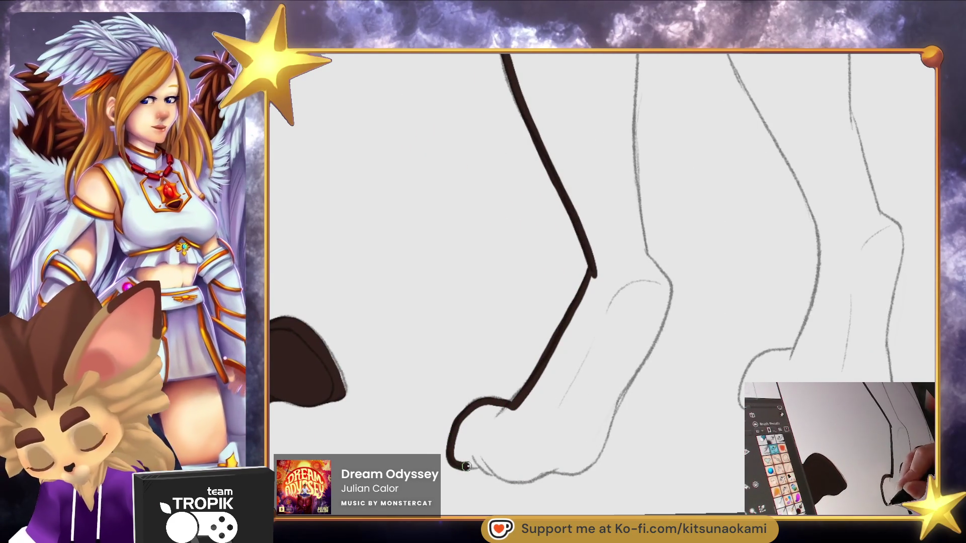
{"action": "left_click_drag", "start_coordinate": [463, 467], "coordinate": [479, 464]}
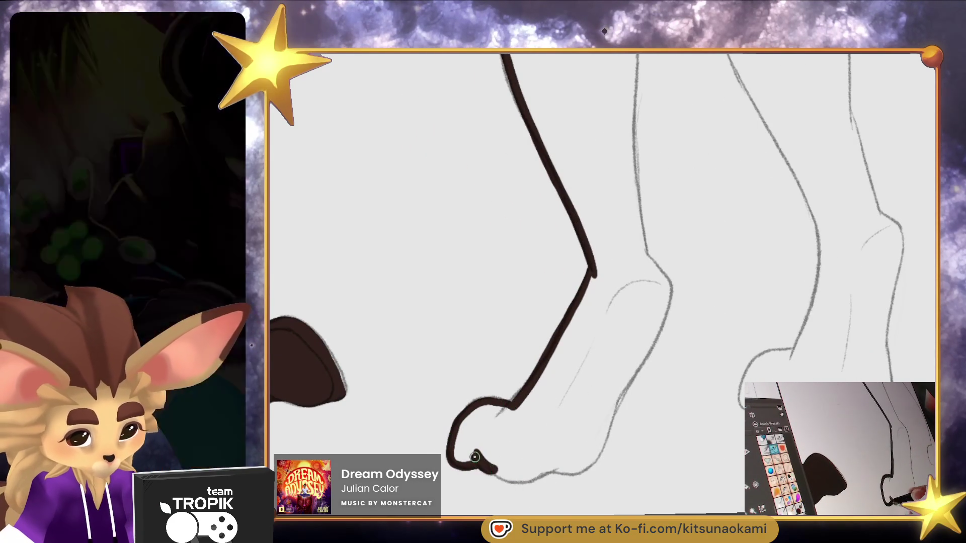
{"action": "mouse_move", "coordinate": [496, 471]}
{"action": "left_mouse_down"}
{"action": "mouse_move", "coordinate": [557, 468]}
{"action": "mouse_move", "coordinate": [611, 405]}
{"action": "mouse_move", "coordinate": [668, 287]}
{"action": "mouse_move", "coordinate": [646, 257]}
{"action": "mouse_move", "coordinate": [535, 459]}
{"action": "mouse_move", "coordinate": [500, 326]}
{"action": "left_mouse_up"}
{"action": "mouse_move", "coordinate": [433, 184]}
{"action": "left_mouse_down"}
{"action": "mouse_move", "coordinate": [458, 227]}
{"action": "mouse_move", "coordinate": [453, 337]}
{"action": "mouse_move", "coordinate": [472, 444]}
{"action": "left_mouse_up"}
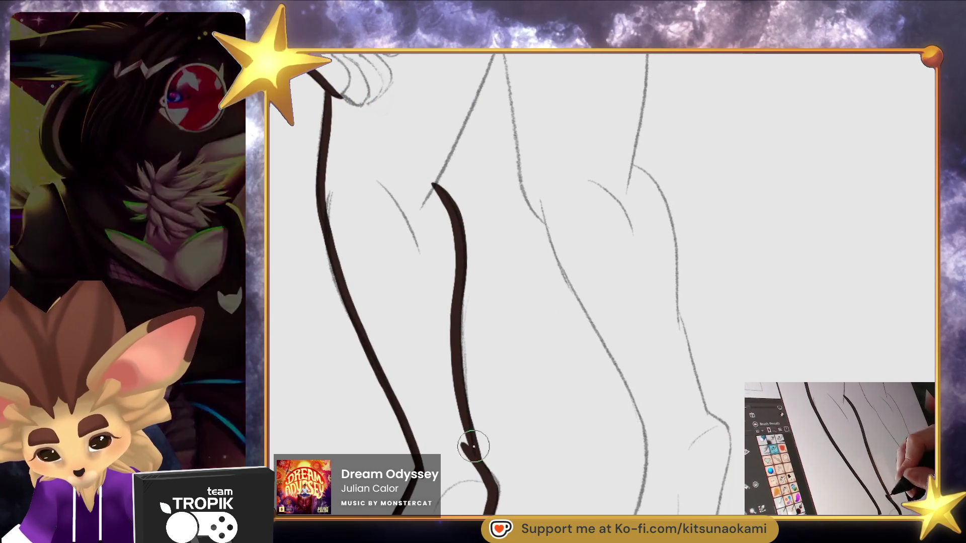
{"action": "left_click_drag", "start_coordinate": [463, 151], "coordinate": [441, 384]}
{"action": "mouse_move", "coordinate": [412, 415]}
{"action": "left_mouse_down"}
{"action": "mouse_move", "coordinate": [495, 218]}
{"action": "mouse_move", "coordinate": [456, 149]}
{"action": "mouse_move", "coordinate": [456, 280]}
{"action": "mouse_move", "coordinate": [472, 365]}
{"action": "left_mouse_up"}
Trace the leg's sketch lines down to the knee and along the heel curve
{"action": "mouse_move", "coordinate": [555, 220]}
{"action": "left_mouse_down"}
{"action": "mouse_move", "coordinate": [563, 267]}
{"action": "mouse_move", "coordinate": [541, 324]}
{"action": "mouse_move", "coordinate": [516, 197]}
{"action": "mouse_move", "coordinate": [534, 216]}
{"action": "mouse_move", "coordinate": [518, 383]}
{"action": "left_mouse_up"}
{"action": "mouse_move", "coordinate": [481, 102]}
{"action": "left_mouse_down"}
{"action": "mouse_move", "coordinate": [513, 187]}
{"action": "mouse_move", "coordinate": [526, 274]}
{"action": "mouse_move", "coordinate": [565, 364]}
{"action": "mouse_move", "coordinate": [552, 514]}
{"action": "left_mouse_up"}
{"action": "mouse_move", "coordinate": [385, 154]}
{"action": "left_mouse_down"}
{"action": "mouse_move", "coordinate": [465, 315]}
{"action": "mouse_move", "coordinate": [486, 433]}
{"action": "mouse_move", "coordinate": [473, 475]}
{"action": "mouse_move", "coordinate": [514, 386]}
{"action": "left_mouse_up"}
{"action": "left_click_drag", "start_coordinate": [503, 322], "coordinate": [473, 410]}
{"action": "mouse_move", "coordinate": [496, 355]}
{"action": "left_mouse_down"}
{"action": "mouse_move", "coordinate": [500, 304]}
{"action": "mouse_move", "coordinate": [476, 402]}
{"action": "mouse_move", "coordinate": [422, 439]}
{"action": "mouse_move", "coordinate": [462, 457]}
{"action": "mouse_move", "coordinate": [538, 456]}
{"action": "mouse_move", "coordinate": [566, 427]}
{"action": "left_mouse_up"}
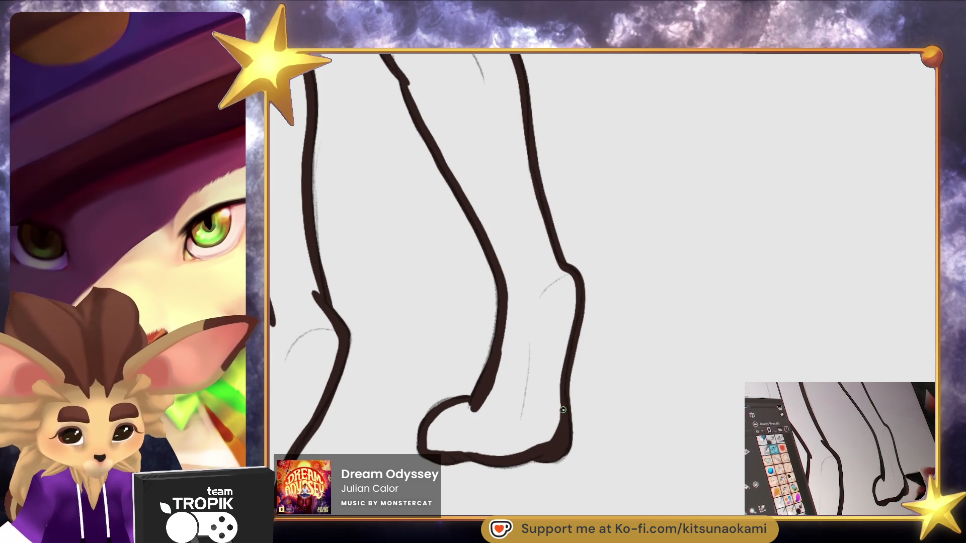
{"action": "left_click_drag", "start_coordinate": [453, 405], "coordinate": [428, 445]}
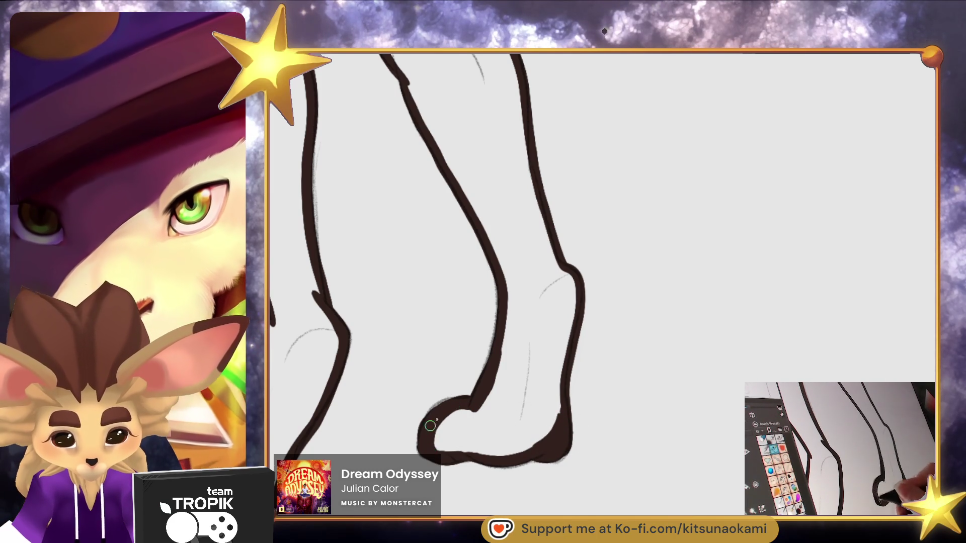
{"action": "mouse_move", "coordinate": [605, 162]}
{"action": "left_mouse_down"}
{"action": "mouse_move", "coordinate": [588, 262]}
{"action": "mouse_move", "coordinate": [583, 438]}
{"action": "left_mouse_up"}
Ink up to the hand and outline the arm bent at the hip
{"action": "left_click_drag", "start_coordinate": [584, 251], "coordinate": [584, 433]}
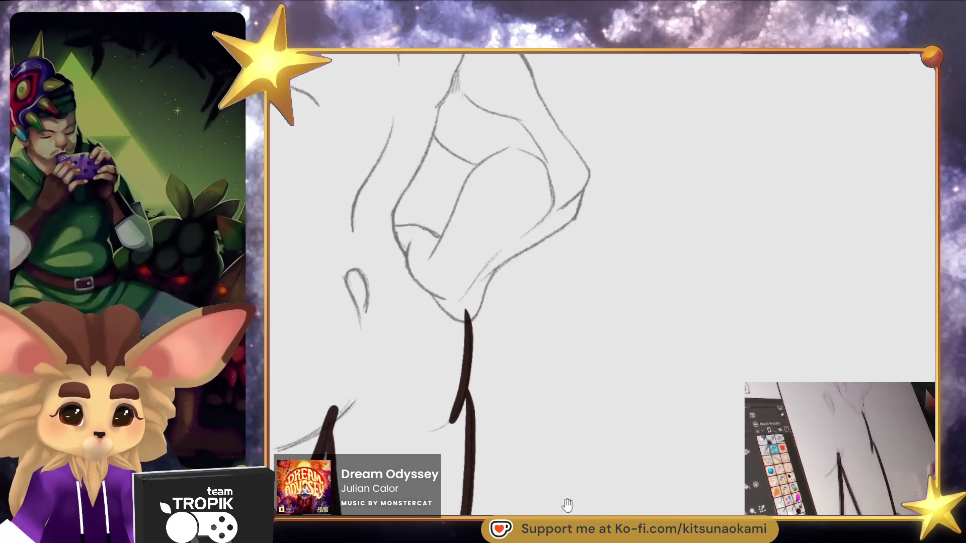
{"action": "left_click_drag", "start_coordinate": [553, 252], "coordinate": [539, 417]}
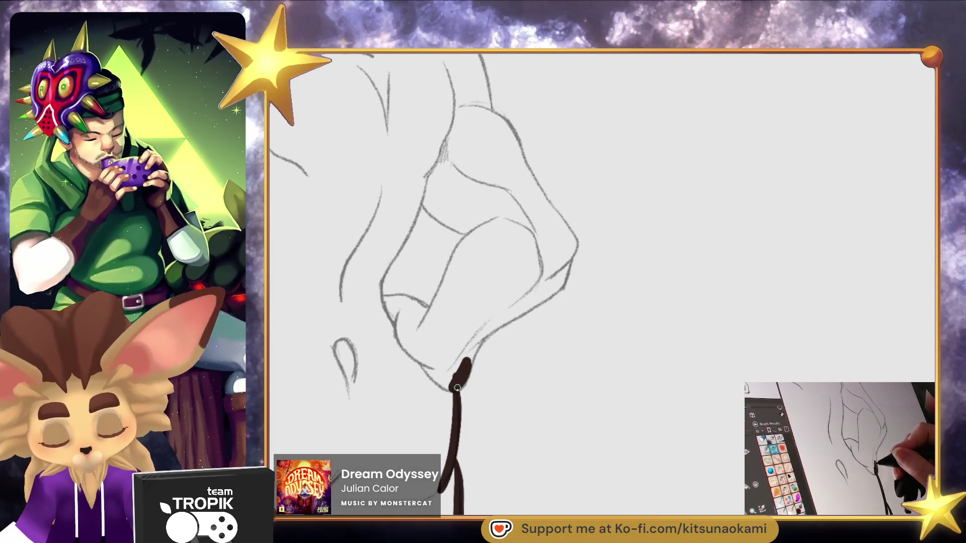
{"action": "mouse_move", "coordinate": [477, 343]}
{"action": "left_mouse_down"}
{"action": "mouse_move", "coordinate": [551, 297]}
{"action": "mouse_move", "coordinate": [574, 262]}
{"action": "mouse_move", "coordinate": [594, 258]}
{"action": "left_mouse_up"}
{"action": "left_click_drag", "start_coordinate": [589, 256], "coordinate": [577, 363]}
{"action": "left_click_drag", "start_coordinate": [406, 297], "coordinate": [466, 334]}
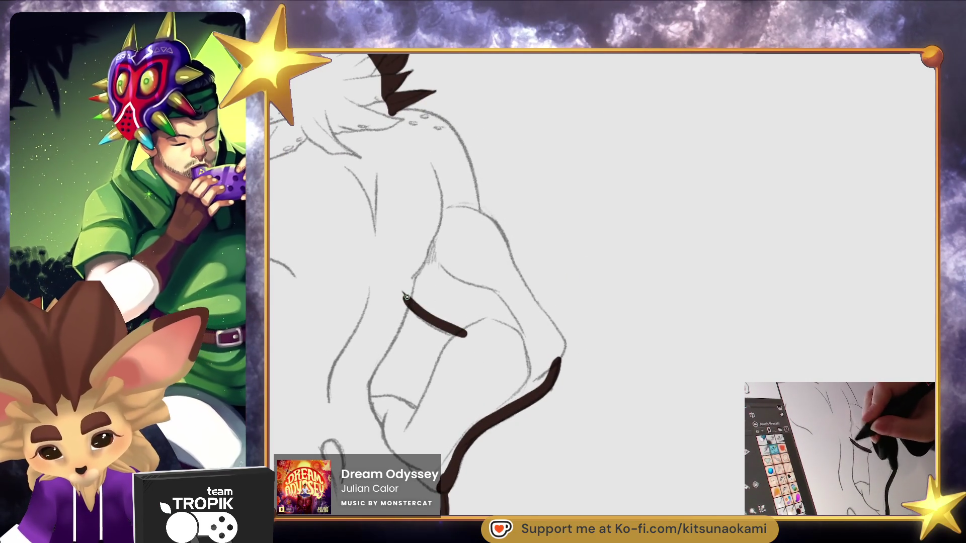
{"action": "mouse_move", "coordinate": [399, 283]}
{"action": "left_mouse_down"}
{"action": "mouse_move", "coordinate": [466, 335]}
{"action": "mouse_move", "coordinate": [405, 433]}
{"action": "mouse_move", "coordinate": [386, 400]}
{"action": "mouse_move", "coordinate": [367, 398]}
{"action": "mouse_move", "coordinate": [405, 300]}
{"action": "mouse_move", "coordinate": [399, 283]}
{"action": "left_mouse_up"}
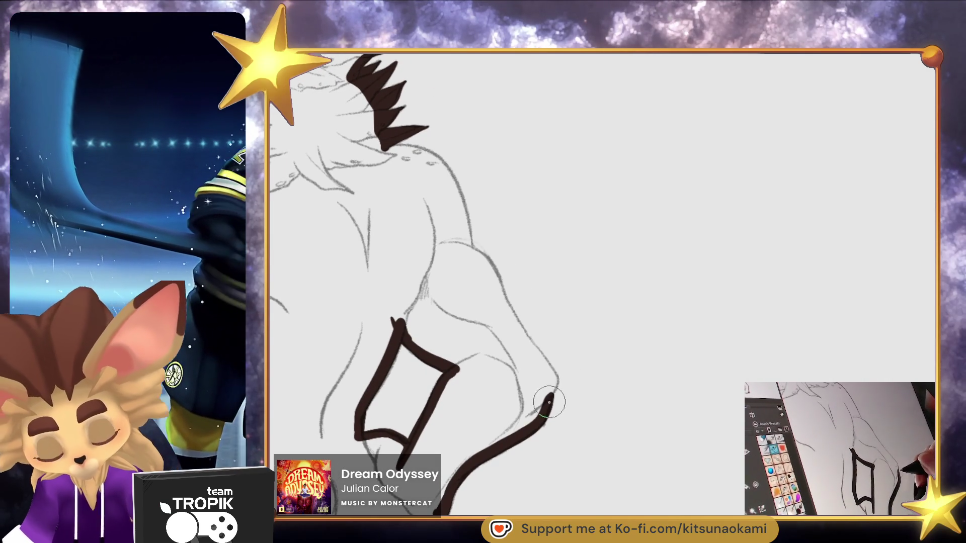
{"action": "left_click_drag", "start_coordinate": [555, 377], "coordinate": [446, 175]}
{"action": "left_click_drag", "start_coordinate": [496, 245], "coordinate": [539, 420]}
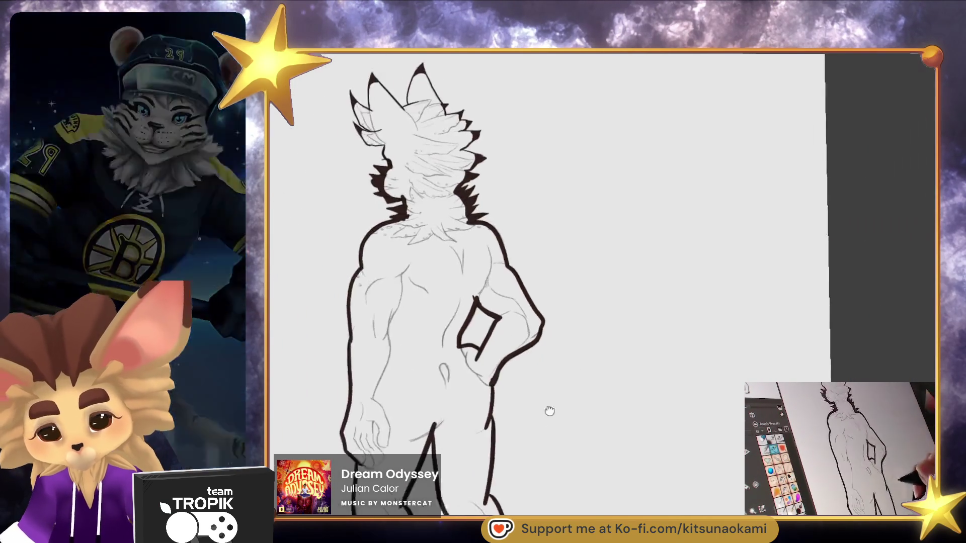
{"action": "left_click", "coordinate": [492, 416]}
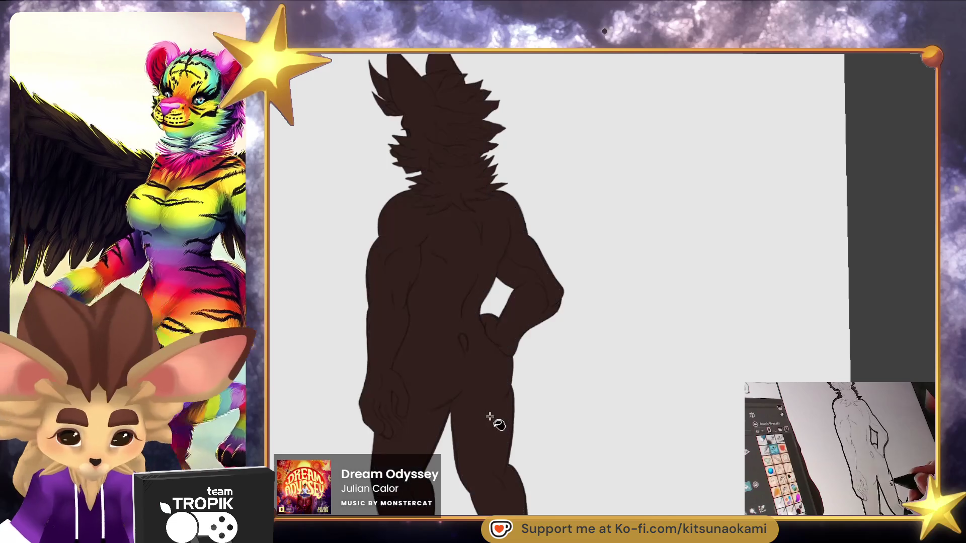
{"action": "mouse_move", "coordinate": [500, 423]}
{"action": "left_mouse_down"}
{"action": "mouse_move", "coordinate": [533, 444]}
{"action": "mouse_move", "coordinate": [582, 428]}
{"action": "mouse_move", "coordinate": [586, 438]}
{"action": "left_mouse_up"}
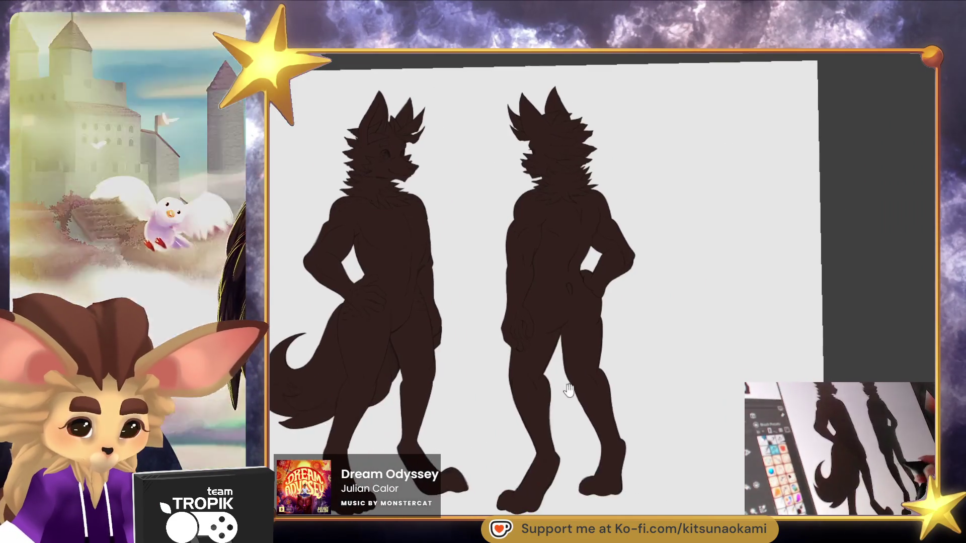
{"action": "scroll", "coordinate": [460, 136], "scroll_direction": "up", "scroll_amount": 5}
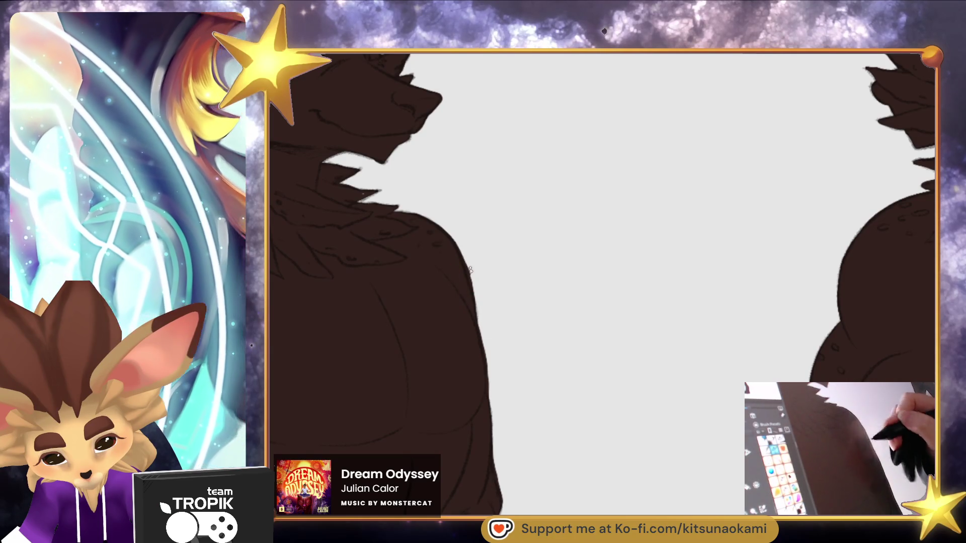
{"action": "left_click_drag", "start_coordinate": [515, 312], "coordinate": [394, 209]}
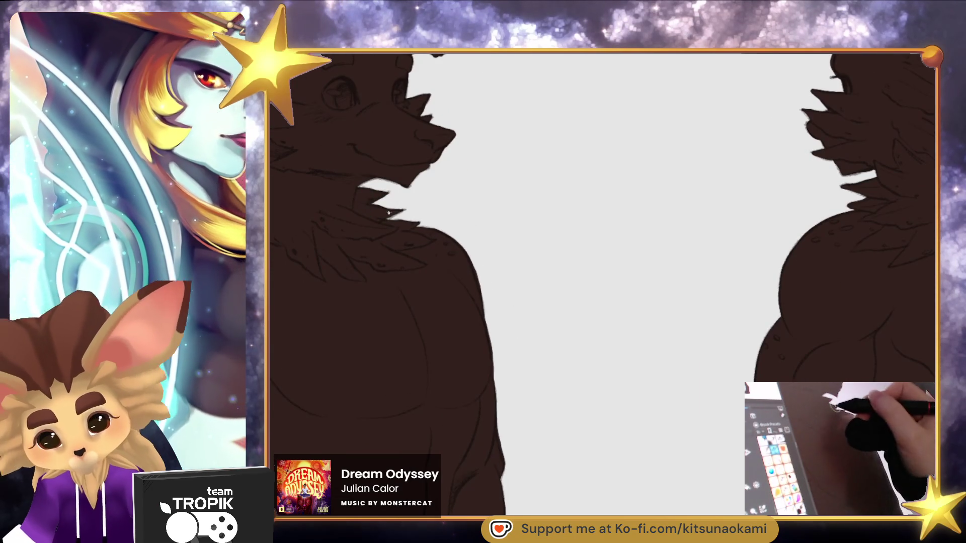
{"action": "left_click_drag", "start_coordinate": [460, 227], "coordinate": [539, 421]}
{"action": "mouse_move", "coordinate": [641, 434]}
{"action": "left_mouse_down"}
{"action": "mouse_move", "coordinate": [739, 468]}
{"action": "mouse_move", "coordinate": [738, 498]}
{"action": "left_mouse_up"}
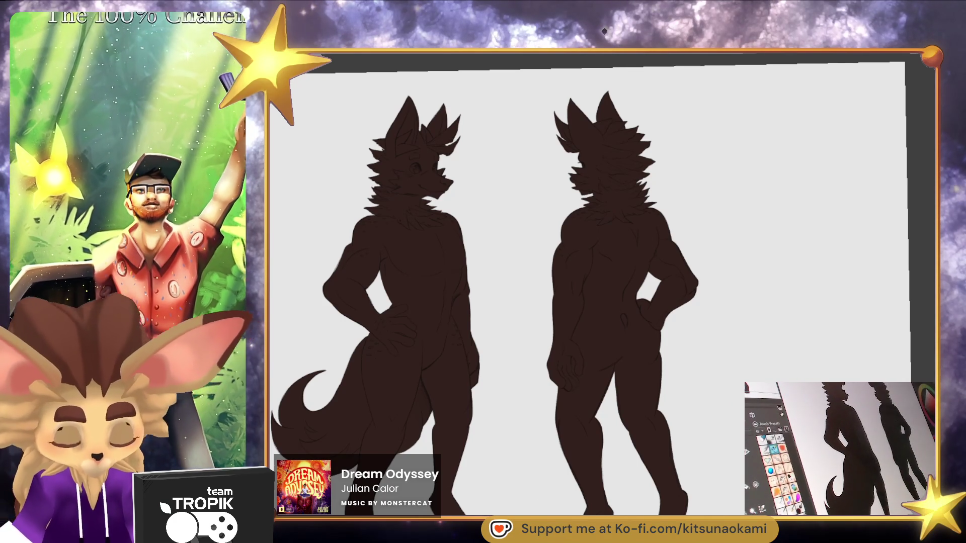
{"action": "left_click_drag", "start_coordinate": [592, 457], "coordinate": [595, 453]}
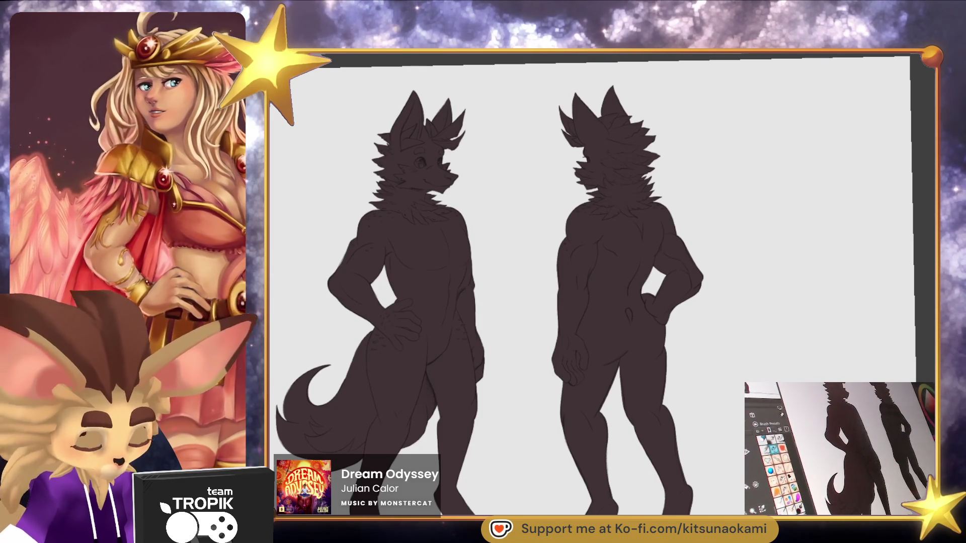
{"action": "scroll", "coordinate": [573, 362], "scroll_direction": "up", "scroll_amount": 5}
{"action": "left_click_drag", "start_coordinate": [606, 322], "coordinate": [628, 345]}
{"action": "scroll", "coordinate": [591, 322], "scroll_direction": "up", "scroll_amount": 8}
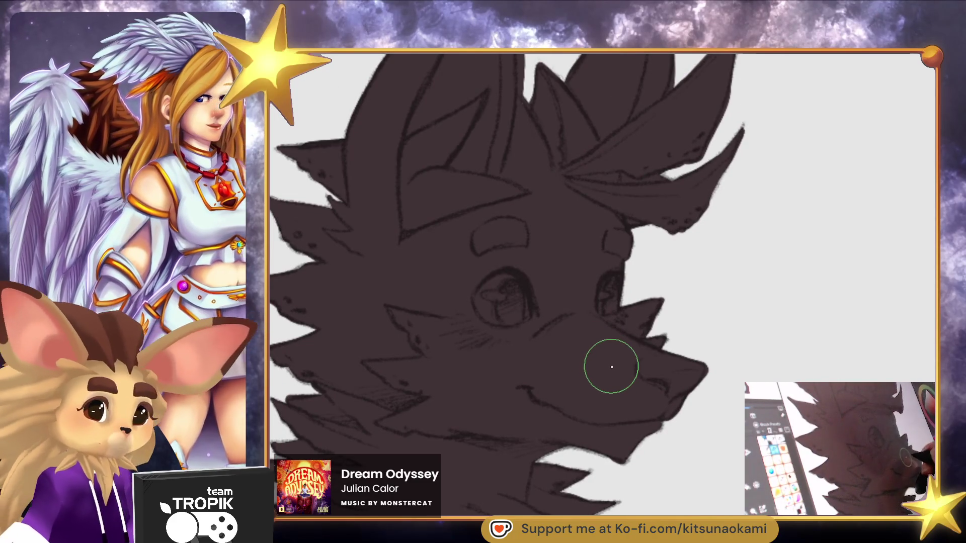
Paint the muzzle, jaw and cheek salmon pink
{"action": "mouse_move", "coordinate": [649, 405]}
{"action": "left_mouse_down"}
{"action": "mouse_move", "coordinate": [656, 415]}
{"action": "mouse_move", "coordinate": [674, 402]}
{"action": "mouse_move", "coordinate": [658, 425]}
{"action": "left_mouse_up"}
{"action": "mouse_move", "coordinate": [613, 451]}
{"action": "left_mouse_down"}
{"action": "mouse_move", "coordinate": [561, 422]}
{"action": "mouse_move", "coordinate": [483, 430]}
{"action": "mouse_move", "coordinate": [613, 415]}
{"action": "mouse_move", "coordinate": [609, 405]}
{"action": "mouse_move", "coordinate": [656, 385]}
{"action": "mouse_move", "coordinate": [622, 377]}
{"action": "mouse_move", "coordinate": [637, 361]}
{"action": "mouse_move", "coordinate": [598, 393]}
{"action": "mouse_move", "coordinate": [423, 432]}
{"action": "mouse_move", "coordinate": [462, 434]}
{"action": "mouse_move", "coordinate": [512, 406]}
{"action": "mouse_move", "coordinate": [484, 400]}
{"action": "left_mouse_up"}
{"action": "mouse_move", "coordinate": [424, 393]}
{"action": "left_mouse_down"}
{"action": "mouse_move", "coordinate": [385, 375]}
{"action": "mouse_move", "coordinate": [483, 393]}
{"action": "mouse_move", "coordinate": [600, 375]}
{"action": "left_mouse_up"}
{"action": "mouse_move", "coordinate": [393, 311]}
{"action": "left_mouse_down"}
{"action": "mouse_move", "coordinate": [436, 355]}
{"action": "mouse_move", "coordinate": [523, 385]}
{"action": "mouse_move", "coordinate": [445, 385]}
{"action": "left_mouse_up"}
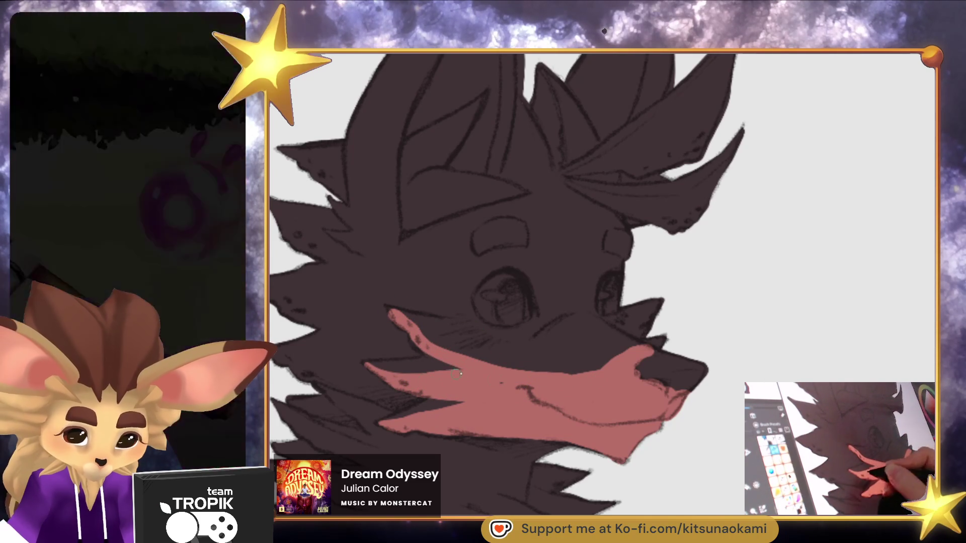
{"action": "left_click_drag", "start_coordinate": [550, 384], "coordinate": [479, 365]}
{"action": "mouse_move", "coordinate": [421, 328]}
{"action": "left_mouse_down"}
{"action": "mouse_move", "coordinate": [493, 333]}
{"action": "mouse_move", "coordinate": [578, 365]}
{"action": "mouse_move", "coordinate": [599, 363]}
{"action": "mouse_move", "coordinate": [510, 341]}
{"action": "mouse_move", "coordinate": [558, 315]}
{"action": "mouse_move", "coordinate": [576, 288]}
{"action": "mouse_move", "coordinate": [572, 273]}
{"action": "mouse_move", "coordinate": [546, 337]}
{"action": "mouse_move", "coordinate": [599, 355]}
{"action": "mouse_move", "coordinate": [577, 347]}
{"action": "mouse_move", "coordinate": [599, 327]}
{"action": "mouse_move", "coordinate": [635, 351]}
{"action": "left_mouse_up"}
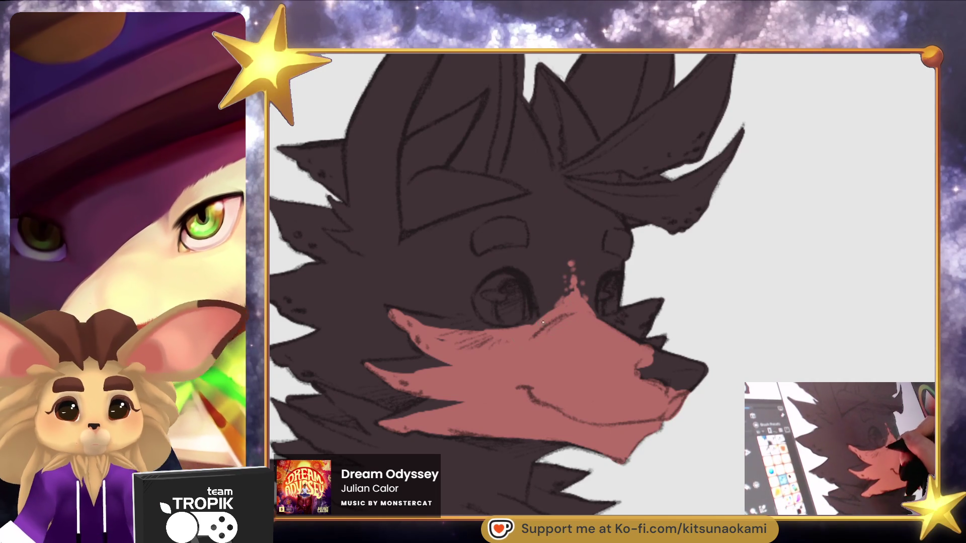
Stipple a row of dark dots along the pink muzzle's upper edge
{"action": "left_click_drag", "start_coordinate": [598, 327], "coordinate": [552, 297]}
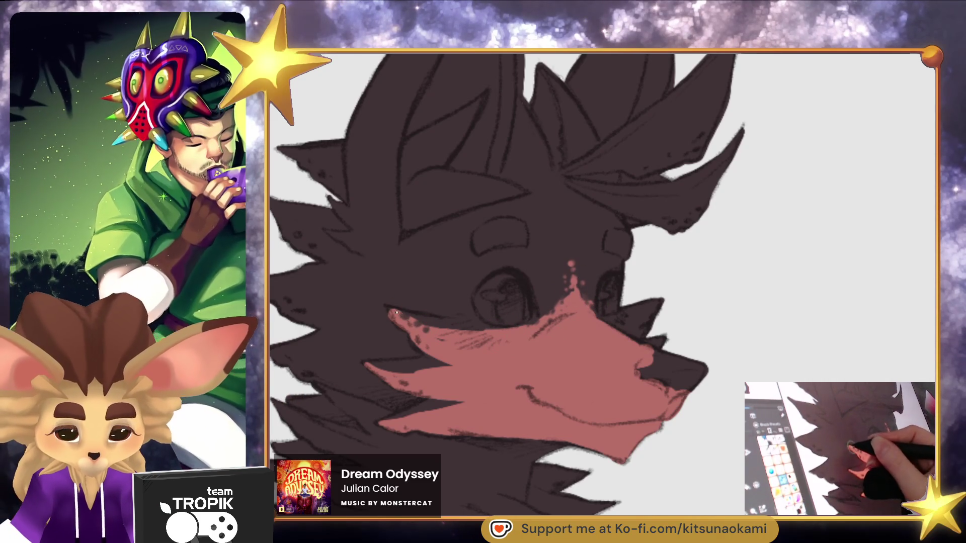
{"action": "left_click", "coordinate": [462, 330]}
{"action": "left_click", "coordinate": [481, 332]}
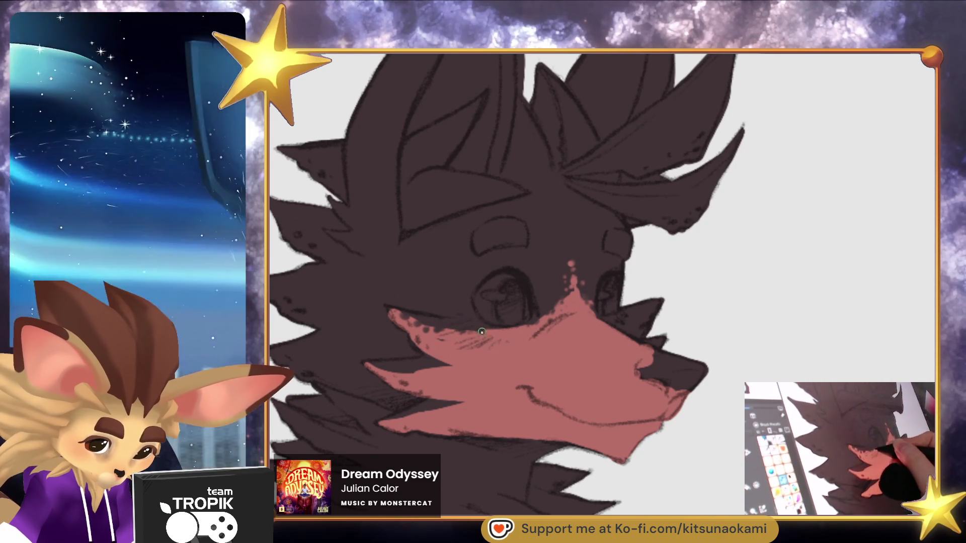
{"action": "left_click", "coordinate": [498, 331]}
{"action": "left_click", "coordinate": [516, 330]}
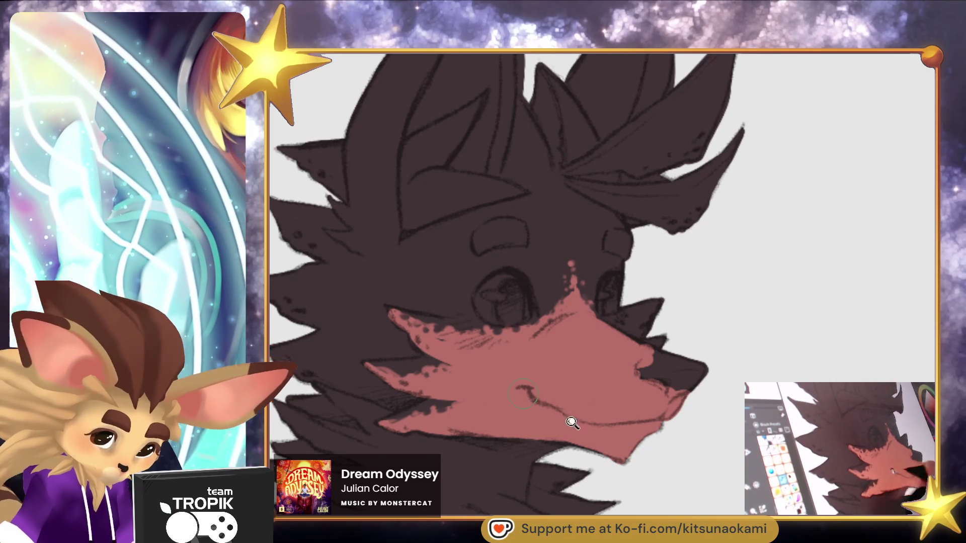
{"action": "scroll", "coordinate": [630, 436], "scroll_direction": "down", "scroll_amount": 3}
{"action": "scroll", "coordinate": [630, 436], "scroll_direction": "up", "scroll_amount": 2}
{"action": "left_click_drag", "start_coordinate": [630, 435], "coordinate": [633, 421]}
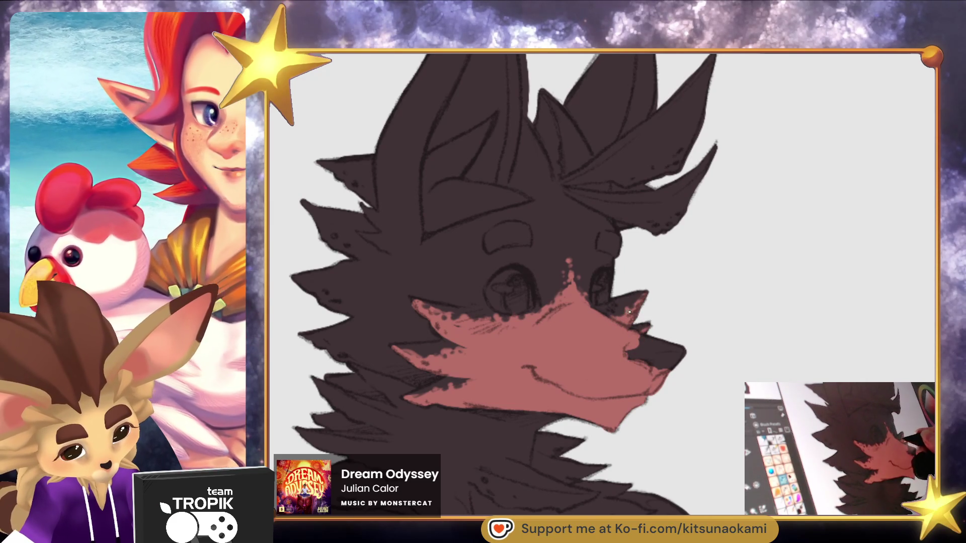
Paint both of the front character's eyes a lighter grey
{"action": "scroll", "coordinate": [670, 411], "scroll_direction": "down", "scroll_amount": 3}
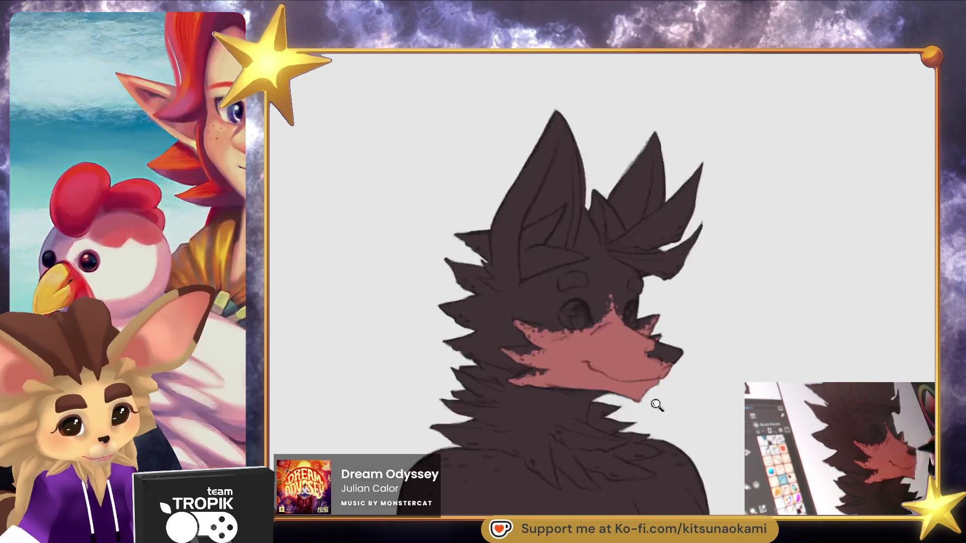
{"action": "scroll", "coordinate": [671, 411], "scroll_direction": "up", "scroll_amount": 2}
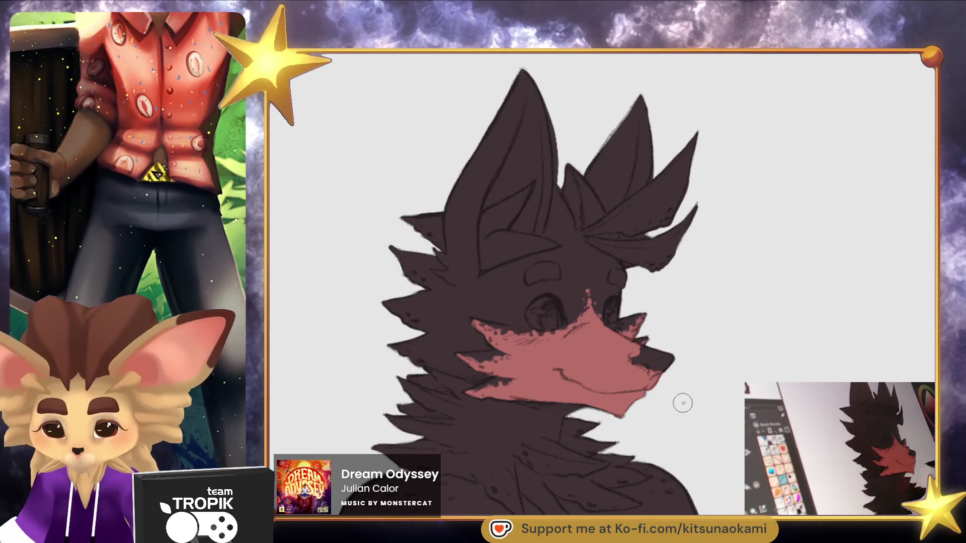
{"action": "left_click_drag", "start_coordinate": [682, 403], "coordinate": [680, 406]}
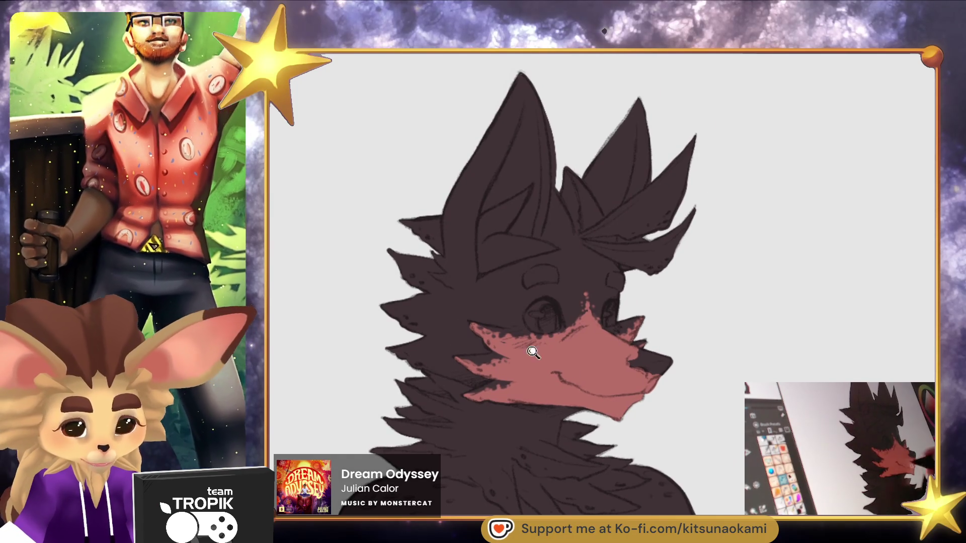
{"action": "scroll", "coordinate": [551, 366], "scroll_direction": "up", "scroll_amount": 1}
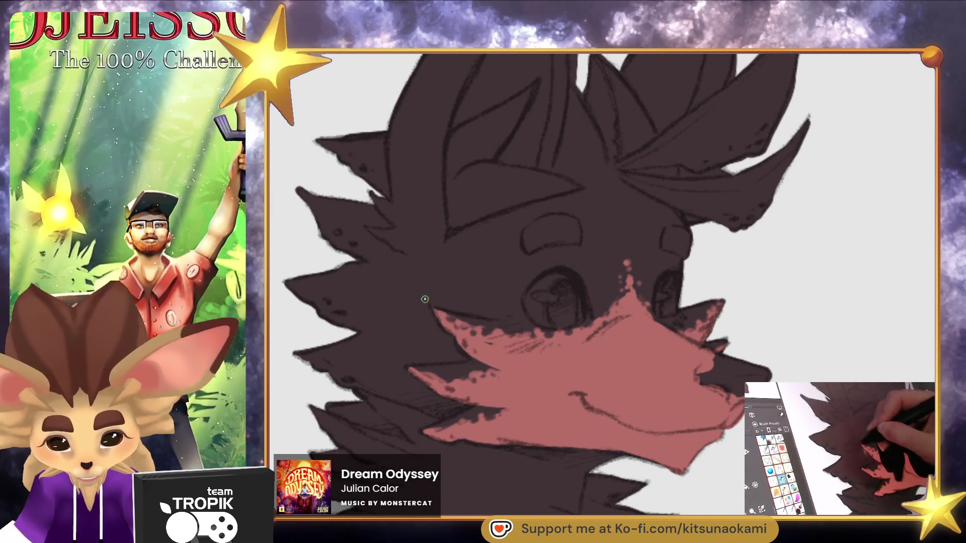
{"action": "scroll", "coordinate": [611, 377], "scroll_direction": "down", "scroll_amount": 3}
{"action": "scroll", "coordinate": [690, 401], "scroll_direction": "up", "scroll_amount": 4}
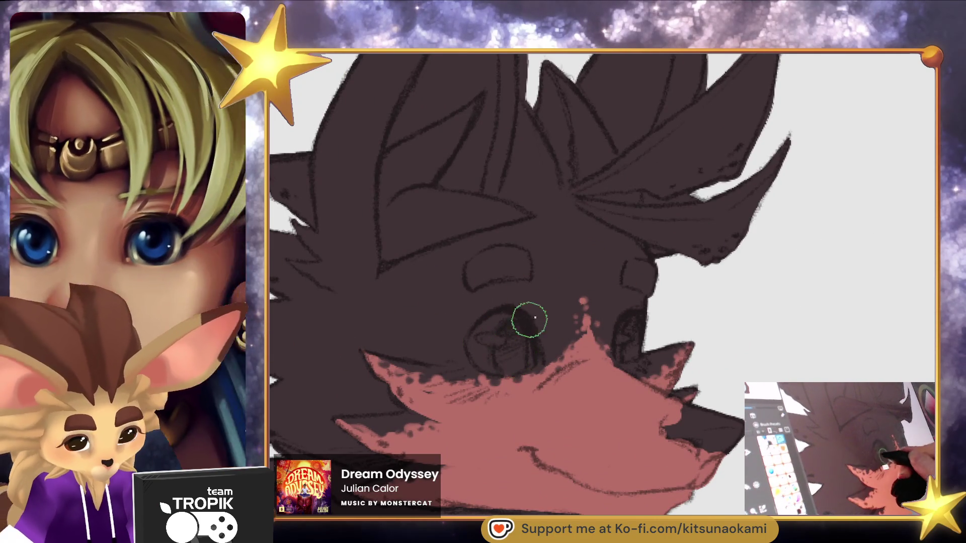
{"action": "mouse_move", "coordinate": [503, 347]}
{"action": "left_mouse_down"}
{"action": "mouse_move", "coordinate": [503, 328]}
{"action": "mouse_move", "coordinate": [526, 352]}
{"action": "left_mouse_up"}
{"action": "left_click_drag", "start_coordinate": [628, 333], "coordinate": [635, 335]}
{"action": "mouse_move", "coordinate": [498, 337]}
{"action": "left_mouse_down"}
{"action": "mouse_move", "coordinate": [508, 340]}
{"action": "mouse_move", "coordinate": [492, 354]}
{"action": "left_mouse_up"}
{"action": "left_click_drag", "start_coordinate": [621, 335], "coordinate": [648, 345]}
Lighten the remaining dark eye area with grey
{"action": "scroll", "coordinate": [648, 345], "scroll_direction": "down", "scroll_amount": 5}
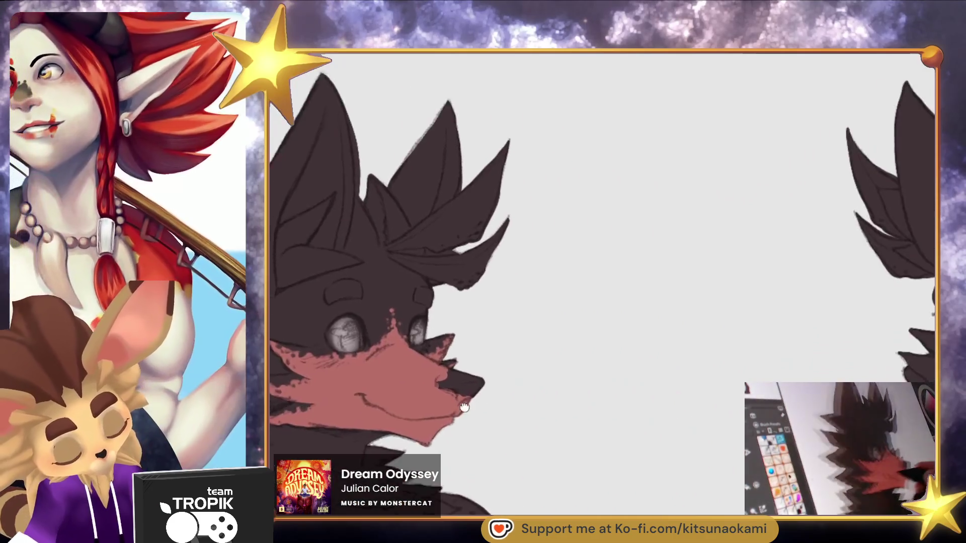
{"action": "left_click_drag", "start_coordinate": [464, 407], "coordinate": [272, 405]}
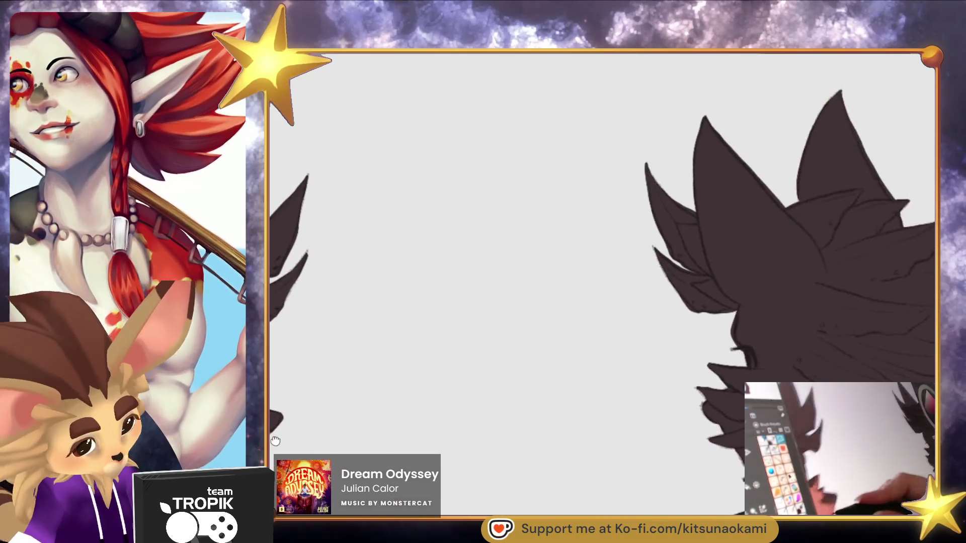
{"action": "scroll", "coordinate": [472, 401], "scroll_direction": "up", "scroll_amount": 3}
{"action": "left_click_drag", "start_coordinate": [791, 350], "coordinate": [792, 367]}
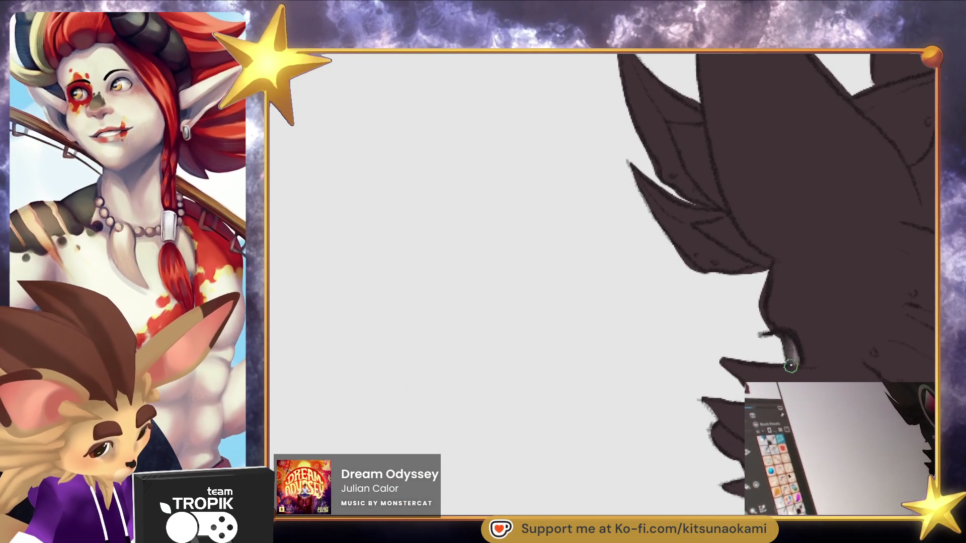
{"action": "scroll", "coordinate": [711, 479], "scroll_direction": "down", "scroll_amount": 4}
{"action": "scroll", "coordinate": [701, 323], "scroll_direction": "up", "scroll_amount": 3}
{"action": "left_click_drag", "start_coordinate": [700, 323], "coordinate": [670, 404]}
{"action": "scroll", "coordinate": [506, 352], "scroll_direction": "up", "scroll_amount": 2}
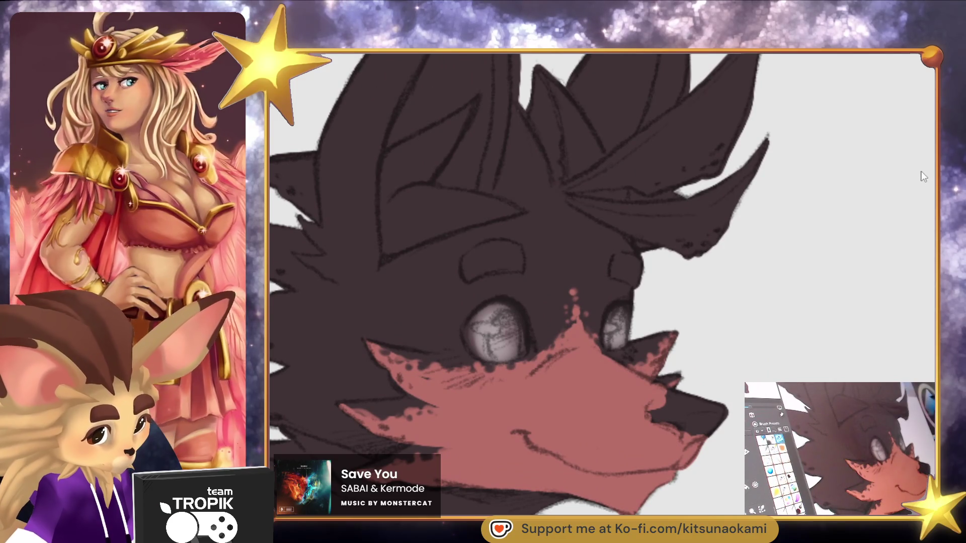
Add pale blue highlight strokes inside the left and right eyes
{"action": "left_click_drag", "start_coordinate": [496, 338], "coordinate": [505, 326]}
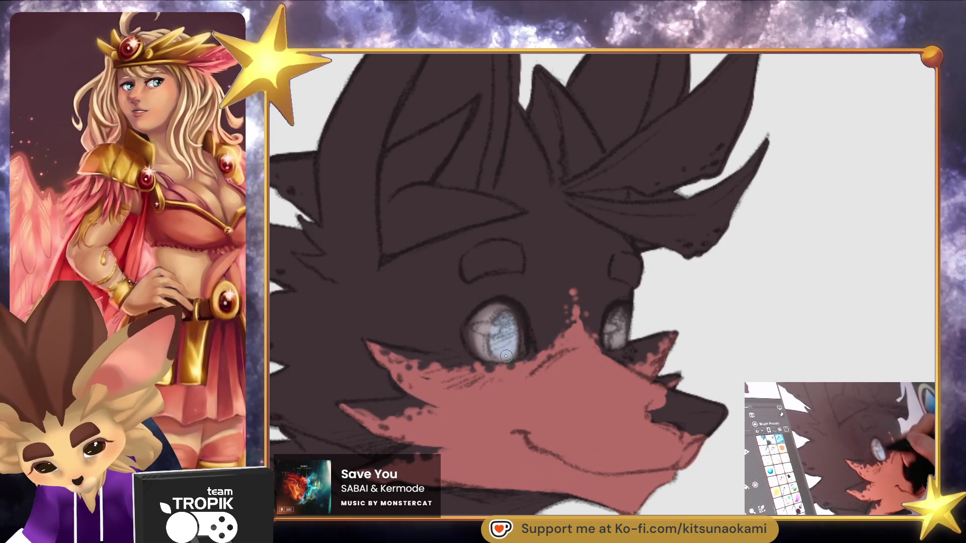
{"action": "left_click_drag", "start_coordinate": [622, 333], "coordinate": [619, 341]}
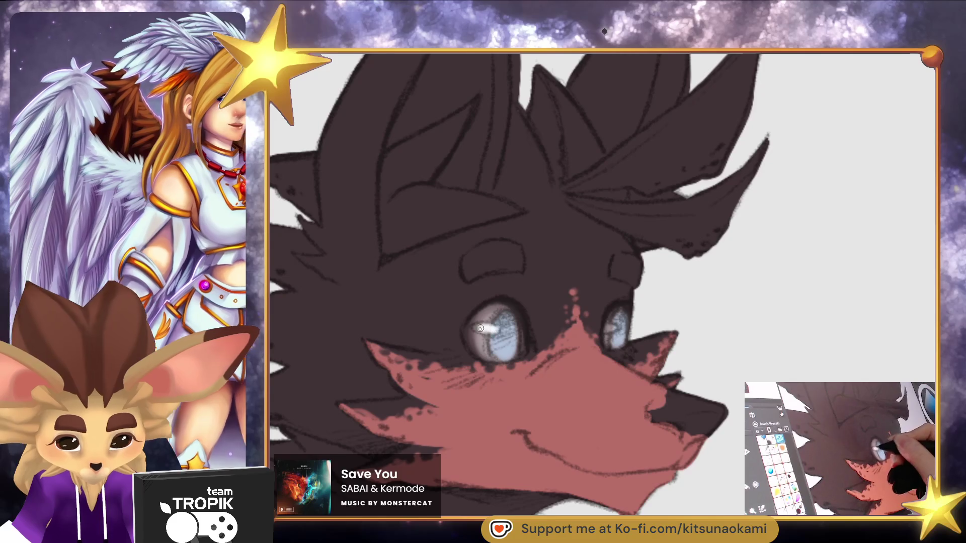
{"action": "scroll", "coordinate": [651, 344], "scroll_direction": "down", "scroll_amount": 5}
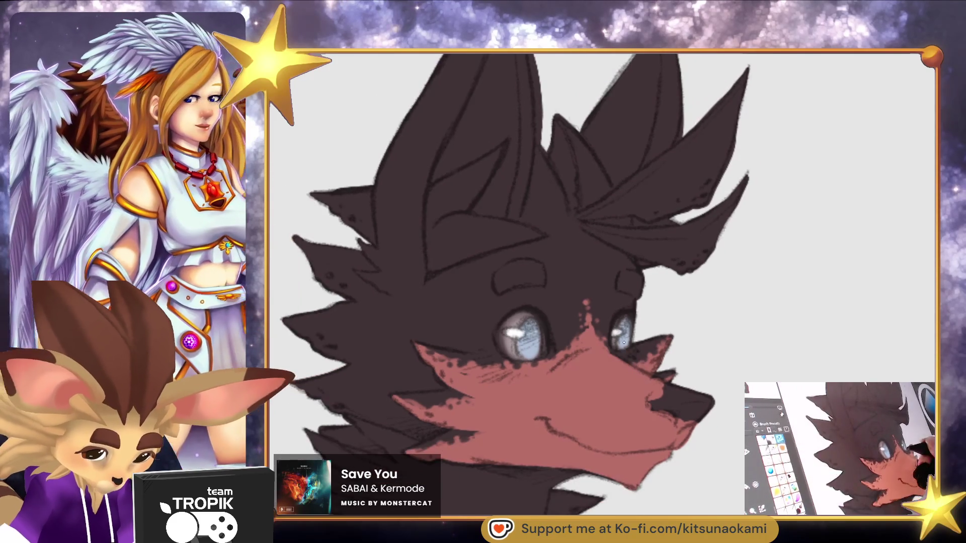
{"action": "scroll", "coordinate": [723, 226], "scroll_direction": "up", "scroll_amount": 8}
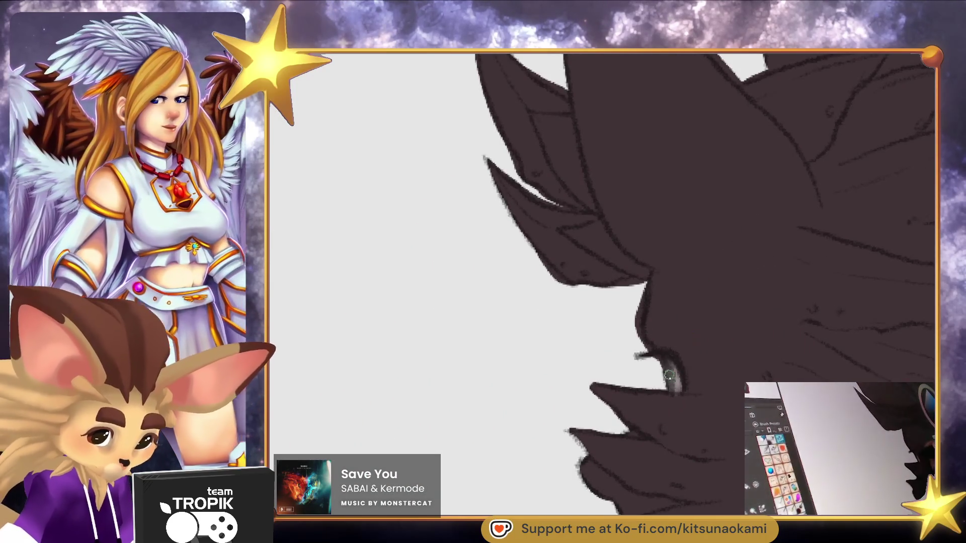
{"action": "scroll", "coordinate": [723, 226], "scroll_direction": "down", "scroll_amount": 6}
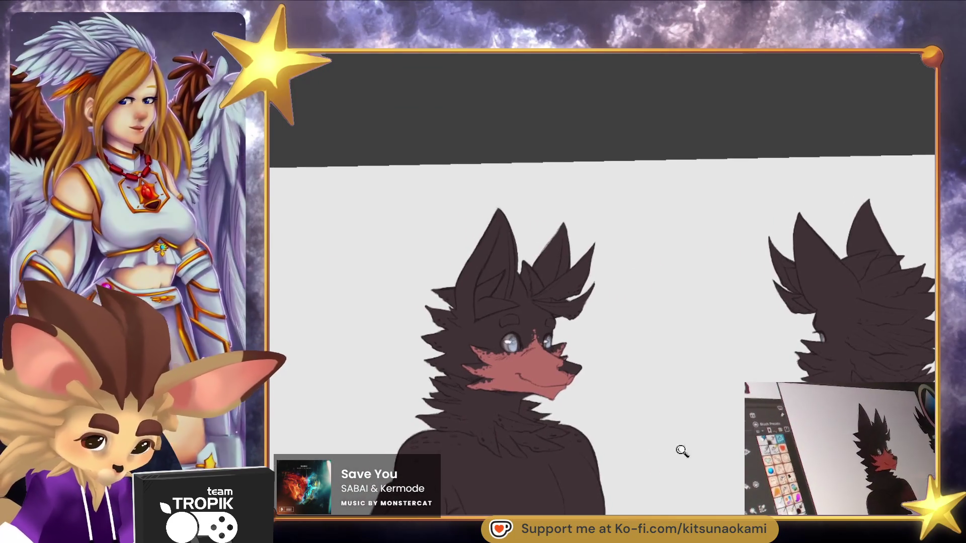
{"action": "scroll", "coordinate": [686, 453], "scroll_direction": "up", "scroll_amount": 6}
{"action": "scroll", "coordinate": [572, 412], "scroll_direction": "down", "scroll_amount": 2}
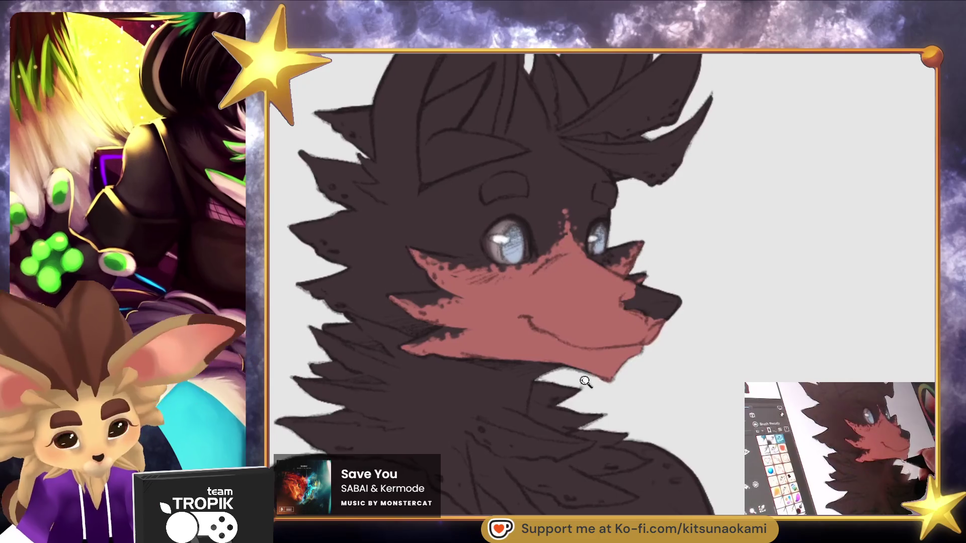
{"action": "scroll", "coordinate": [588, 393], "scroll_direction": "up", "scroll_amount": 3}
{"action": "left_click_drag", "start_coordinate": [602, 375], "coordinate": [603, 365]}
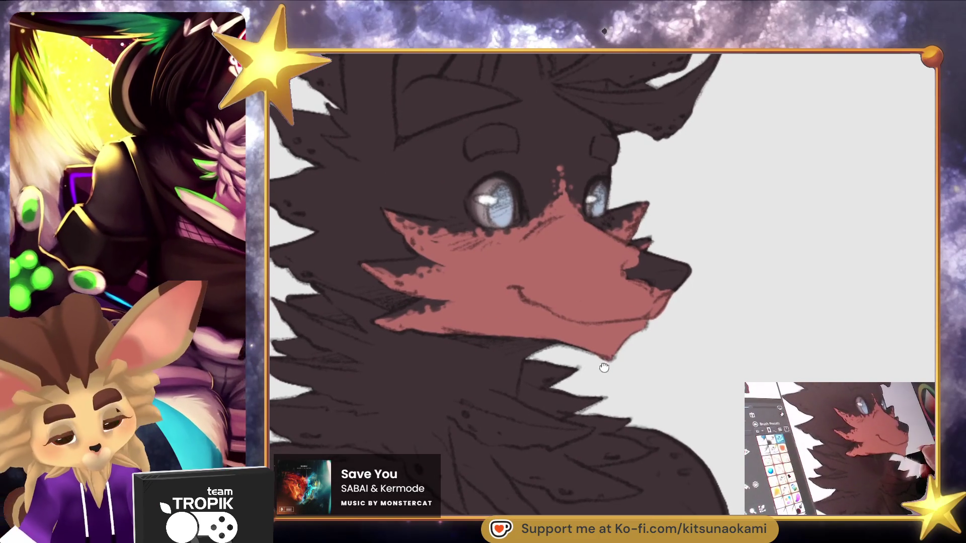